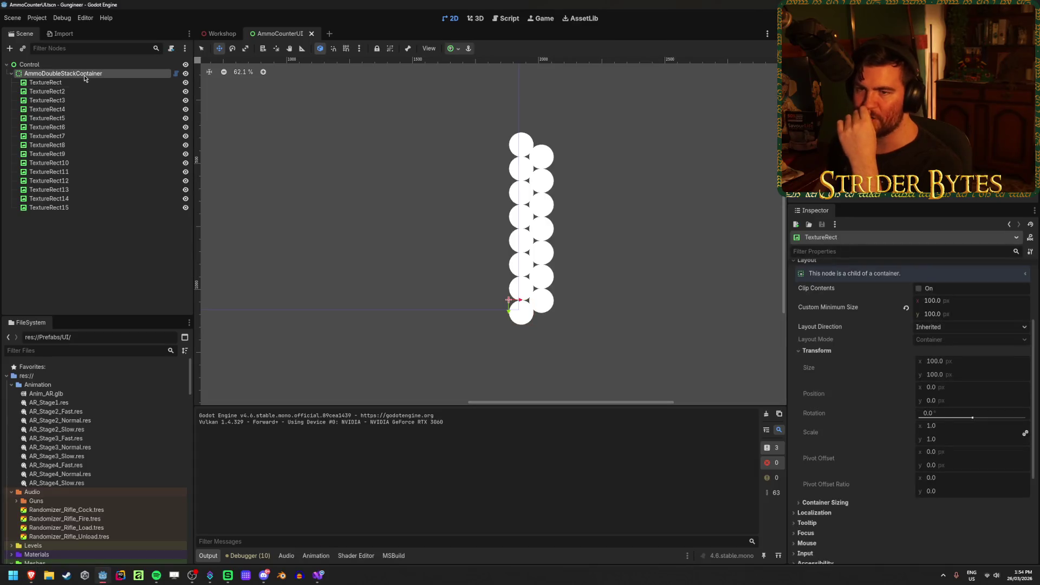
# Pass Vector2.Zero as the FitChildInRect size in the container script and save it
pyautogui.click(945, 434)
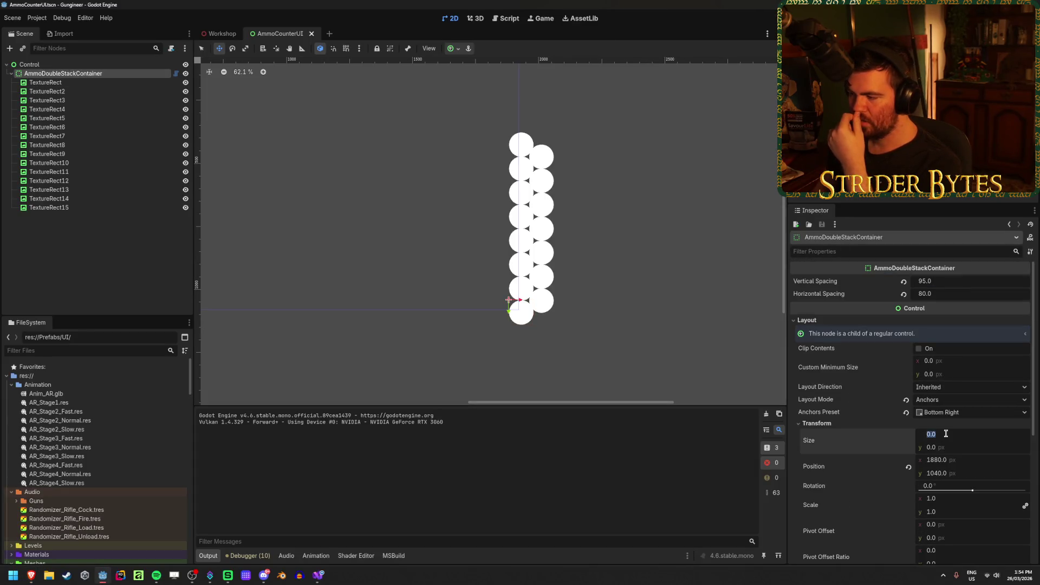
pyautogui.click(318, 575)
pyautogui.press('Left')
pyautogui.press('Left')
pyautogui.press('Left')
pyautogui.hotkey('ctrl', 'BackSpace')
pyautogui.write('child.(Vector2.Zero')
pyautogui.press('Home')
pyautogui.hotkey('ctrl', 'Right')
pyautogui.hotkey('ctrl', 'Right')
pyautogui.hotkey('ctrl', 'Right')
pyautogui.hotkey('ctrl', 's')
# Set the container's width to 1800 px and rebuild the C# project
pyautogui.hotkey('alt', 'Tab')
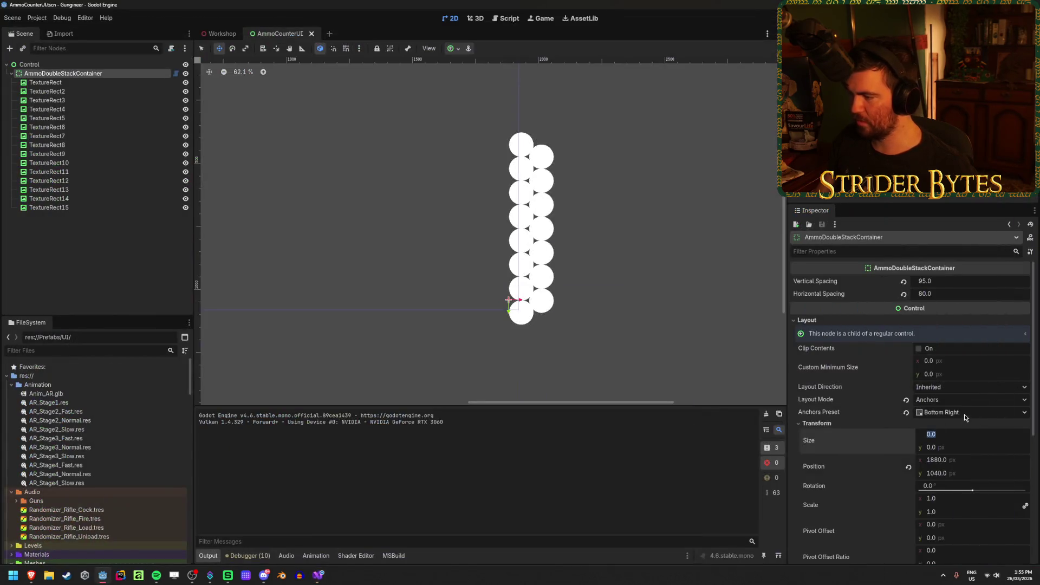
pyautogui.click(957, 436)
pyautogui.press('BackSpace')
pyautogui.press('BackSpace')
pyautogui.press('BackSpace')
pyautogui.write('1800')
pyautogui.press('Return')
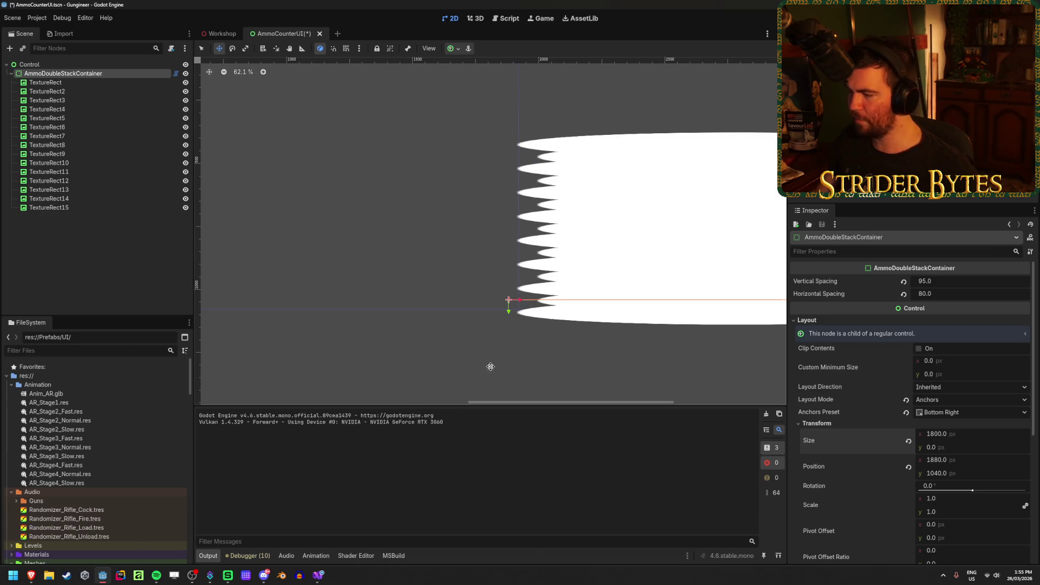
pyautogui.hotkey('ctrl', 'a')
pyautogui.press('Escape')
pyautogui.press('F5')
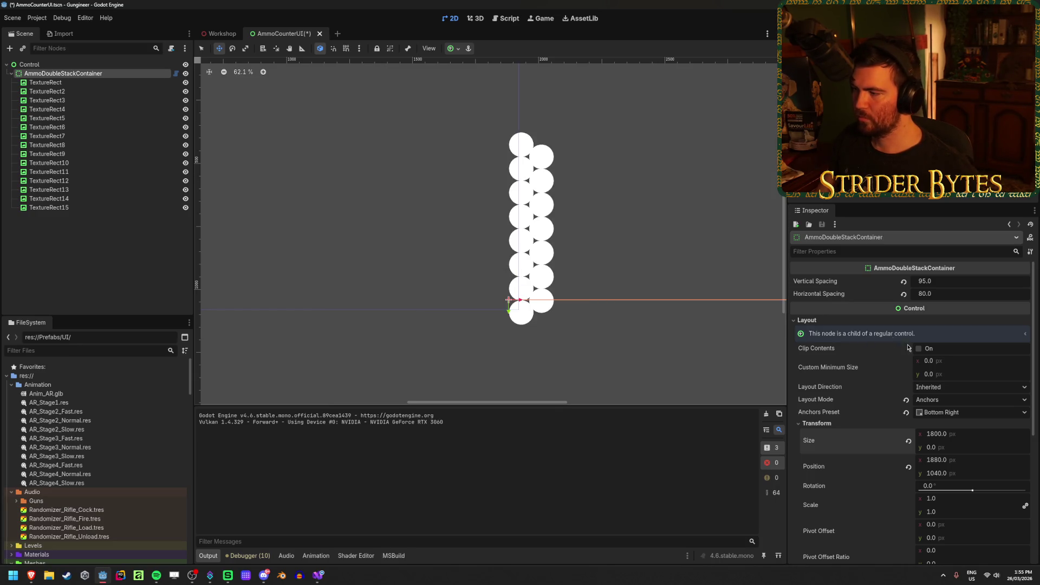
# Change the container's width to 180 px, then select the last circle, TextureRect15
pyautogui.click(969, 438)
pyautogui.write('180')
pyautogui.press('Return')
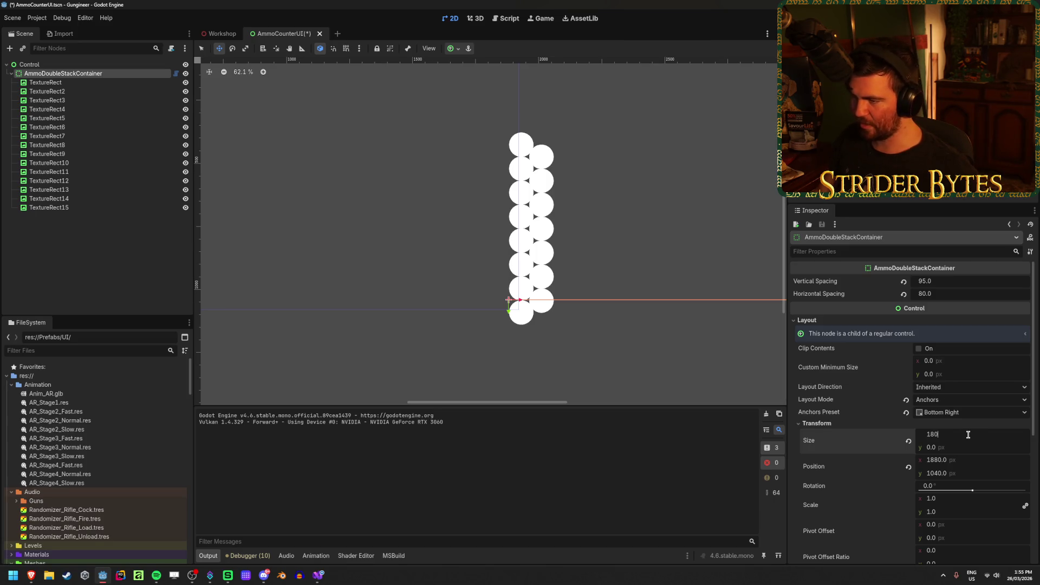
pyautogui.scroll(6, 593, 341)
pyautogui.scroll(4, 566, 302)
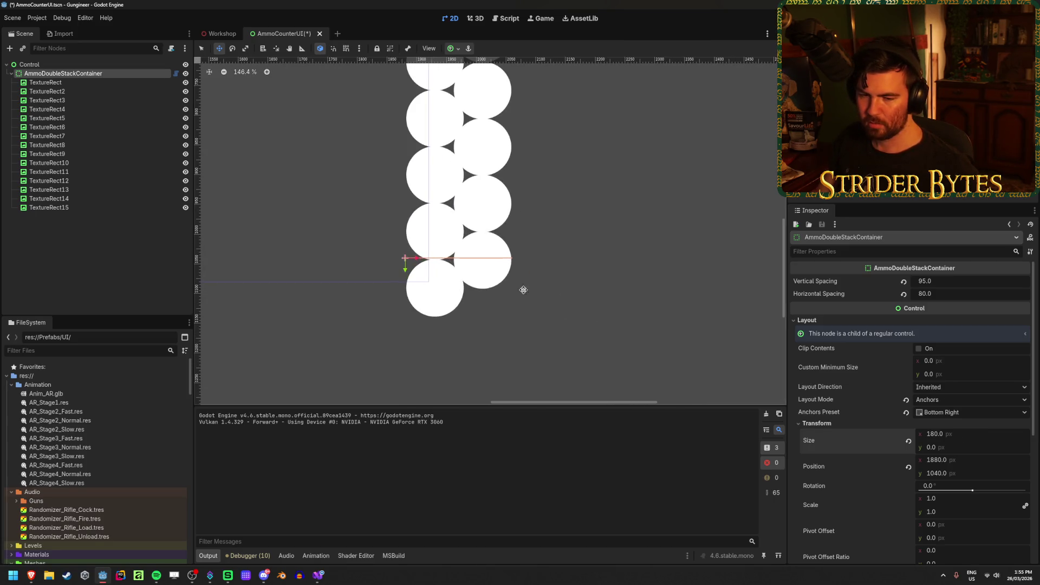
pyautogui.scroll(-7, 582, 309)
pyautogui.scroll(-3, 562, 303)
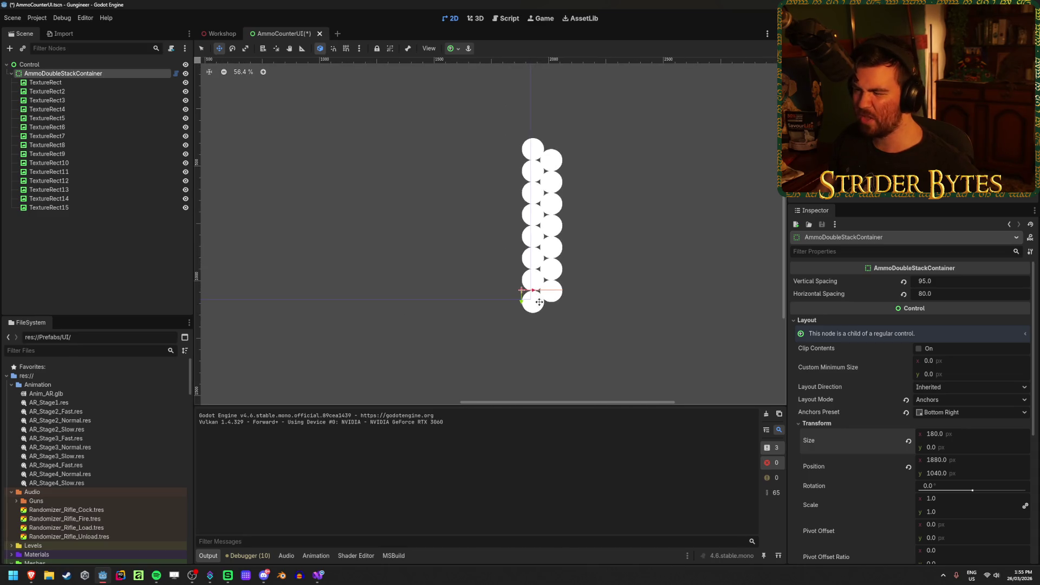
pyautogui.scroll(4, 538, 311)
pyautogui.scroll(3, 537, 311)
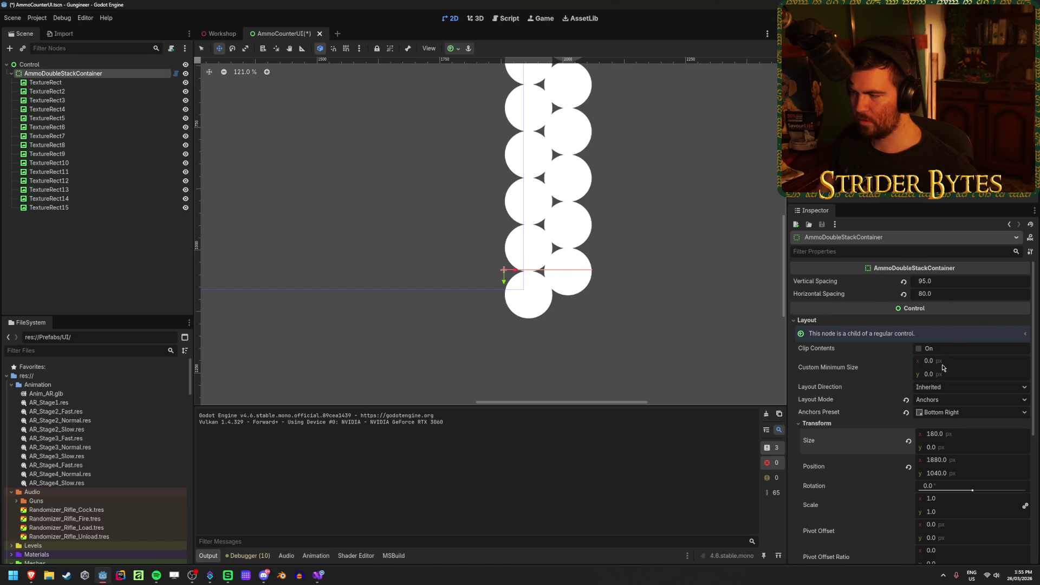
pyautogui.scroll(-2, 467, 263)
pyautogui.click(134, 208)
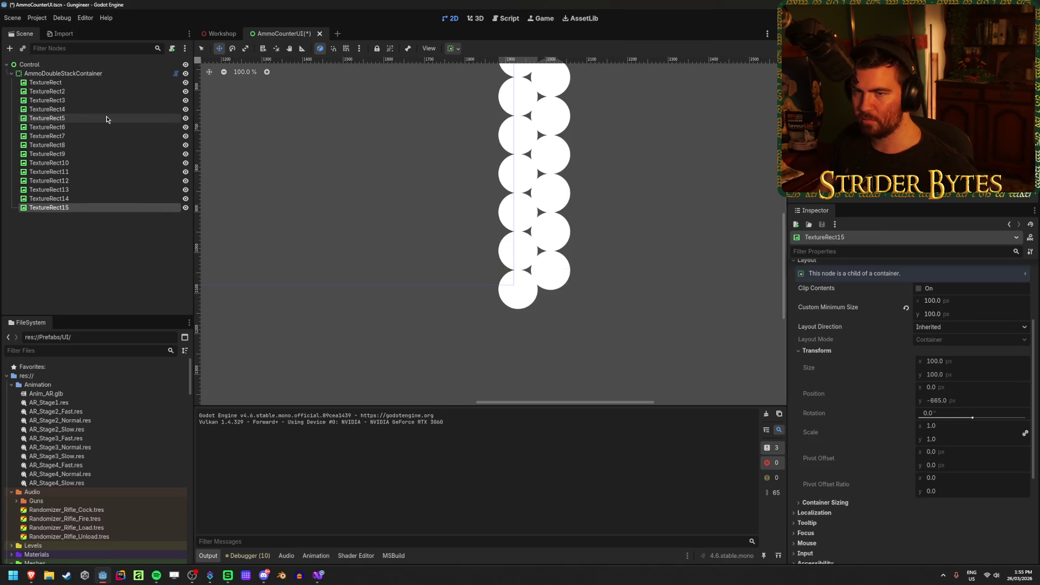
# Delete circles TextureRect4–15 and duplicate TextureRect3 into a fourth circle
pyautogui.keyDown('shift'); pyautogui.click(105, 109); pyautogui.keyUp('shift')
pyautogui.press('Delete')
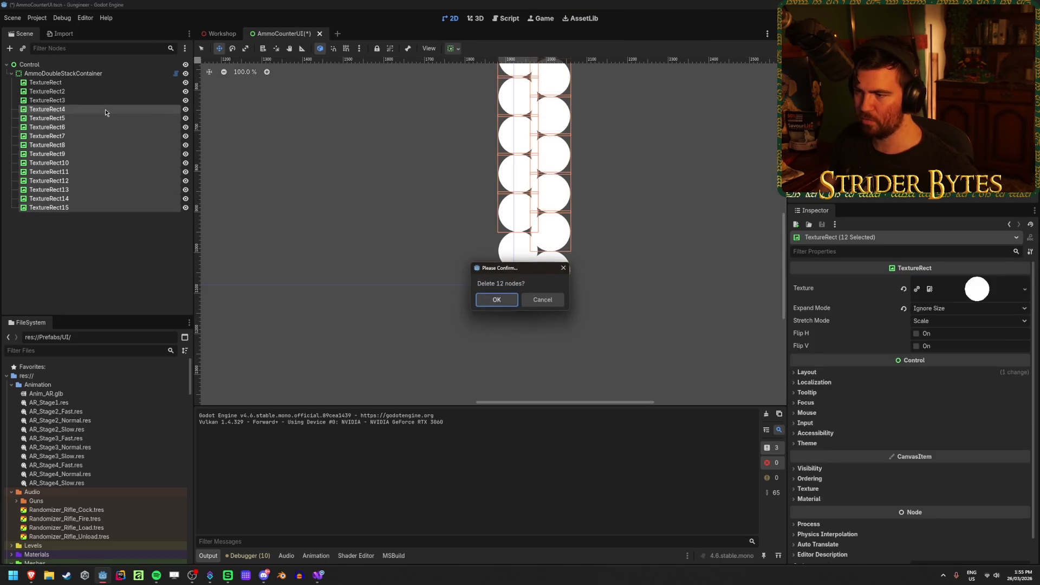
pyautogui.press('Return')
pyautogui.click(98, 92)
pyautogui.click(96, 100)
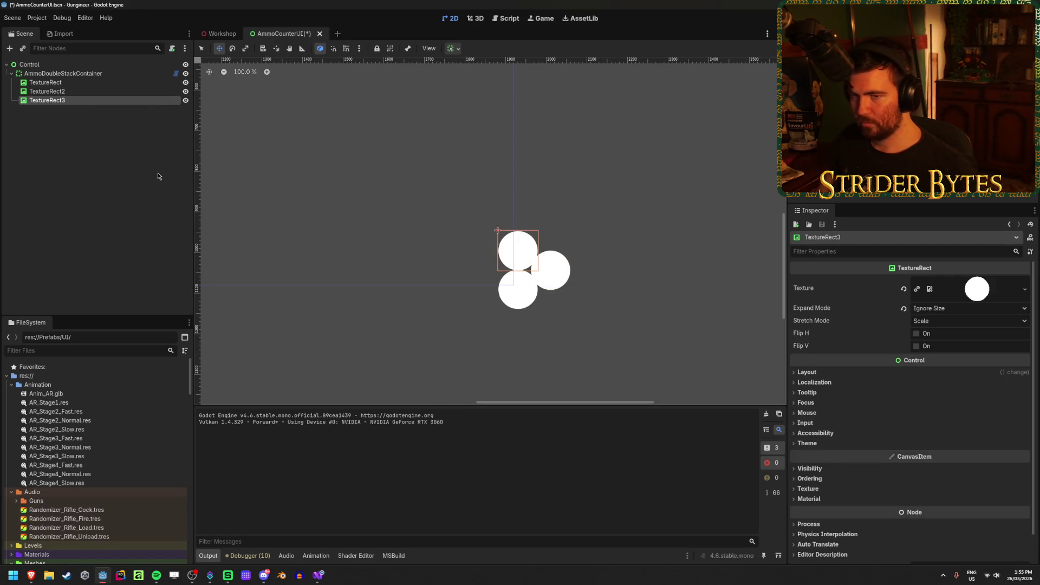
pyautogui.hotkey('ctrl', 'd')
pyautogui.click(139, 214)
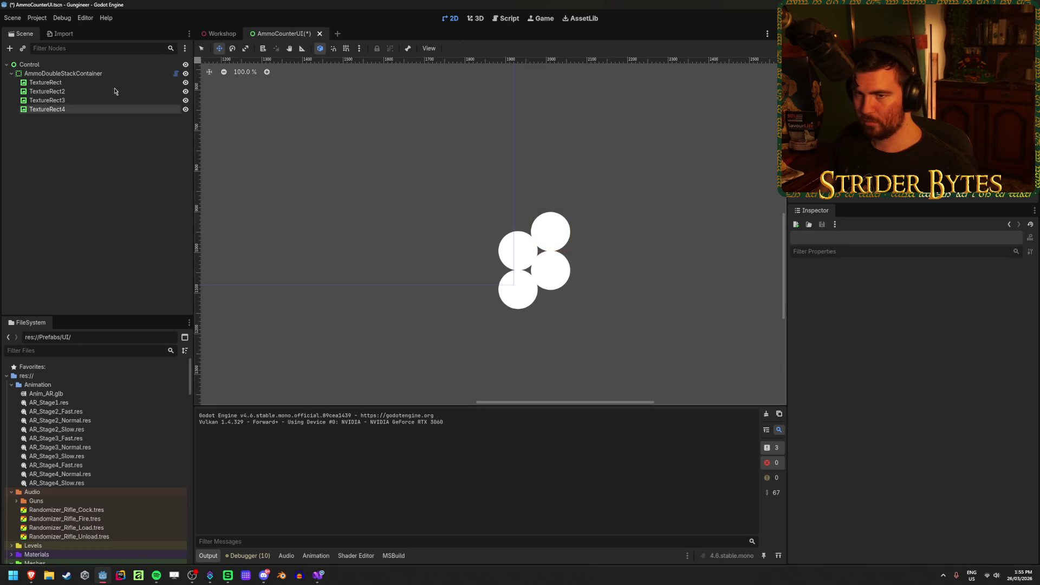
pyautogui.click(48, 74)
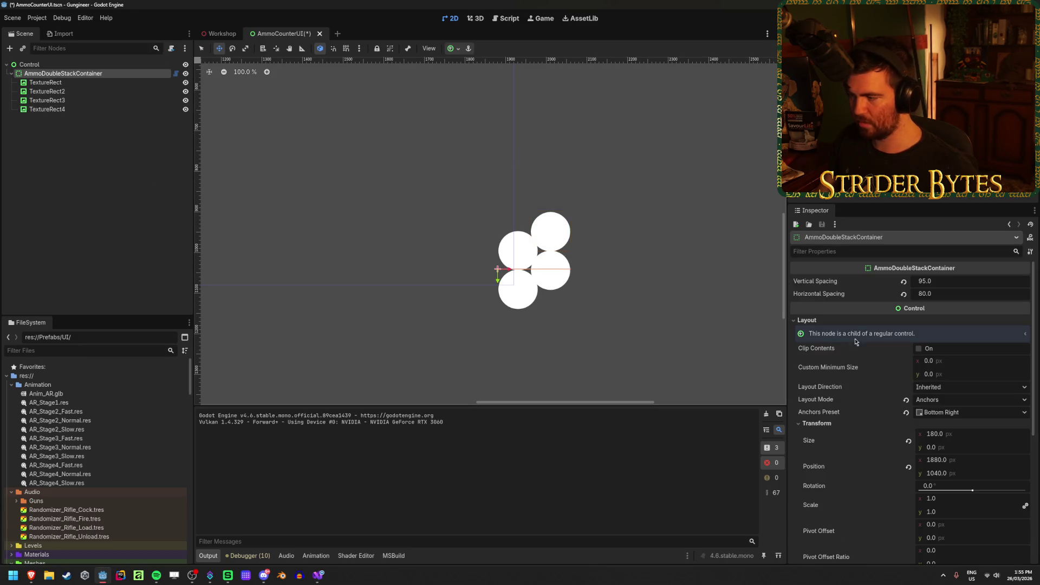
# Set the container's height to 240 px and save the AmmoCounterUI scene
pyautogui.click(930, 447)
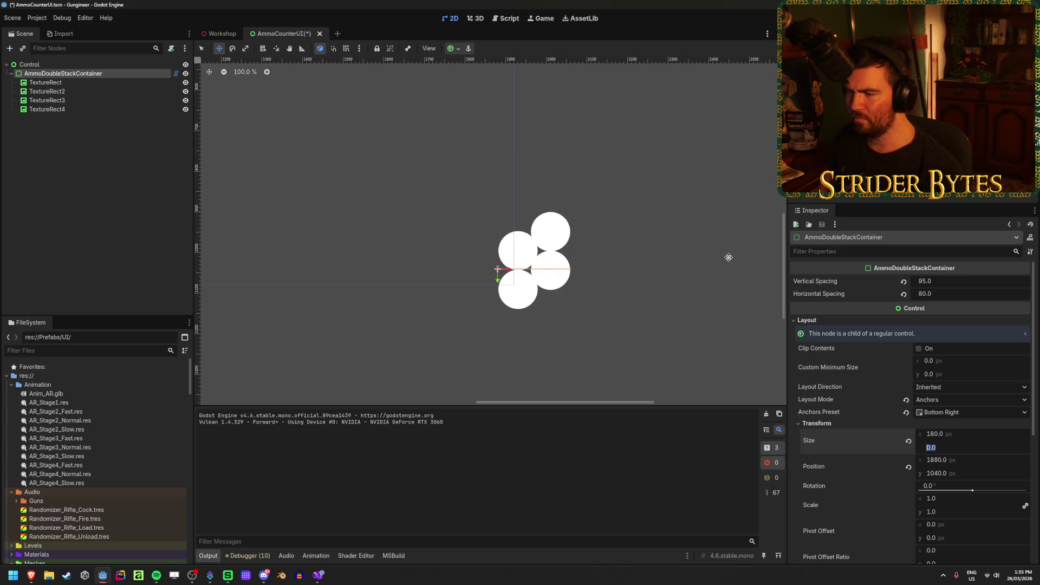
pyautogui.write('200')
pyautogui.press('Return')
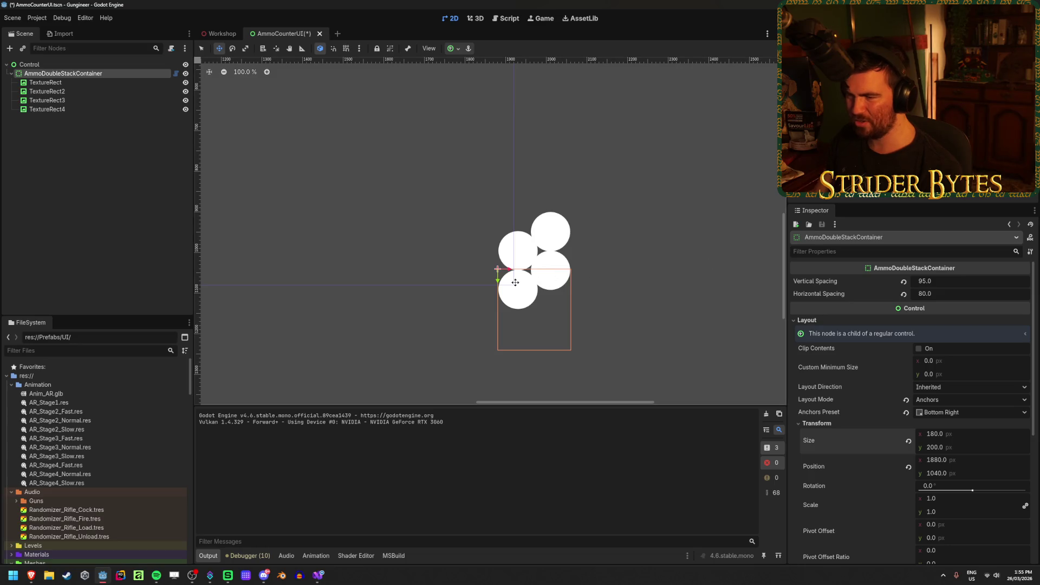
pyautogui.moveTo(497, 280)
pyautogui.mouseDown()
pyautogui.moveTo(497, 213)
pyautogui.moveTo(497, 254)
pyautogui.mouseUp()
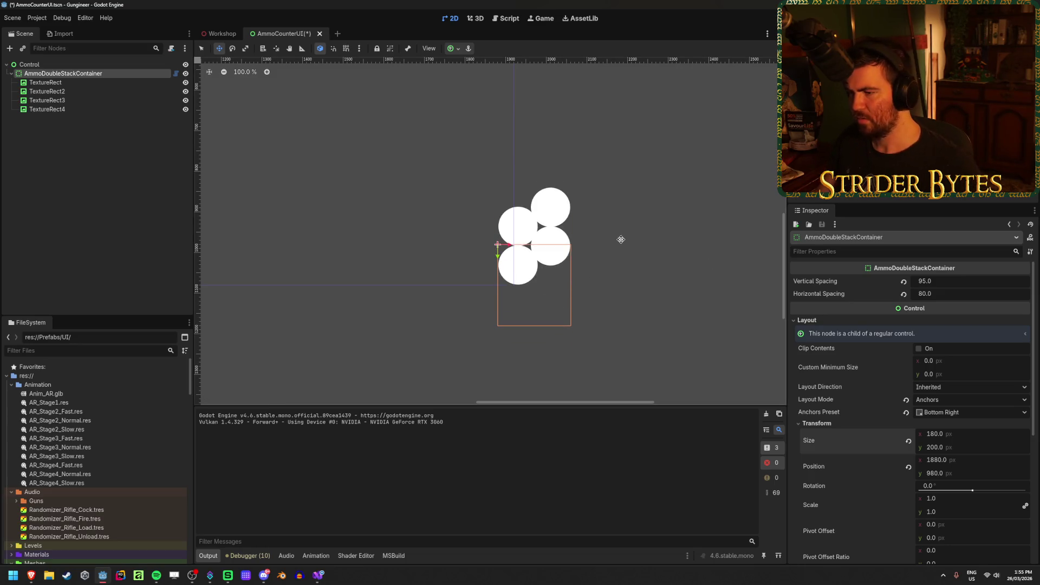
pyautogui.hotkey('ctrl', 'z')
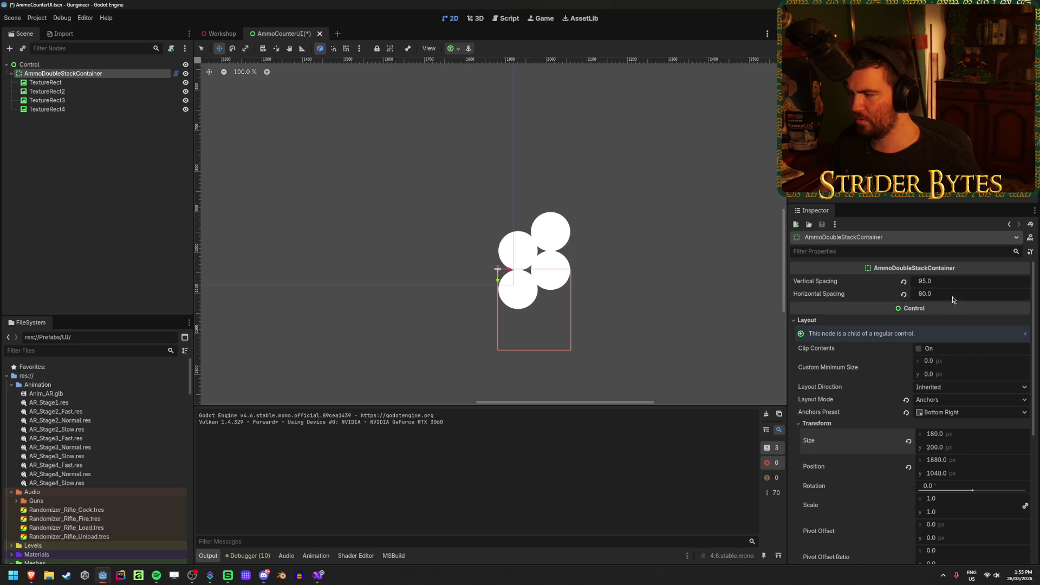
pyautogui.click(964, 447)
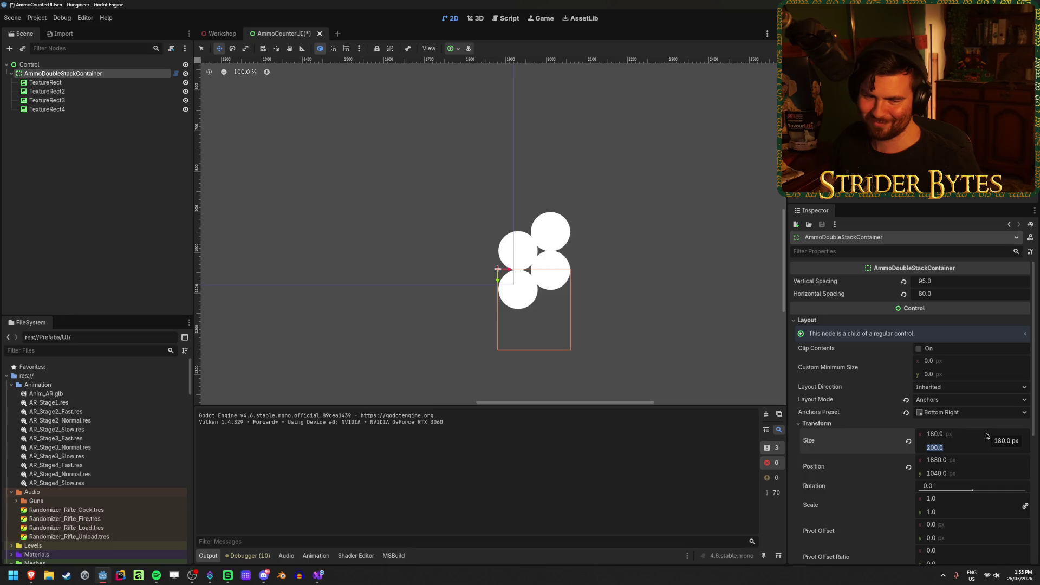
pyautogui.write('250-')
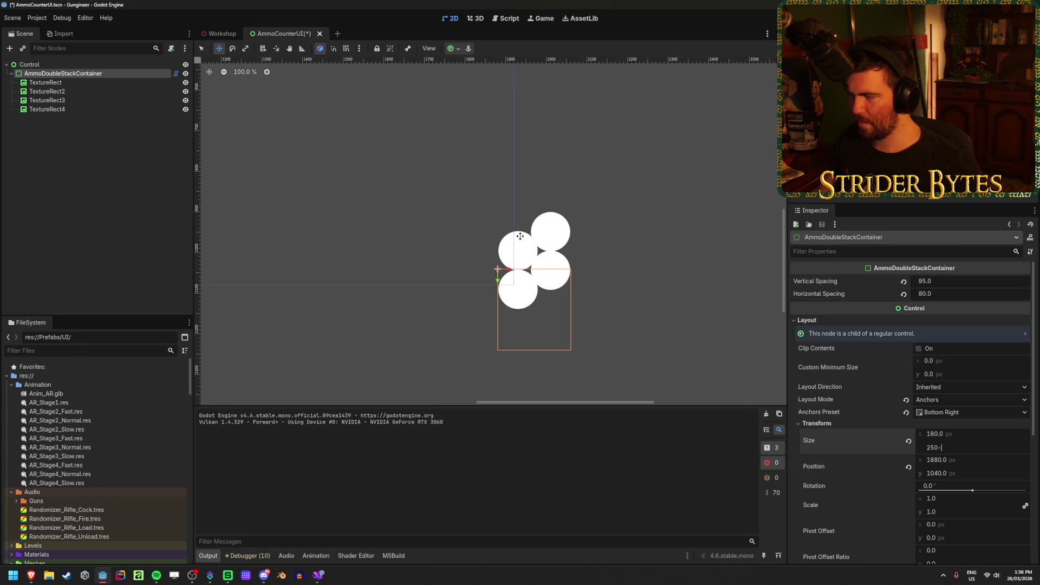
pyautogui.write('10')
pyautogui.press('Return')
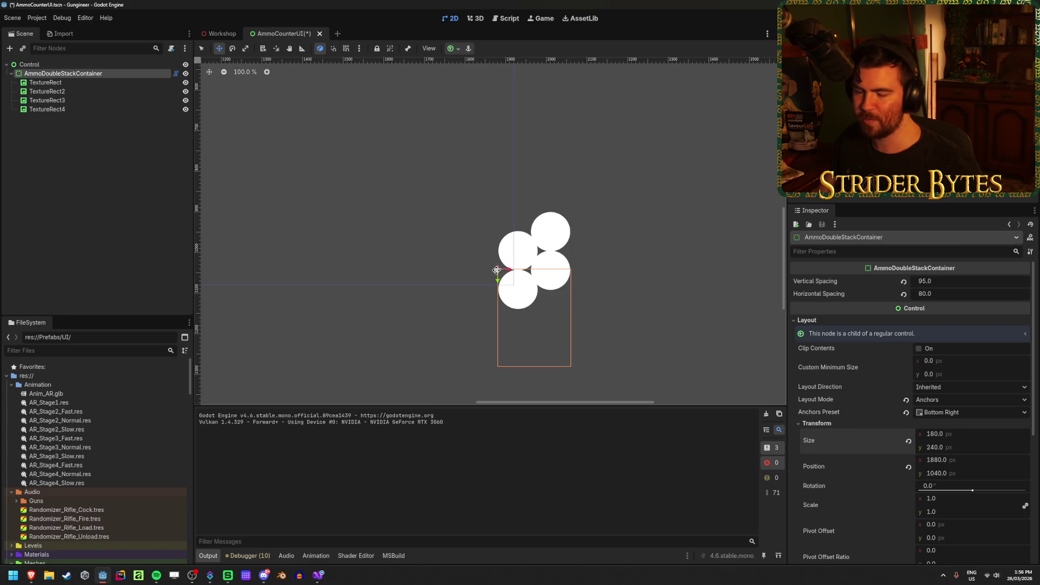
pyautogui.click(334, 247)
pyautogui.hotkey('ctrl', 's')
pyautogui.click(46, 82)
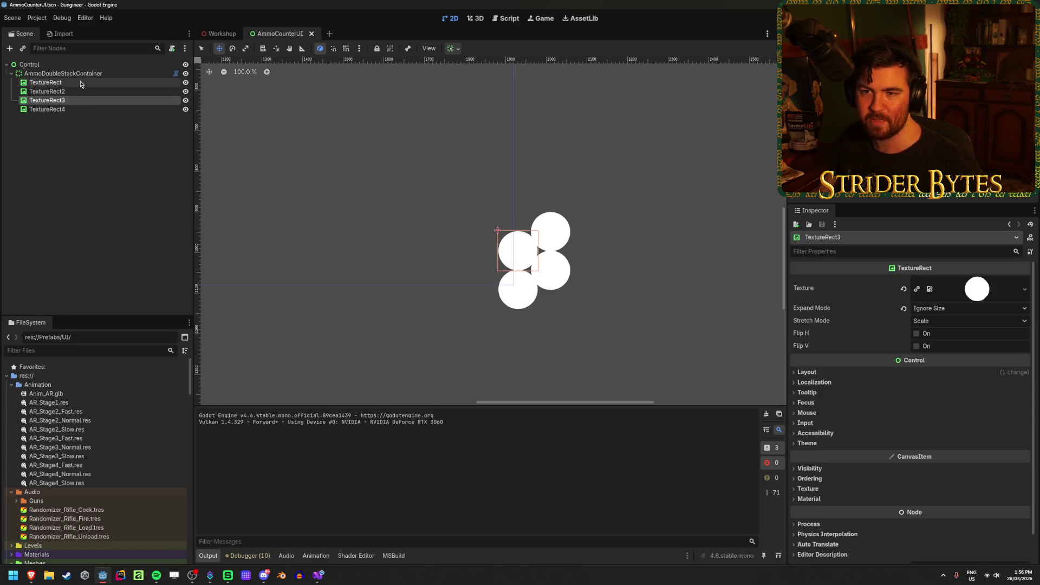
pyautogui.click(85, 76)
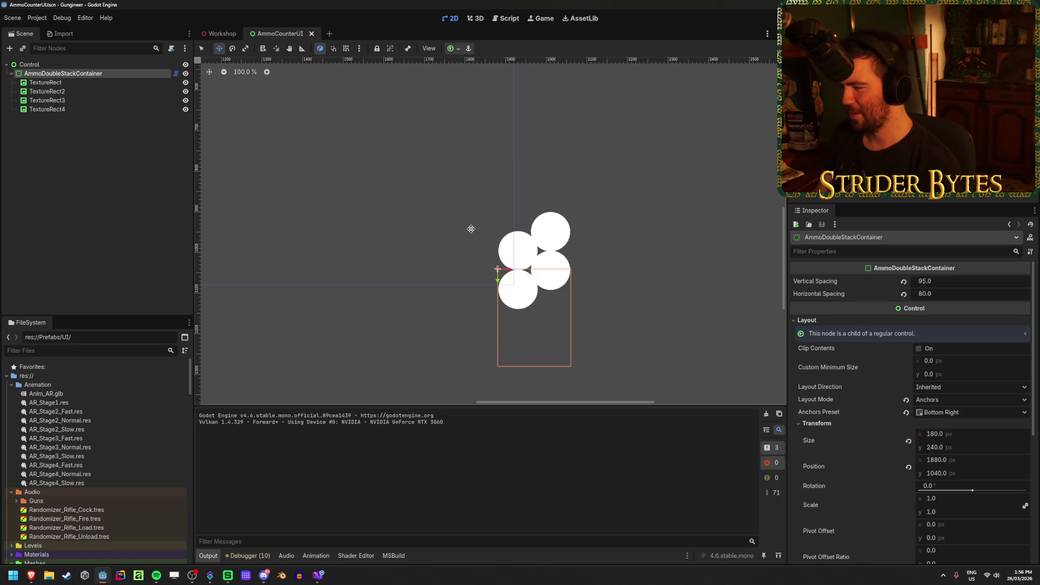
pyautogui.click(318, 575)
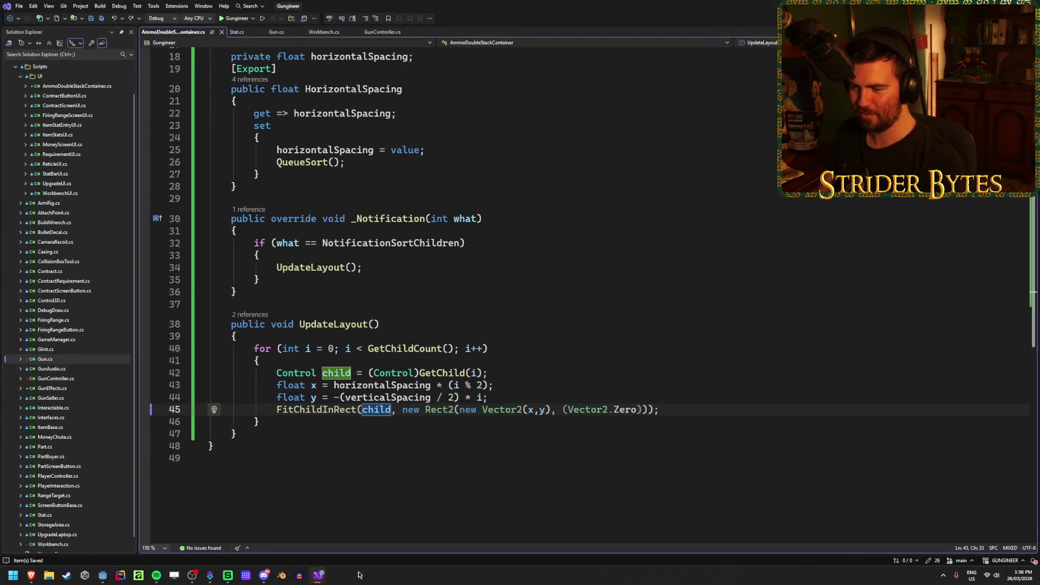
pyautogui.click(680, 413)
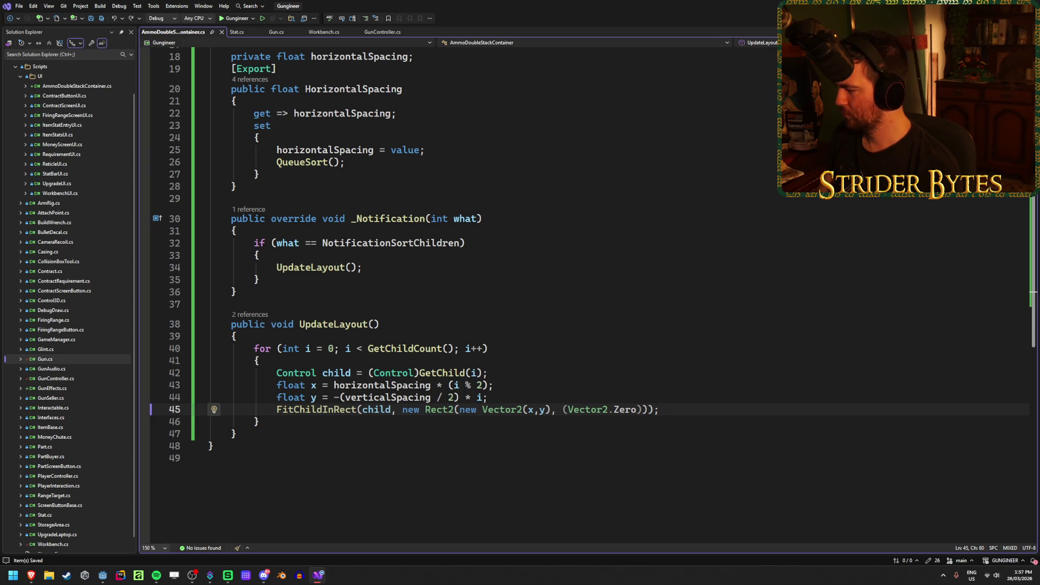
pyautogui.hotkey('alt', 'Tab')
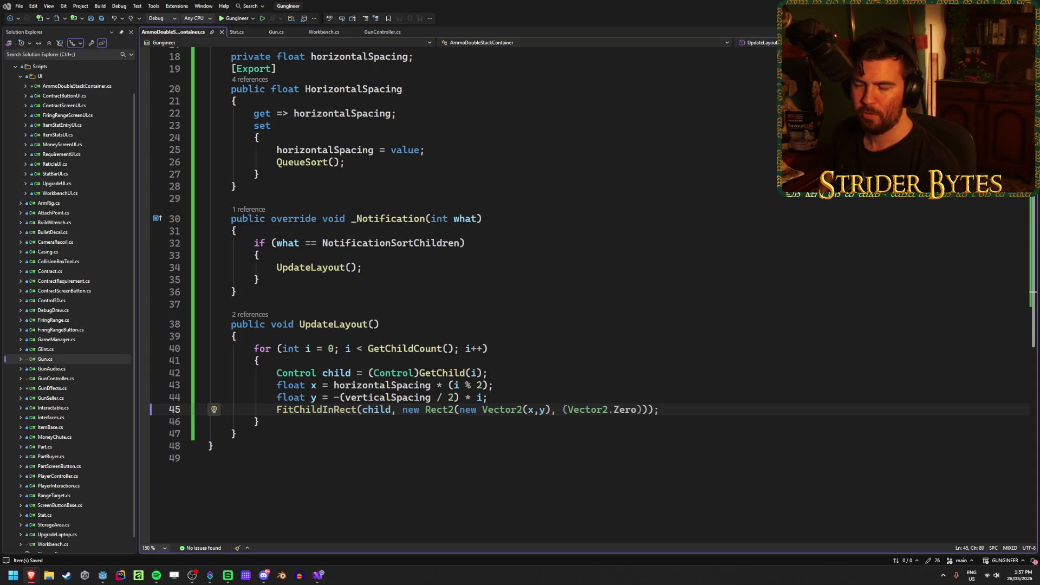
pyautogui.click(691, 408)
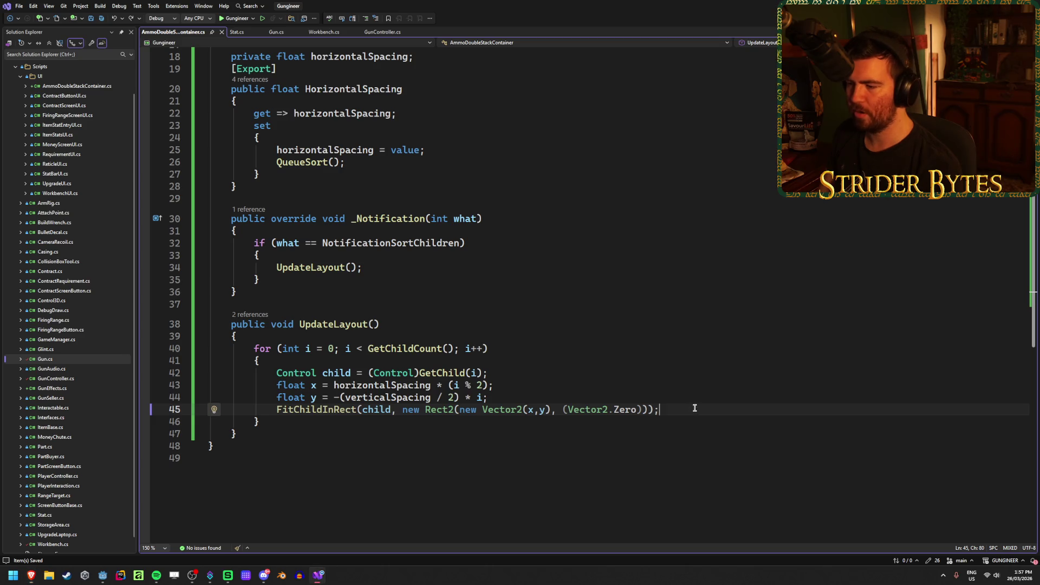
pyautogui.click(99, 575)
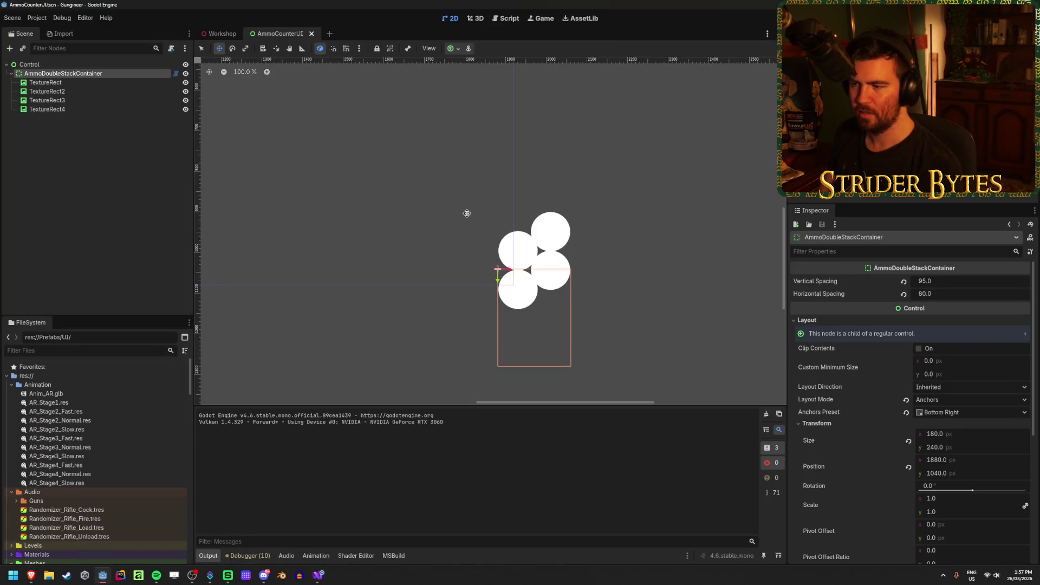
# Duplicate TextureRect4 nine times to create circles up to TextureRect13
pyautogui.click(105, 110)
pyautogui.hotkey('ctrl', 'd')
pyautogui.hotkey('ctrl', 'd')
pyautogui.hotkey('ctrl', 'd')
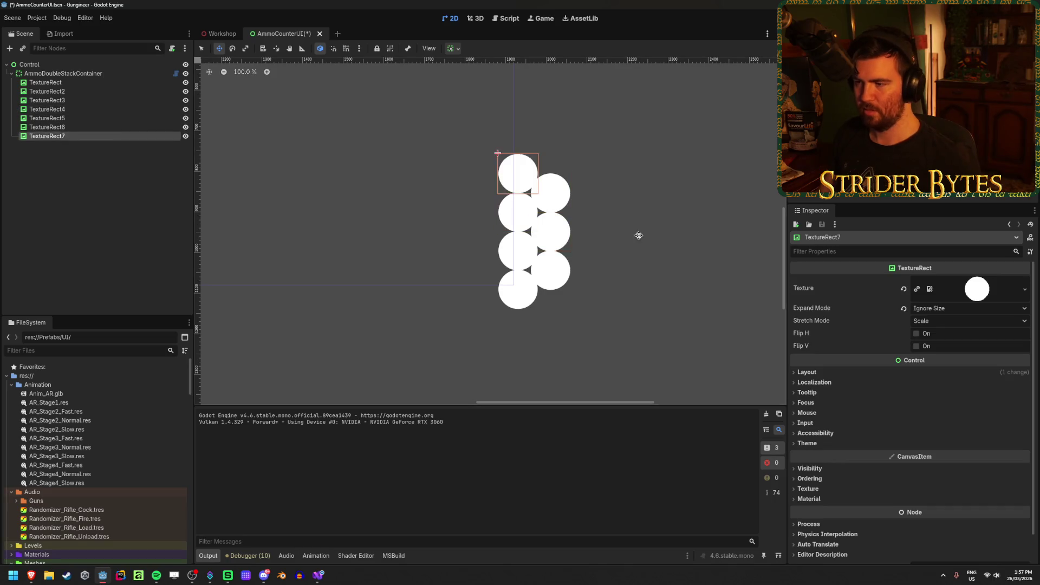
pyautogui.moveTo(31, 575)
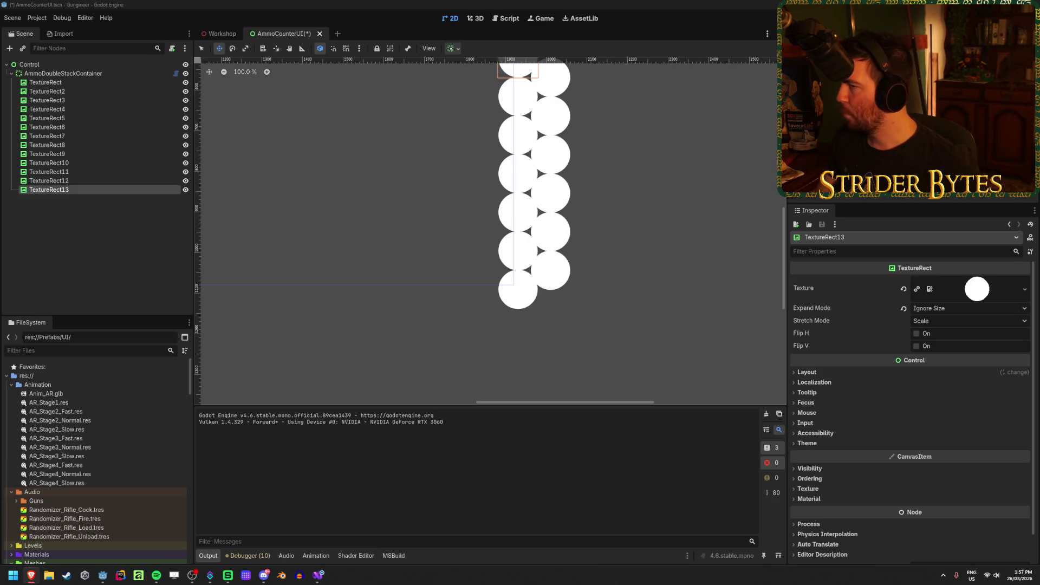
pyautogui.hotkey('alt', 'Tab')
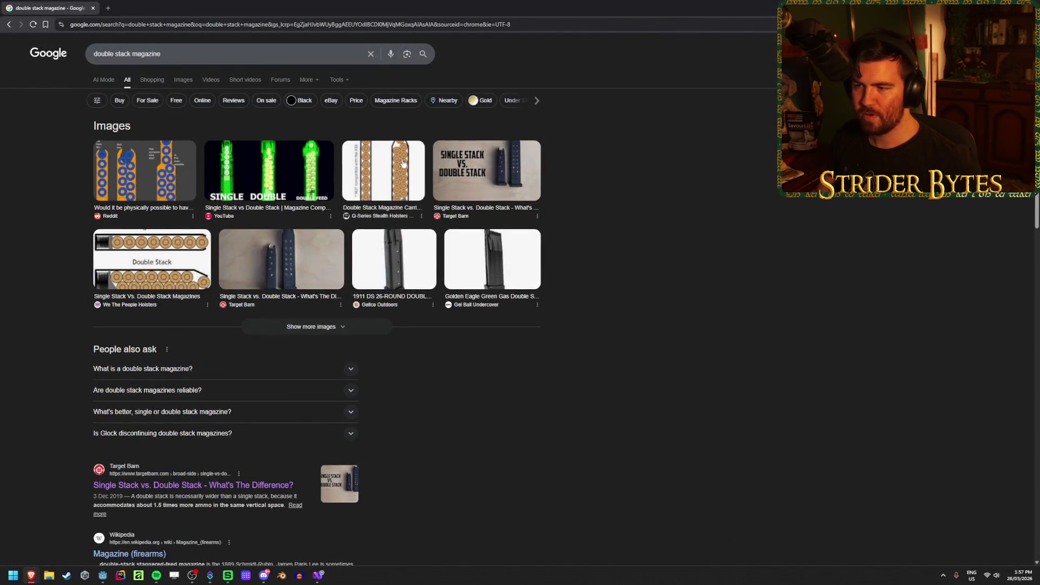
# Open the Single Stack vs Double Stack magazine diagram full-size in a new browser tab
pyautogui.click(403, 164)
pyautogui.rightClick(675, 190)
pyautogui.click(714, 311)
pyautogui.click(147, 7)
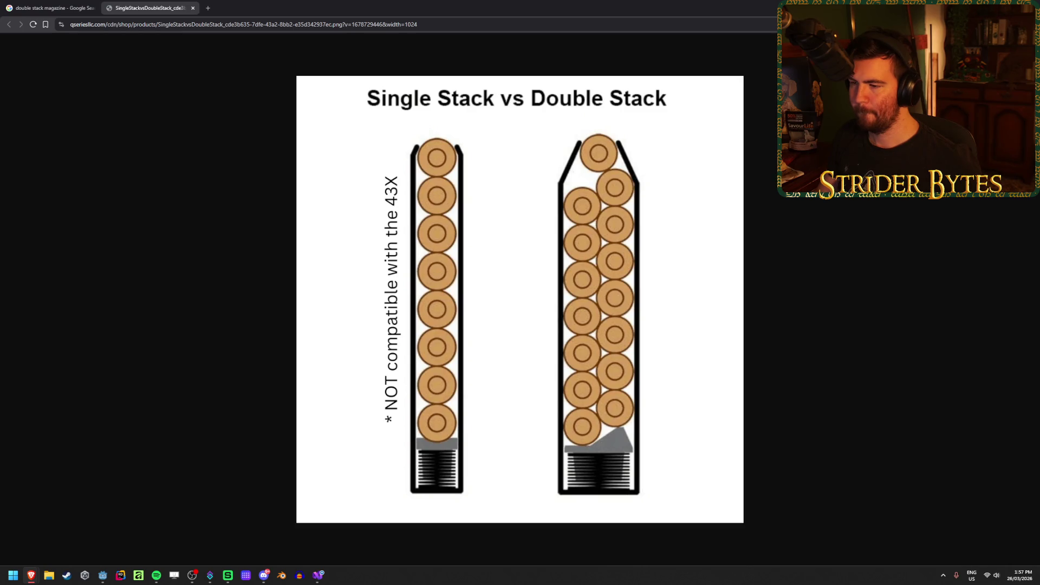
pyautogui.hotkey('alt', 'Tab')
pyautogui.click(62, 267)
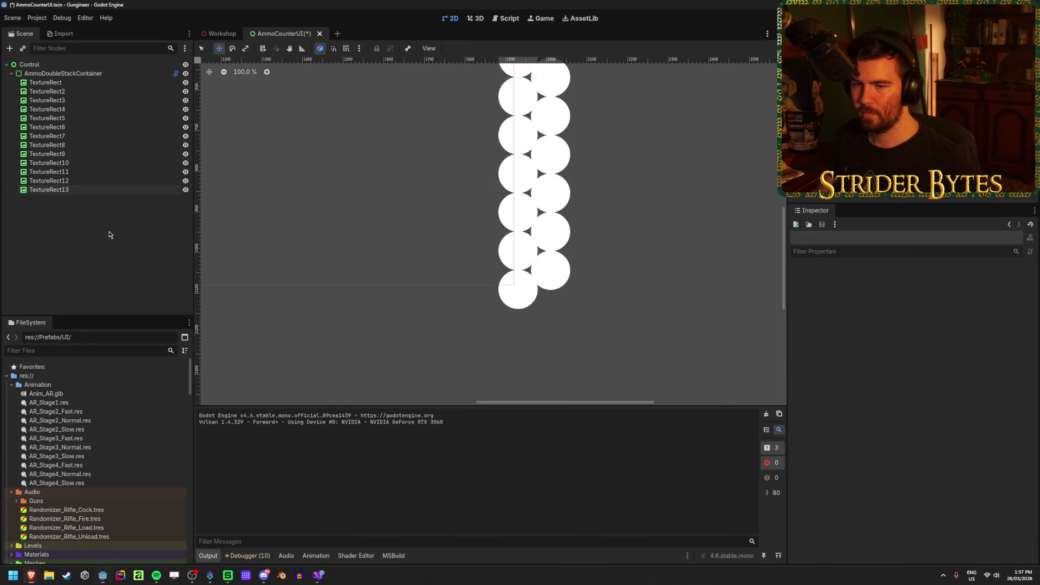
# Save the scene and add a new VBoxContainer node under Control
pyautogui.click(88, 190)
pyautogui.hotkey('ctrl', 's')
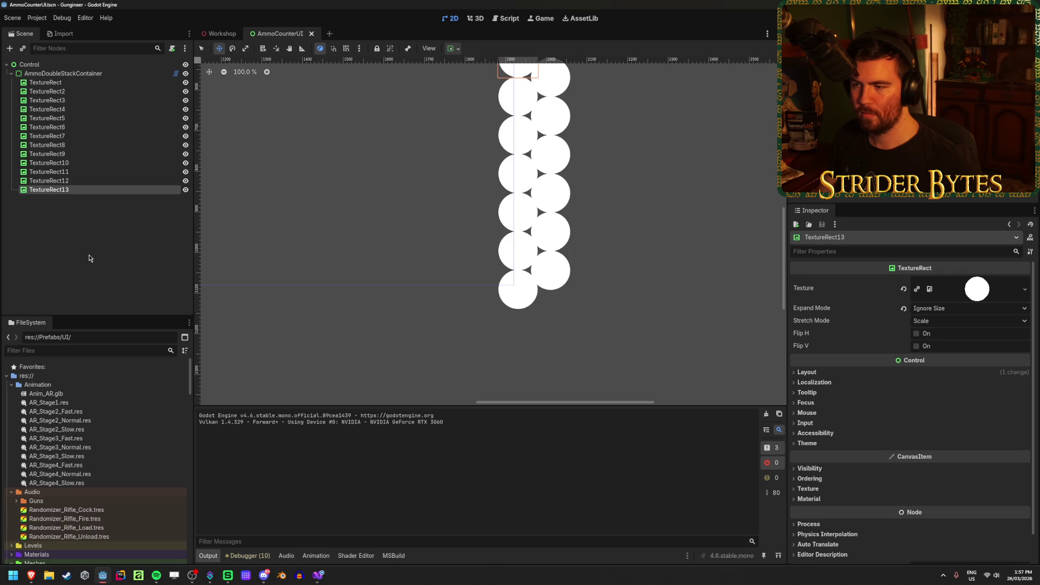
pyautogui.click(89, 255)
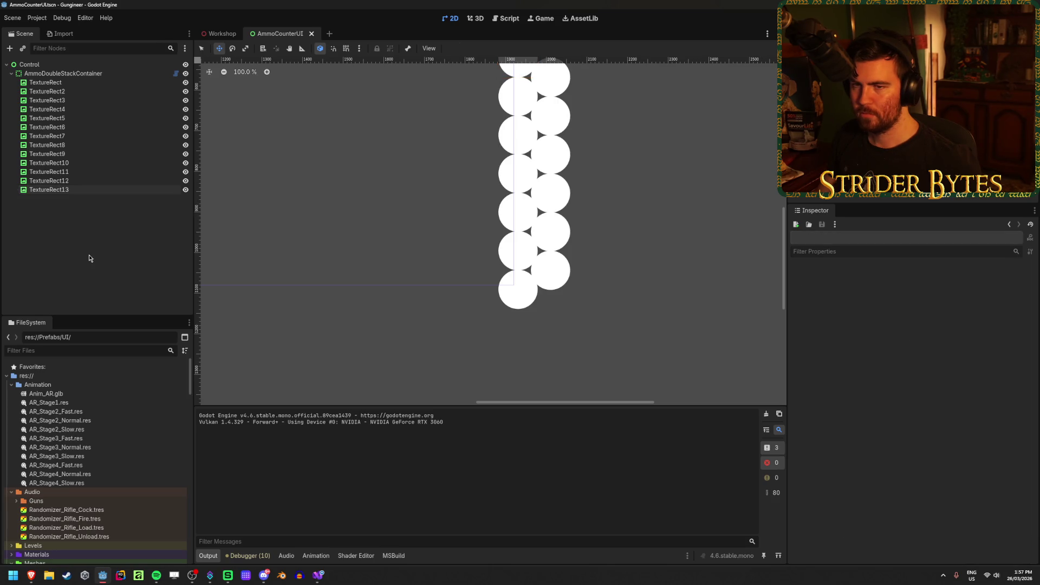
pyautogui.rightClick(90, 258)
pyautogui.click(105, 262)
pyautogui.write('vbox')
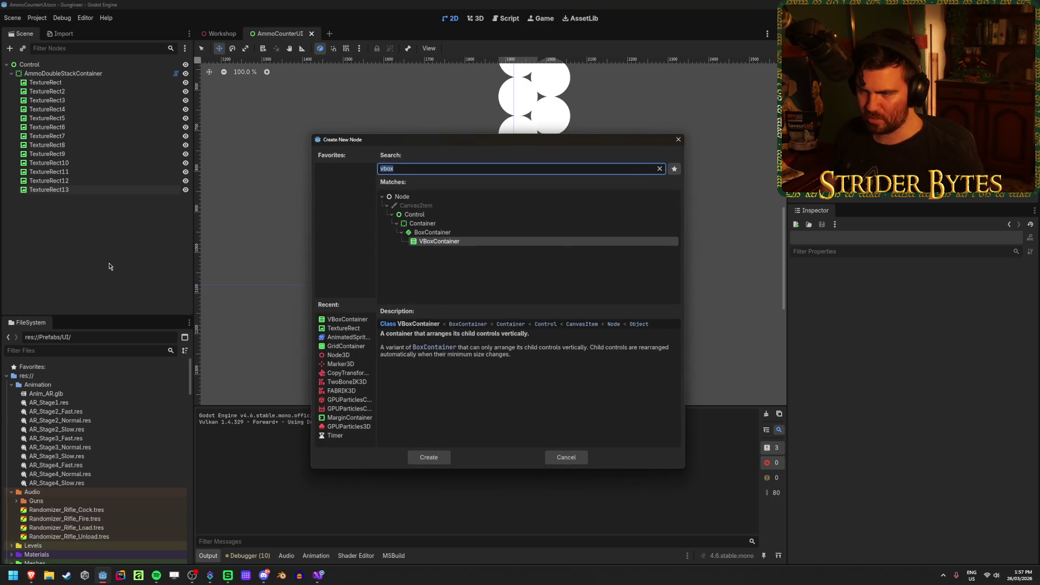
pyautogui.press('Return')
# Duplicate TextureRect13 into the VBoxContainer, then make seven more copies, TextureRect14–21
pyautogui.click(65, 189)
pyautogui.hotkey('ctrl', 'd')
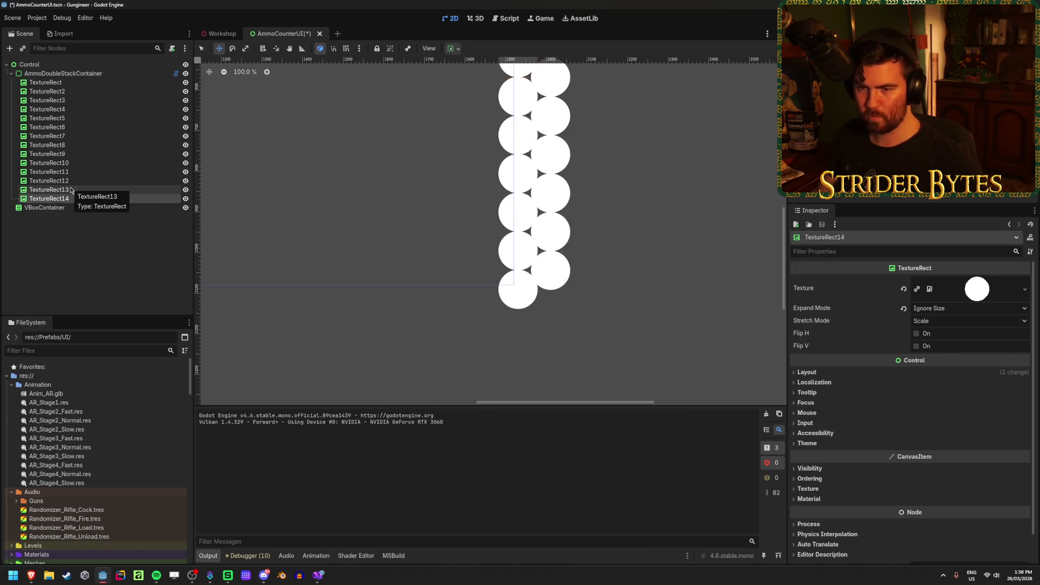
pyautogui.moveTo(70, 201); pyautogui.dragTo(59, 208)
pyautogui.scroll(-4, 337, 227)
pyautogui.moveTo(337, 227); pyautogui.dragTo(424, 255)
pyautogui.scroll(-1, 379, 233)
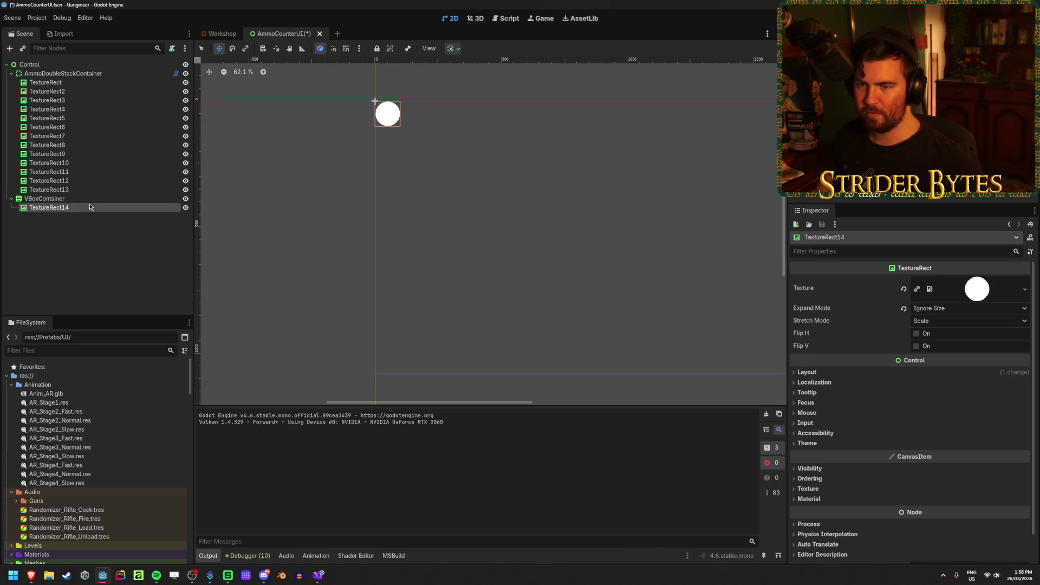
pyautogui.hotkey('ctrl', 'd')
pyautogui.hotkey('ctrl', 'd')
pyautogui.hotkey('ctrl', 'd')
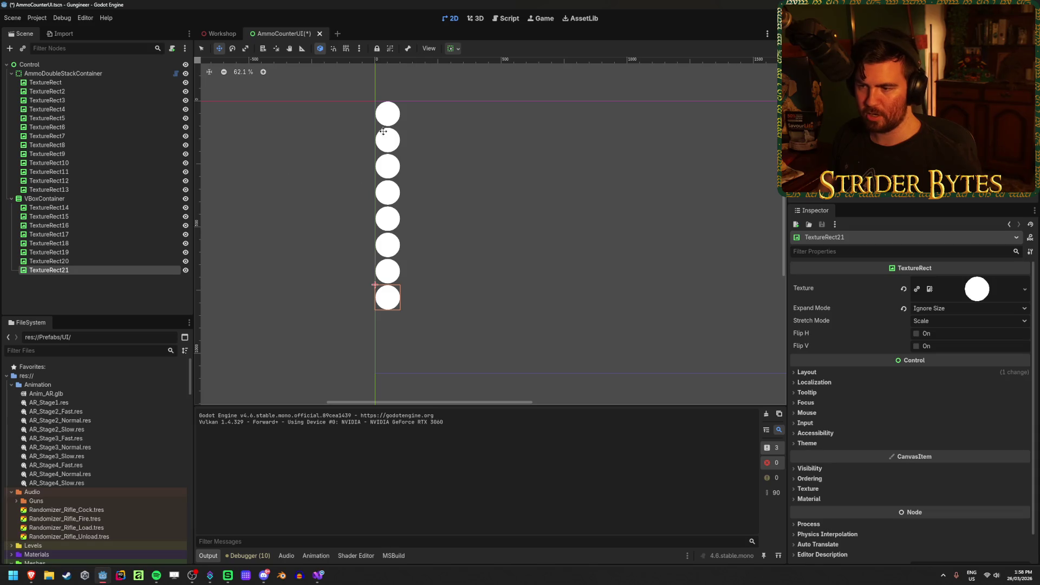
# Expand the VBoxContainer's Theme Overrides constants and briefly toggle TextureRect21's visibility
pyautogui.click(50, 200)
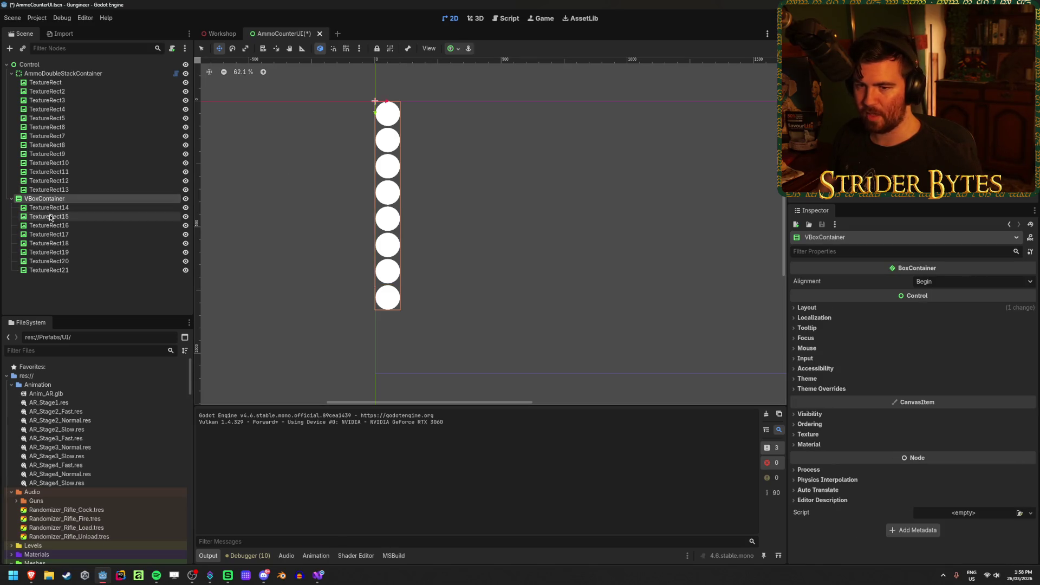
pyautogui.click(807, 379)
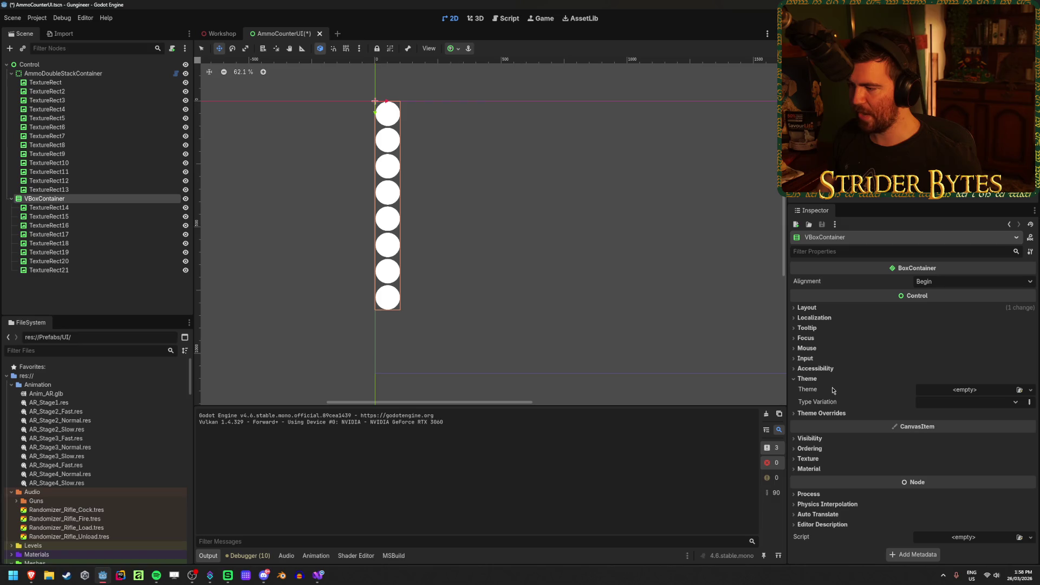
pyautogui.click(823, 379)
pyautogui.click(839, 389)
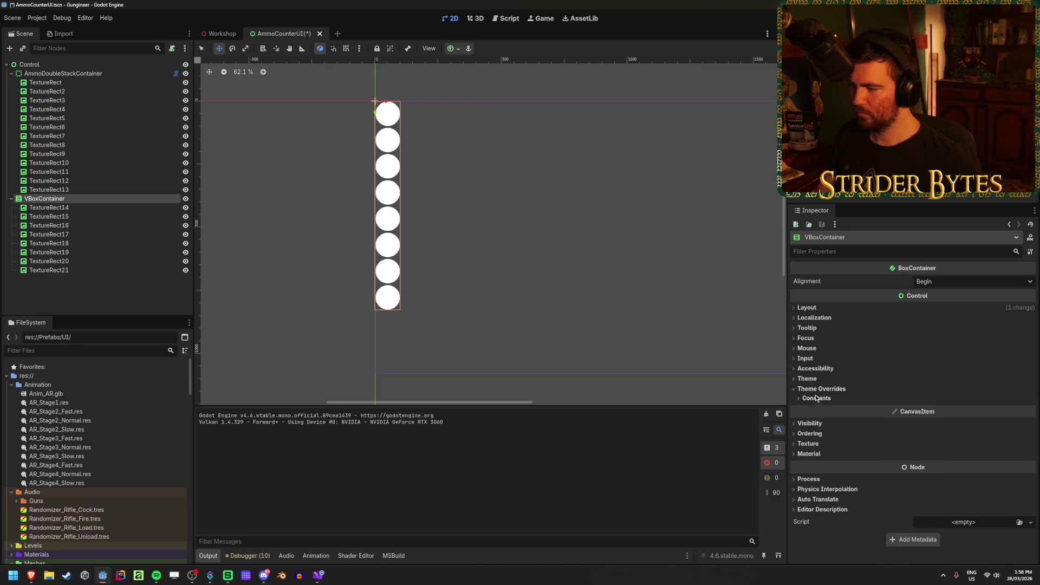
pyautogui.click(167, 273)
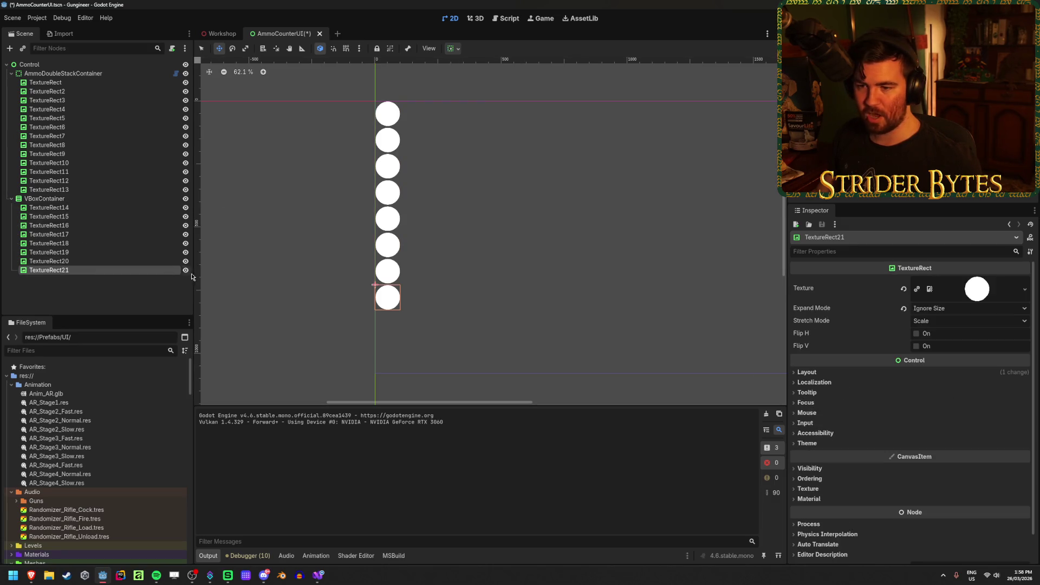
pyautogui.click(186, 270)
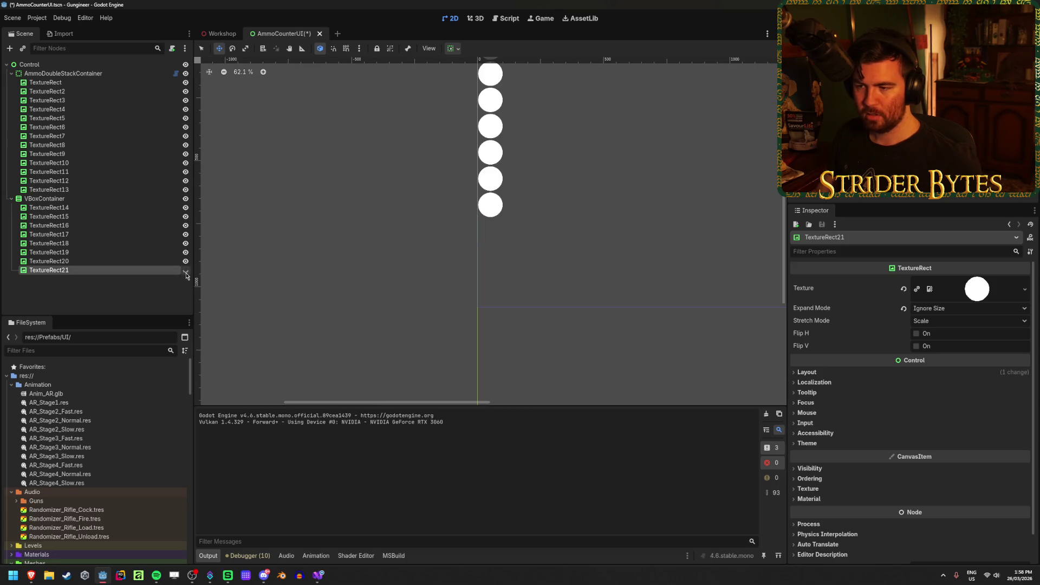
pyautogui.click(185, 270)
pyautogui.click(107, 198)
# Override the VBoxContainer's Separation to -202 so the circles overlap
pyautogui.click(944, 411)
pyautogui.write('-100')
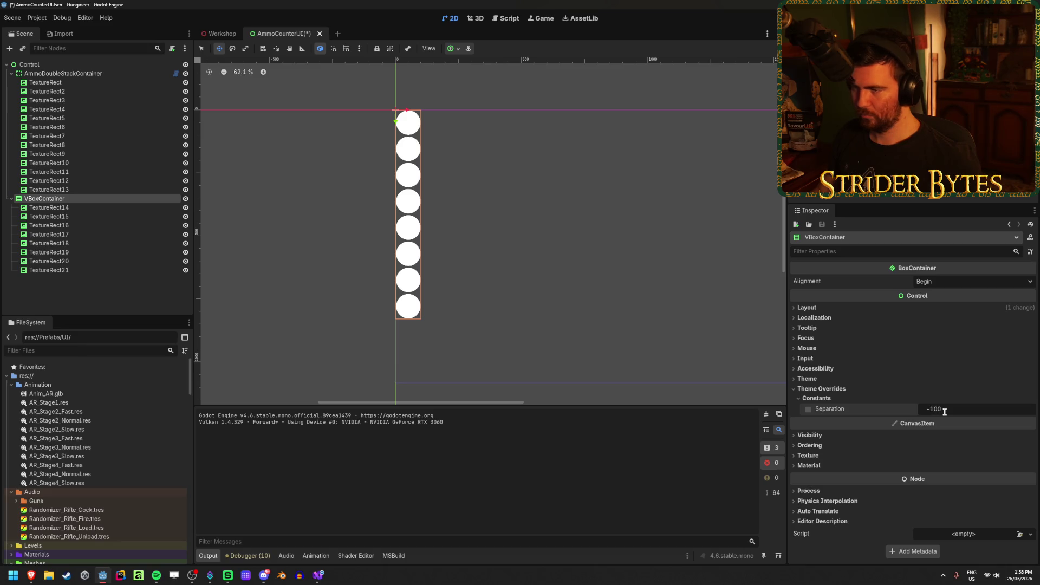
pyautogui.press('Return')
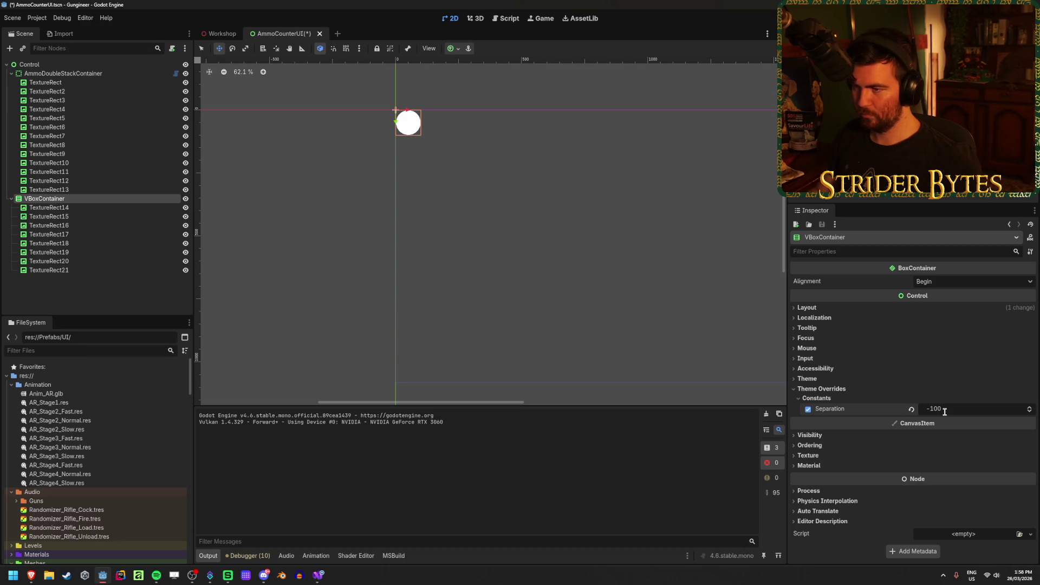
pyautogui.moveTo(960, 414)
pyautogui.mouseDown()
pyautogui.moveTo(903, 195)
pyautogui.moveTo(421, 197)
pyautogui.moveTo(451, 356)
pyautogui.mouseUp()
pyautogui.click(74, 206)
pyautogui.click(76, 199)
pyautogui.scroll(12, 441, 286)
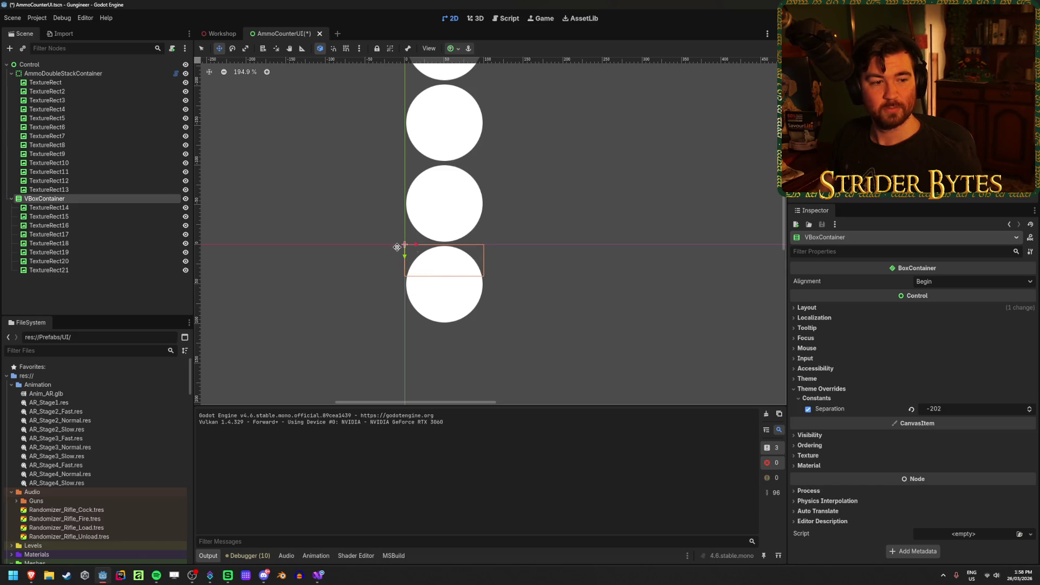
pyautogui.scroll(-18, 525, 292)
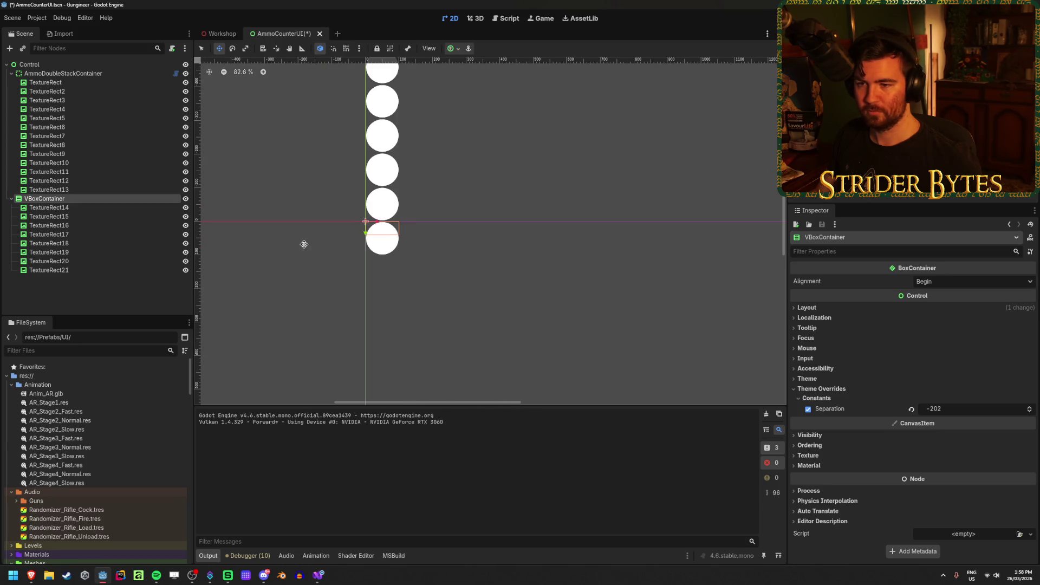
pyautogui.moveTo(569, 297); pyautogui.dragTo(492, 247)
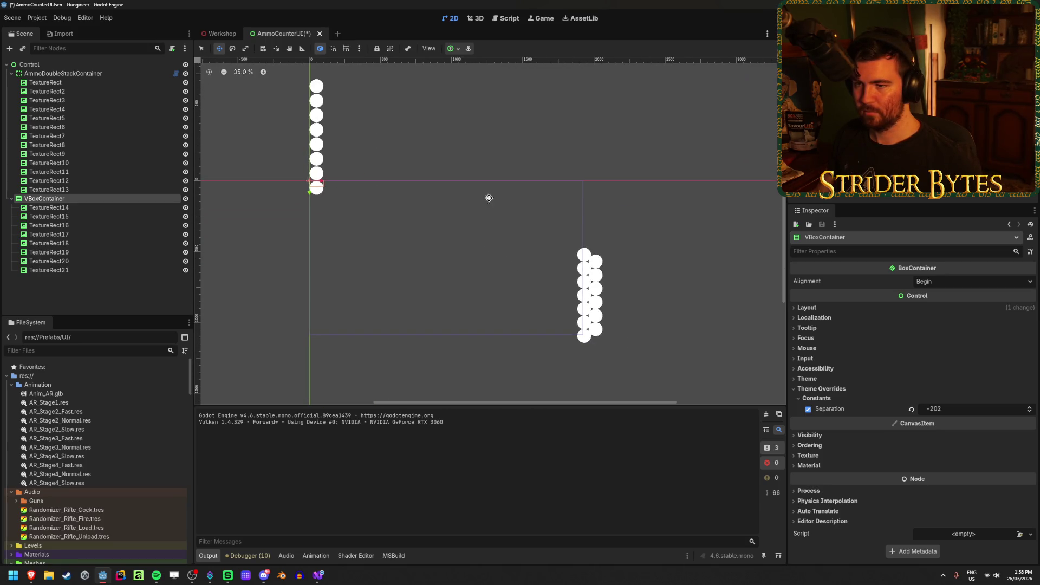
# Anchor the VBoxContainer to the bottom right and set its Alignment to End
pyautogui.click(449, 48)
pyautogui.click(485, 113)
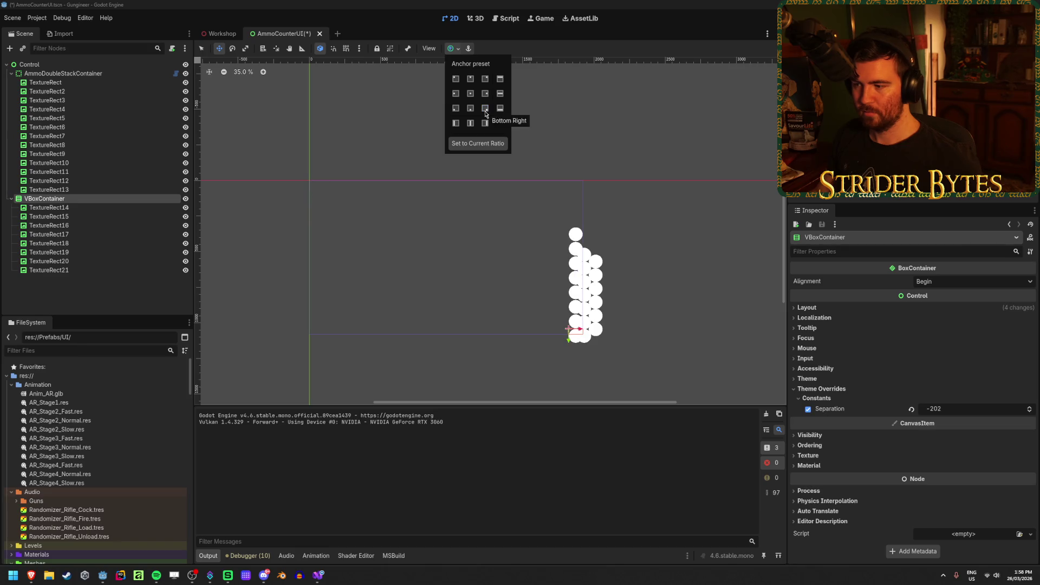
pyautogui.scroll(12, 561, 345)
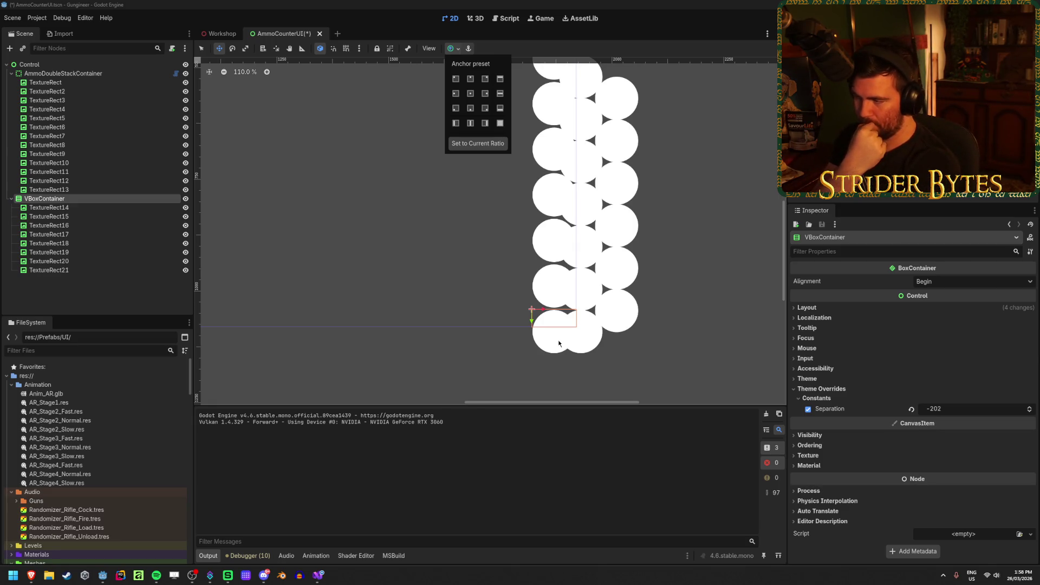
pyautogui.click(933, 281)
pyautogui.click(933, 281)
pyautogui.click(940, 312)
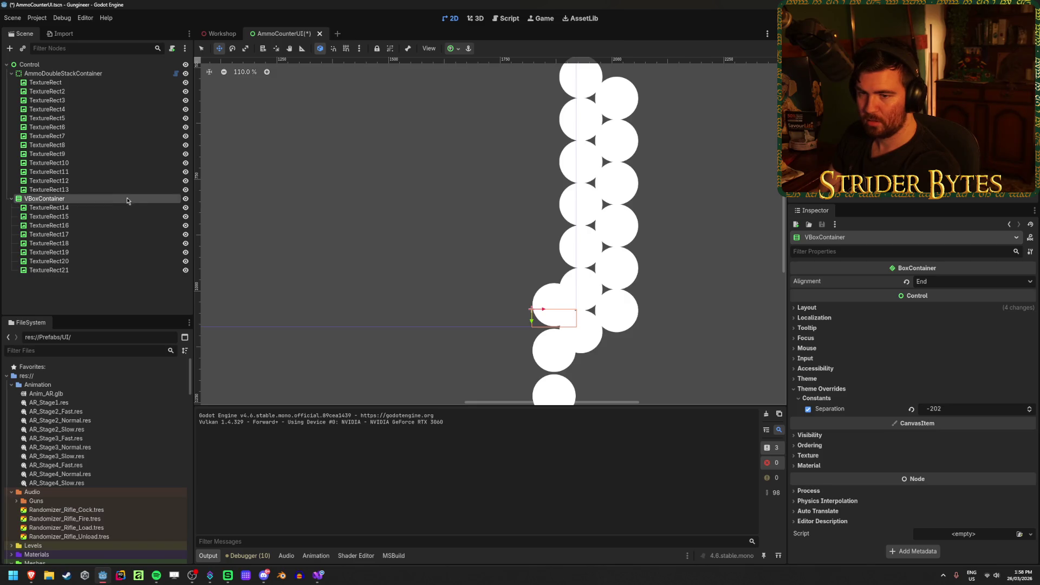
# Reset the Separation override, then drag it to -11
pyautogui.click(912, 410)
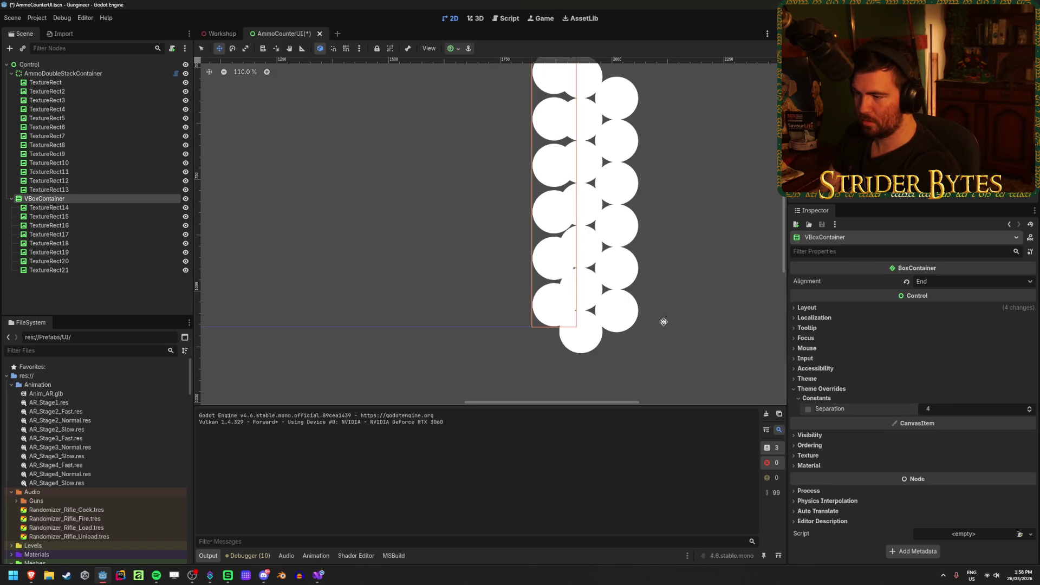
pyautogui.scroll(-4, 336, 341)
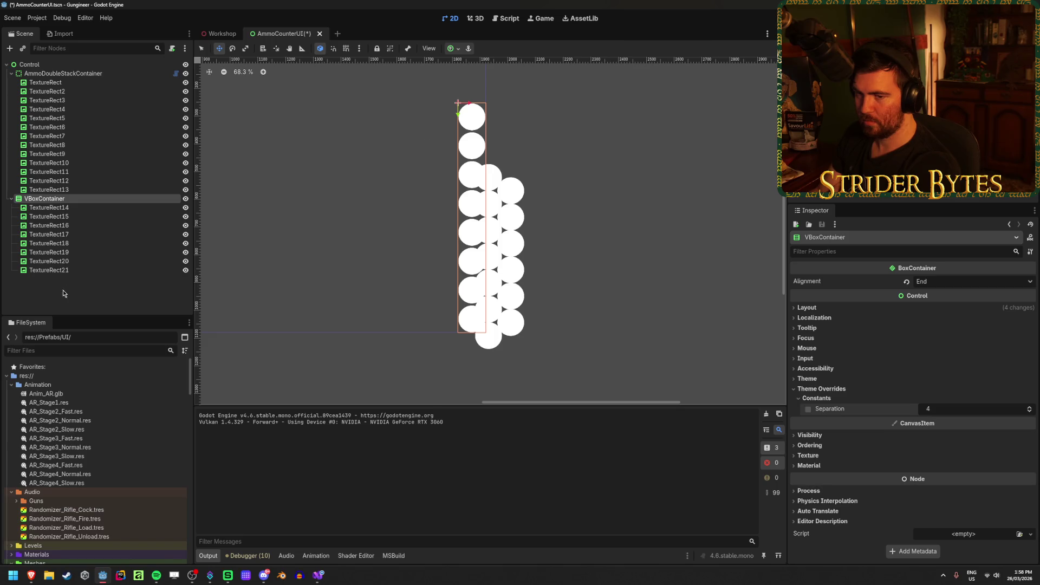
pyautogui.click(185, 270)
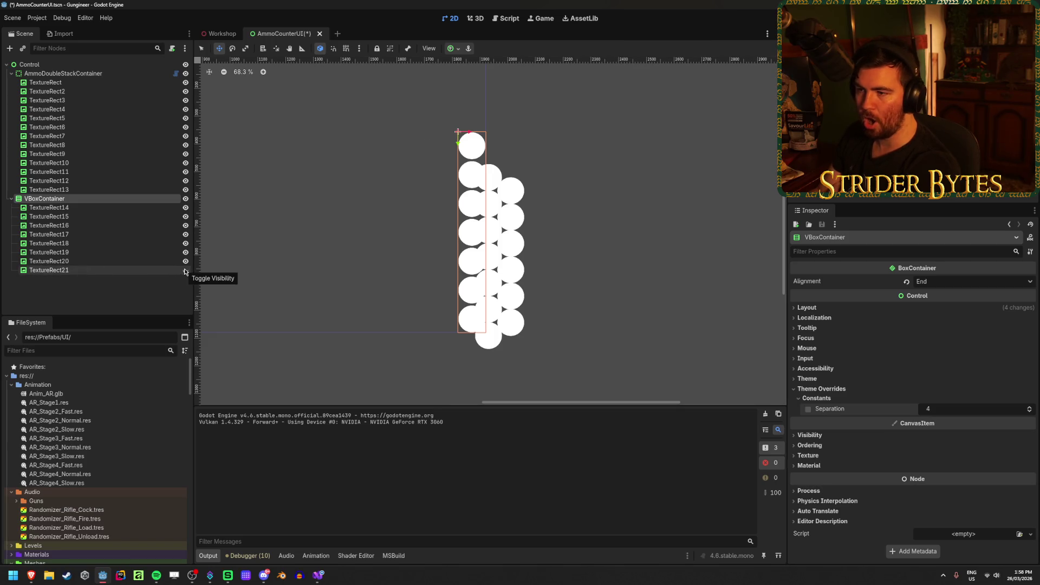
pyautogui.click(185, 270)
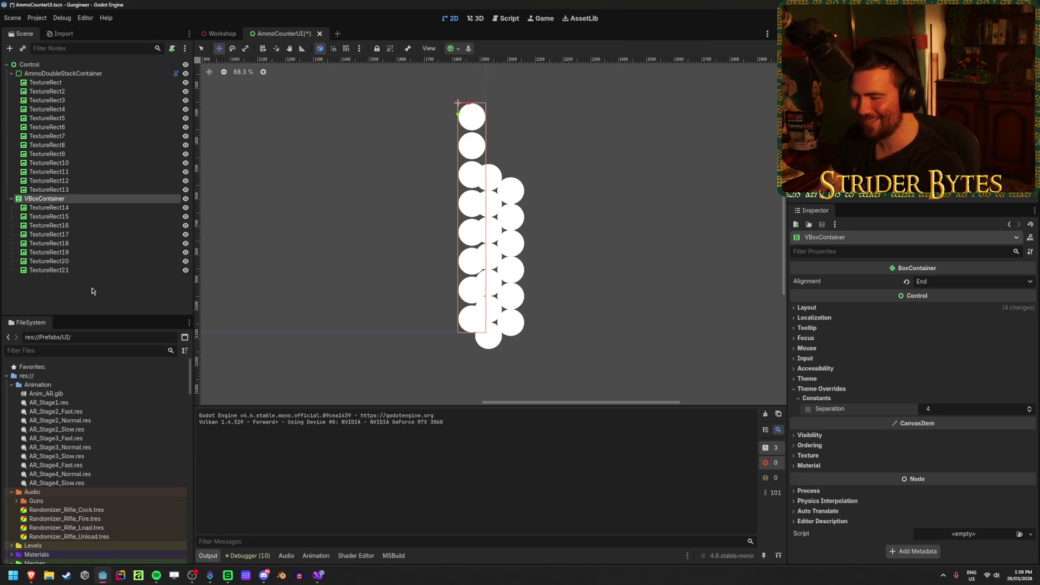
pyautogui.moveTo(927, 408)
pyautogui.mouseDown()
pyautogui.moveTo(873, 408)
pyautogui.moveTo(930, 409)
pyautogui.moveTo(911, 408)
pyautogui.moveTo(921, 408)
pyautogui.mouseUp()
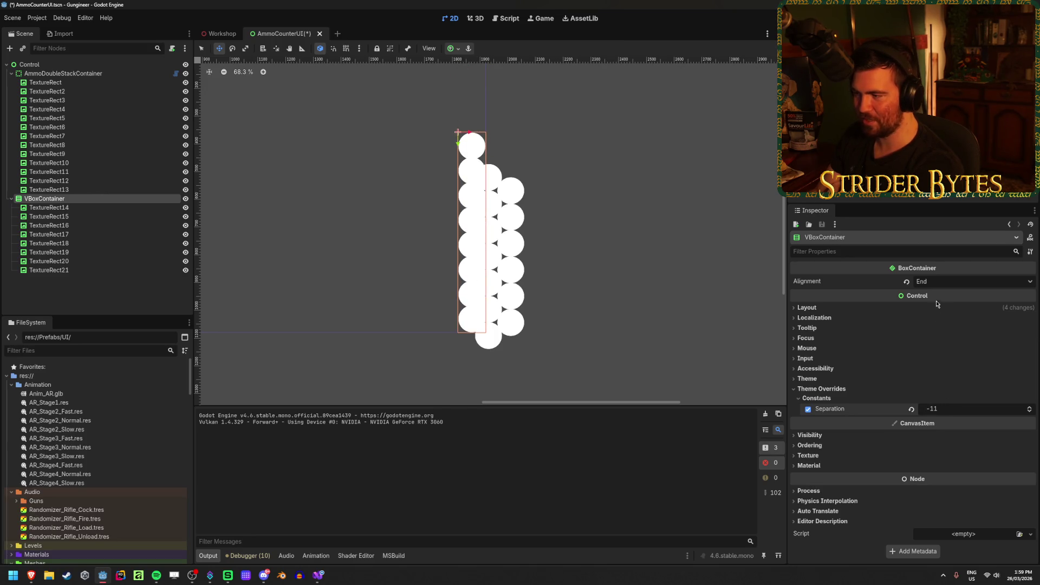
# Switch the VBoxContainer's alignment to Begin and back to End
pyautogui.moveTo(812, 285)
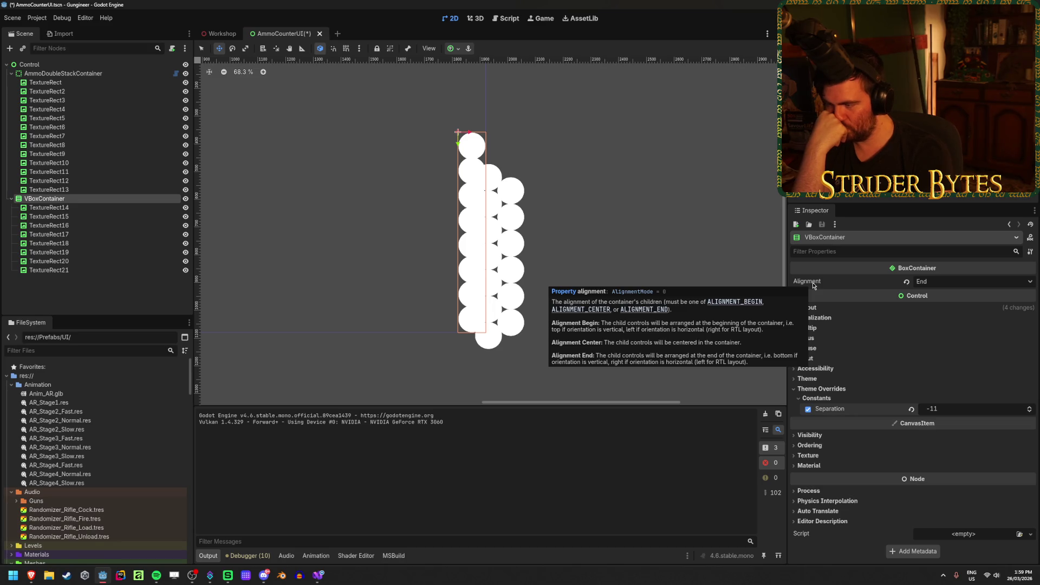
pyautogui.click(943, 282)
pyautogui.click(939, 296)
pyautogui.click(944, 286)
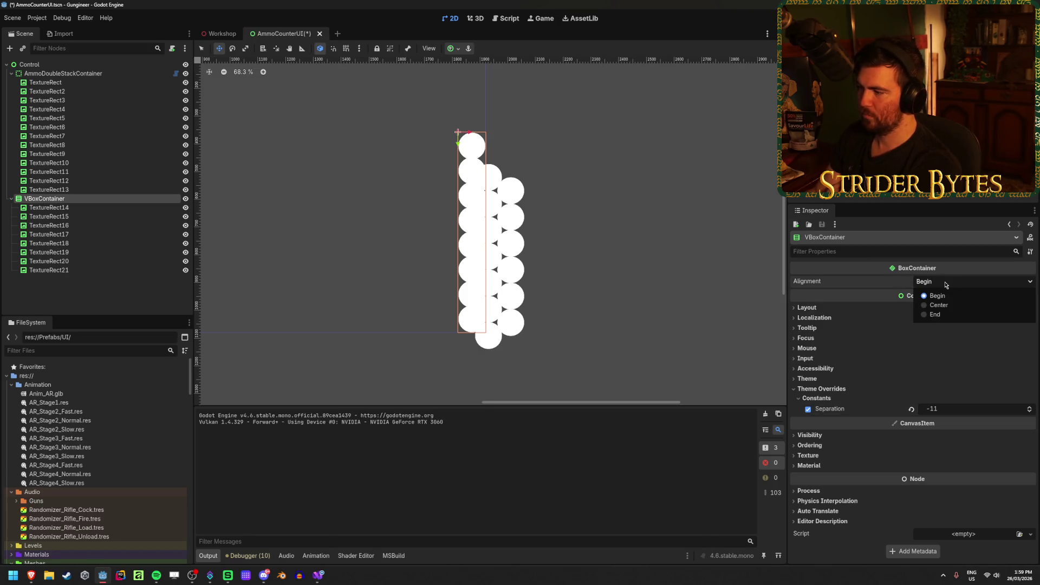
pyautogui.click(941, 315)
pyautogui.click(100, 301)
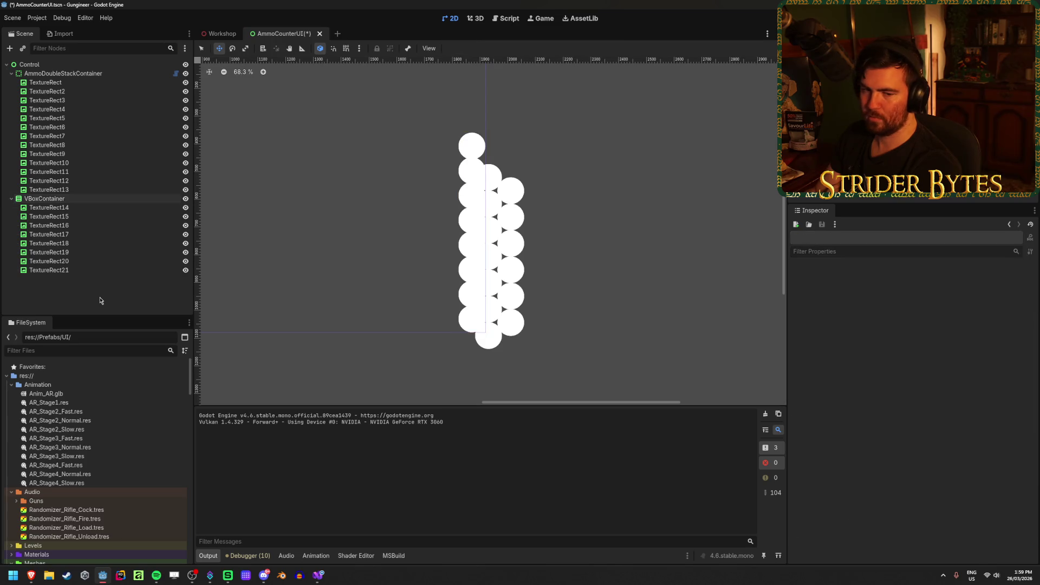
# Delete the VBoxContainer with its circles and select AmmoDoubleStackContainer
pyautogui.click(81, 199)
pyautogui.press('Delete')
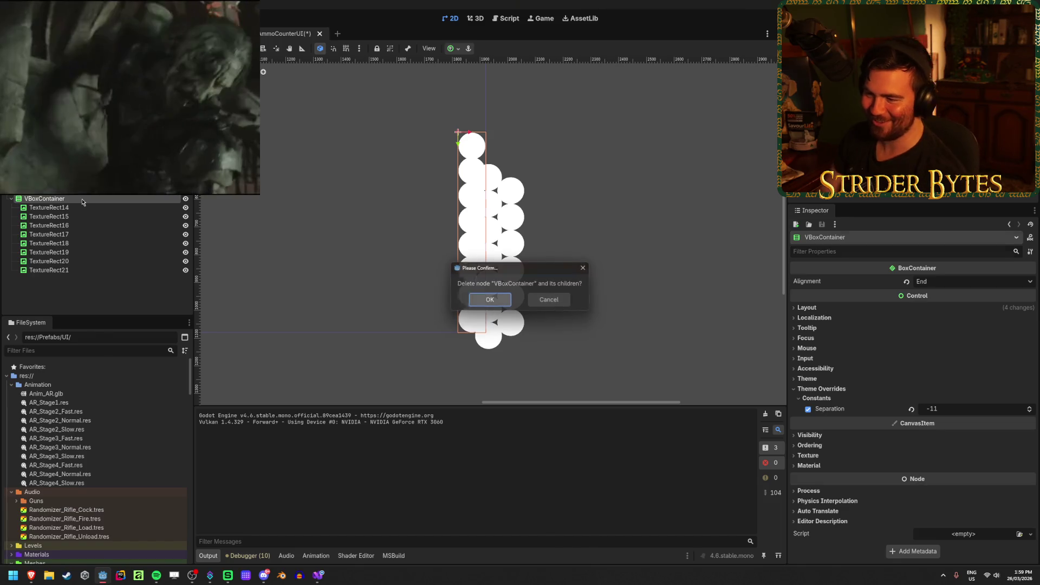
pyautogui.press('Return')
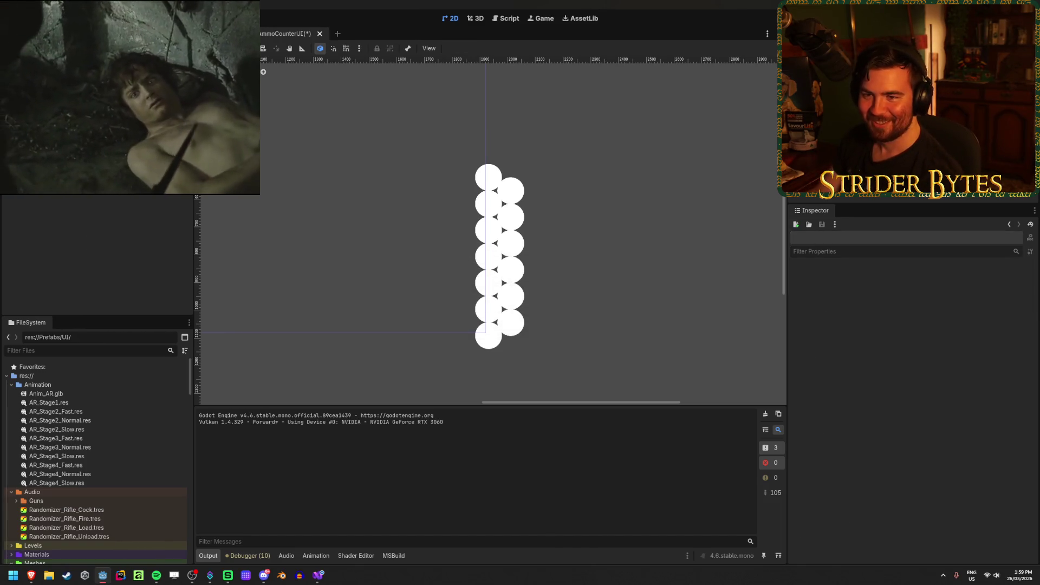
pyautogui.click(76, 188)
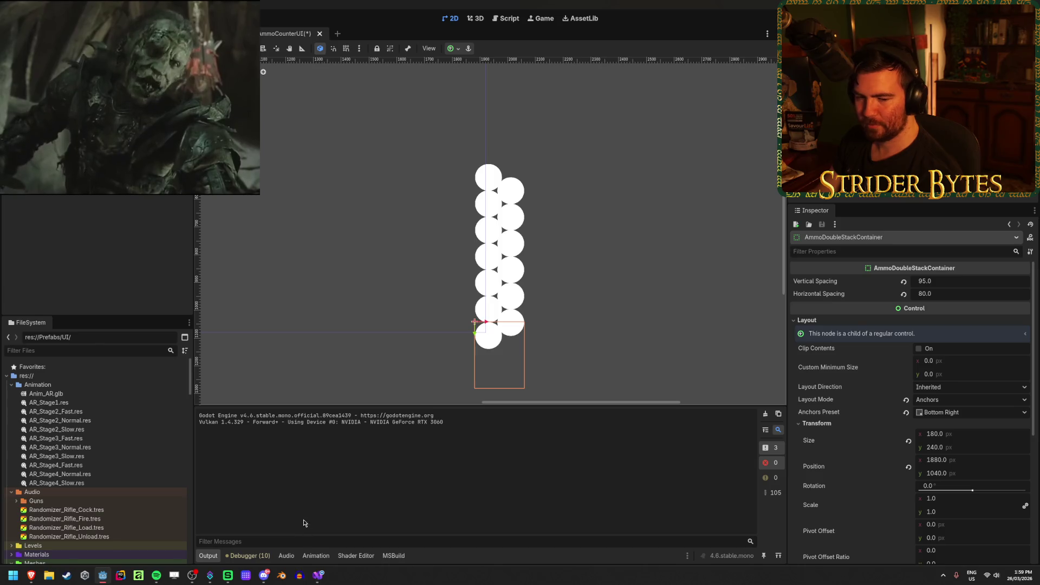
pyautogui.hotkey('alt', 'Tab')
pyautogui.scroll(6, 388, 201)
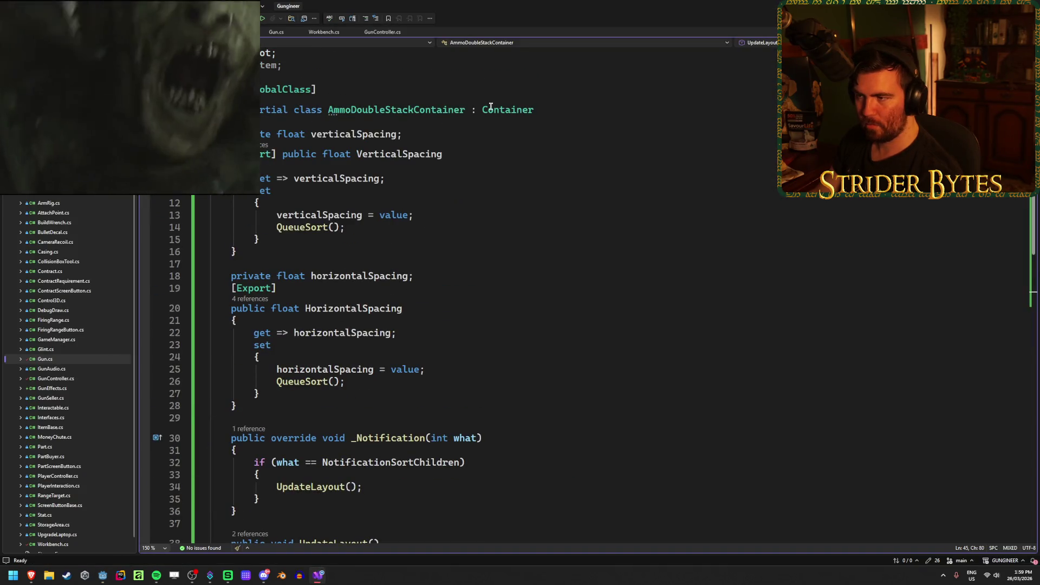
# Change the class's base from Container to BoxContainer and save the script
pyautogui.doubleClick(508, 109)
pyautogui.write('Box')
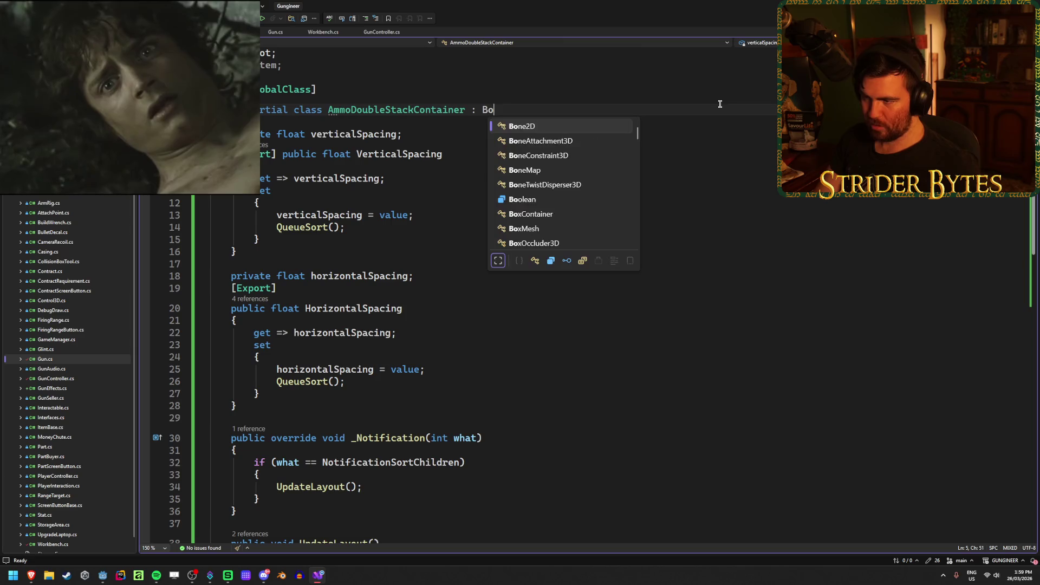
pyautogui.press('Tab')
pyautogui.hotkey('ctrl', 's')
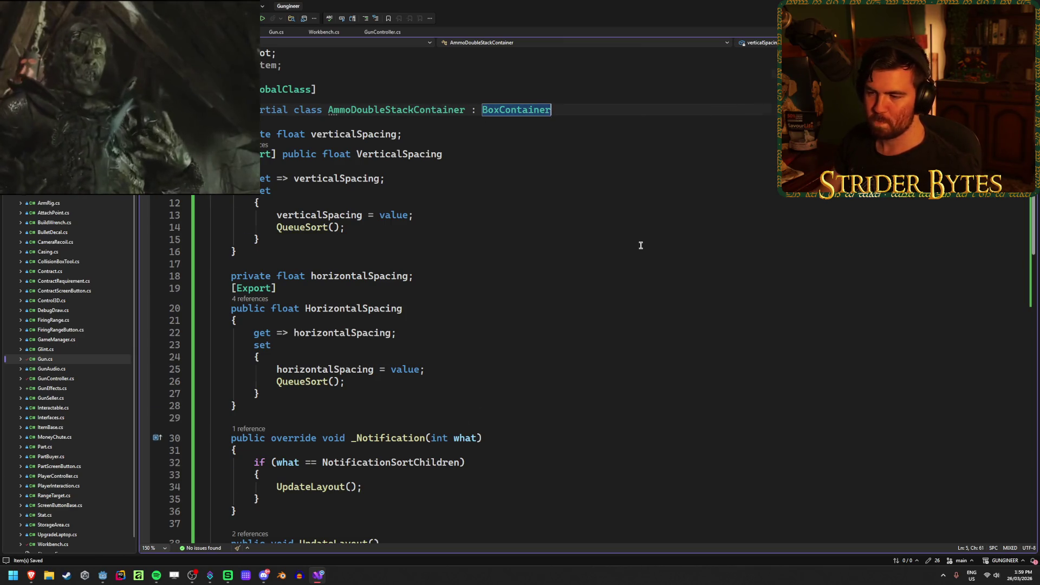
pyautogui.scroll(-5, 641, 242)
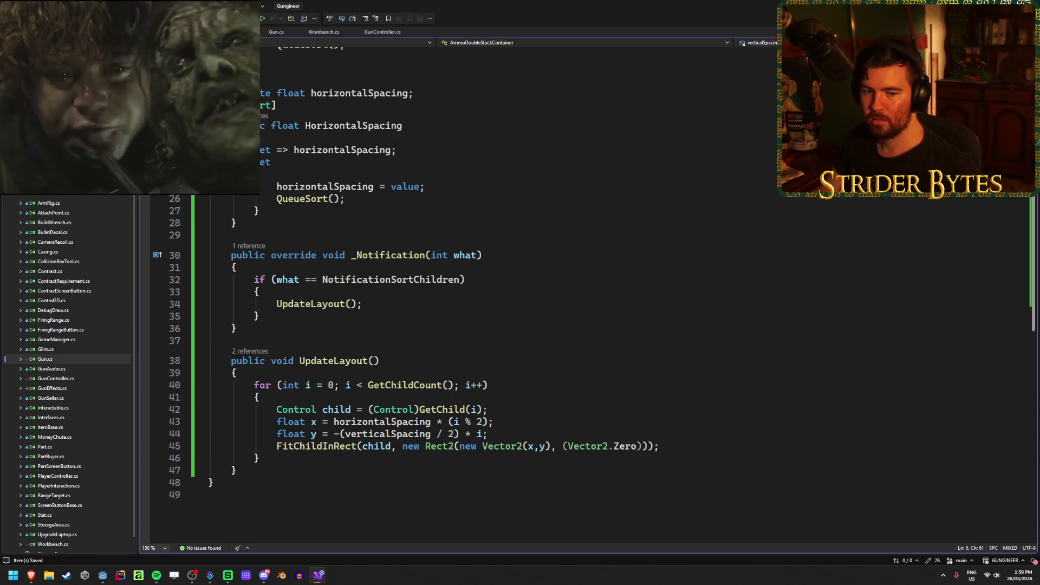
pyautogui.hotkey('alt', 'Tab')
pyautogui.click(108, 271)
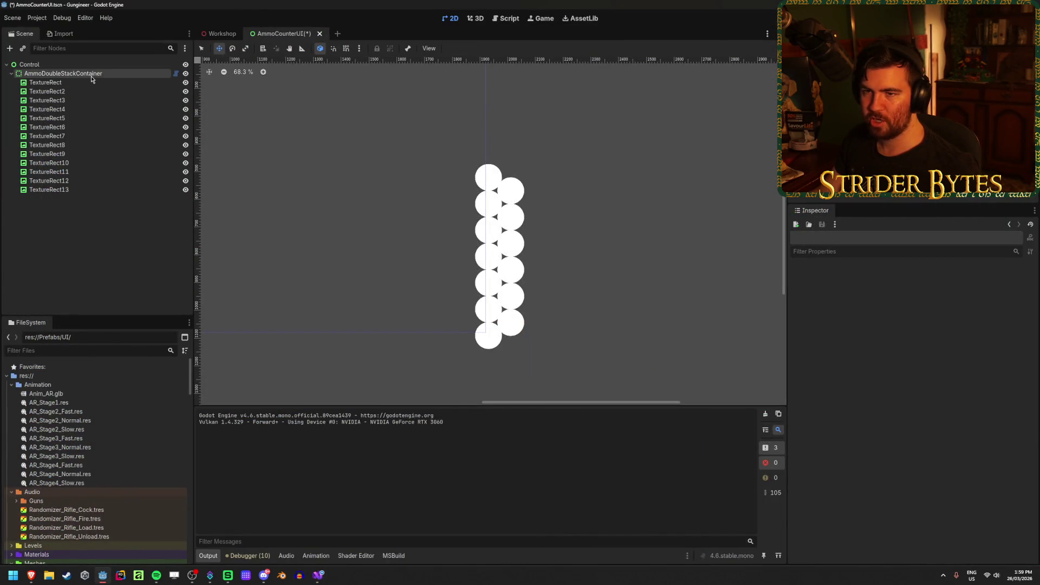
# Change AmmoDoubleStackContainer's node type to AmmoDoubleStackContainer and rebuild the C# project
pyautogui.rightClick(92, 79)
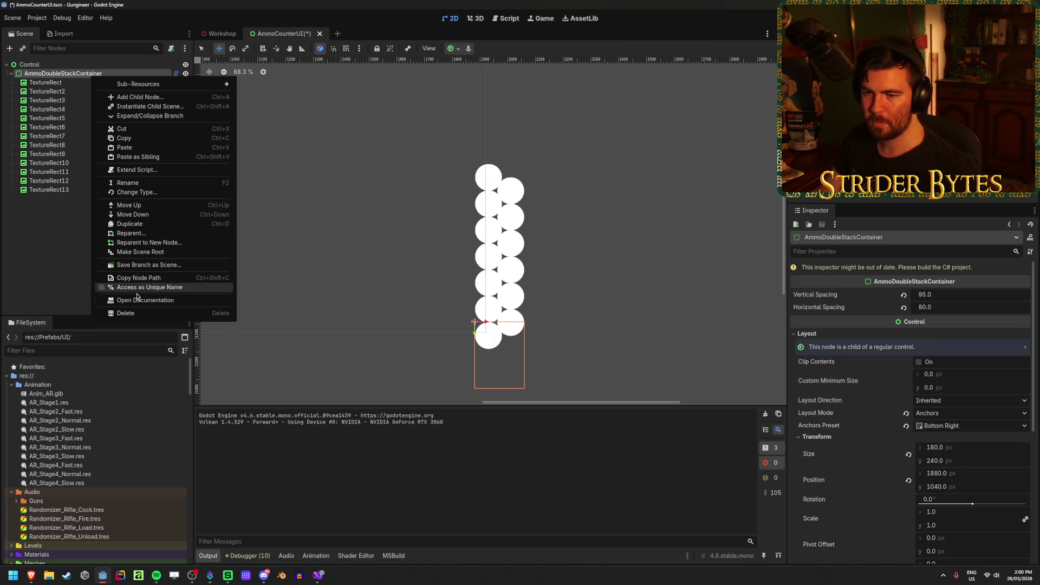
pyautogui.click(137, 192)
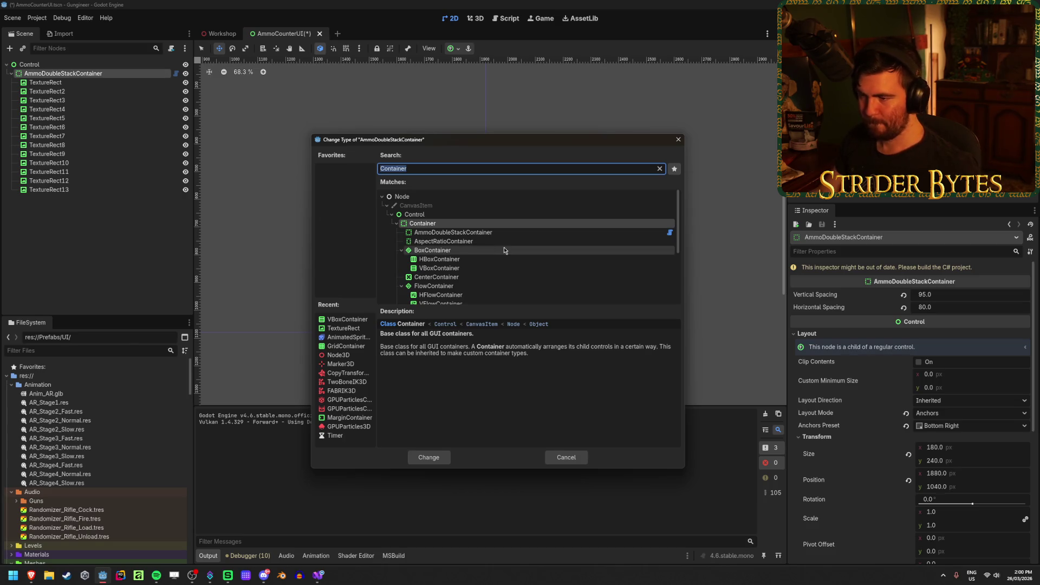
pyautogui.doubleClick(497, 233)
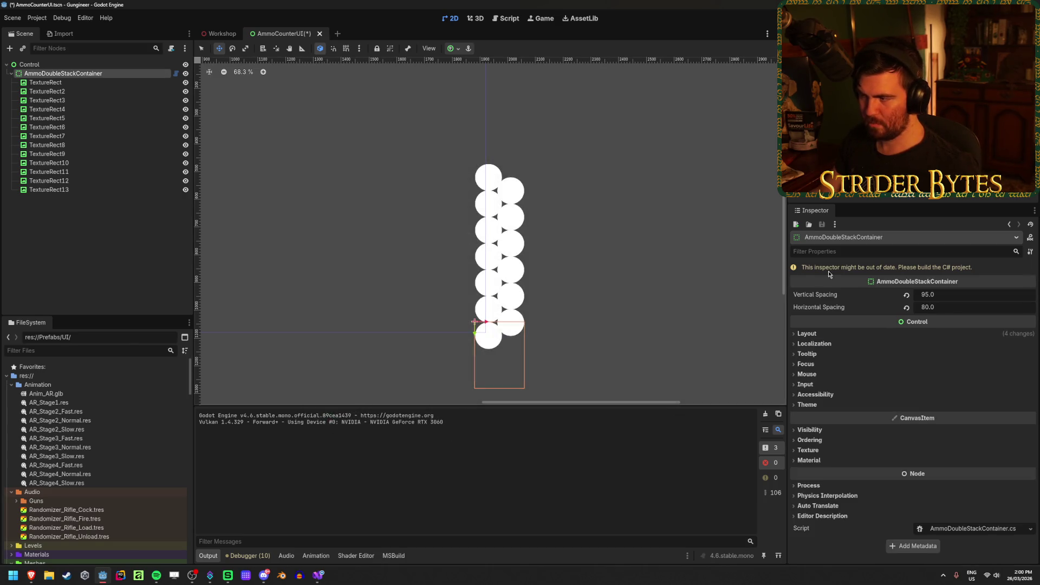
pyautogui.hotkey('alt', 'b')
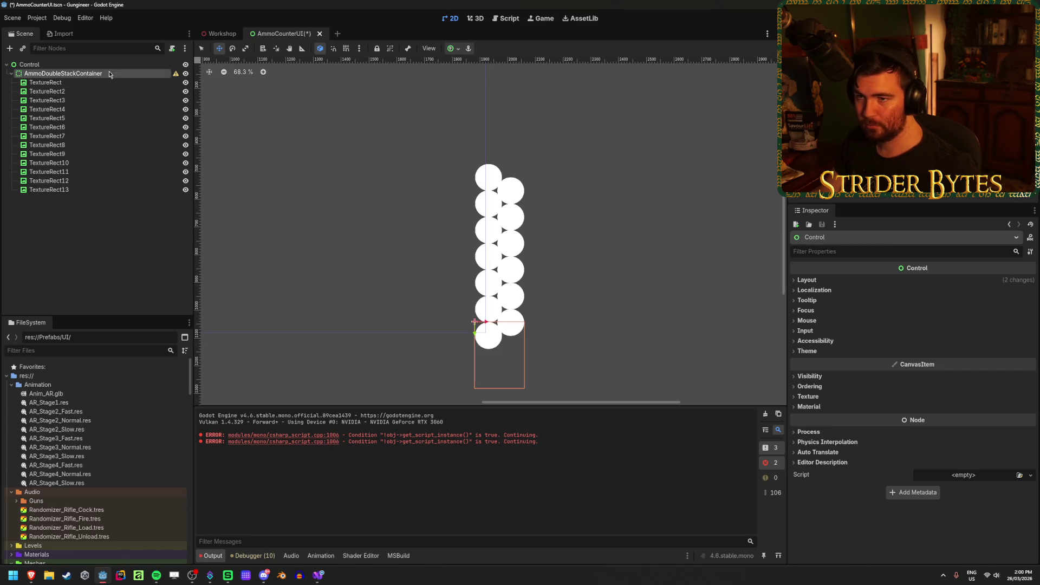
pyautogui.moveTo(175, 76)
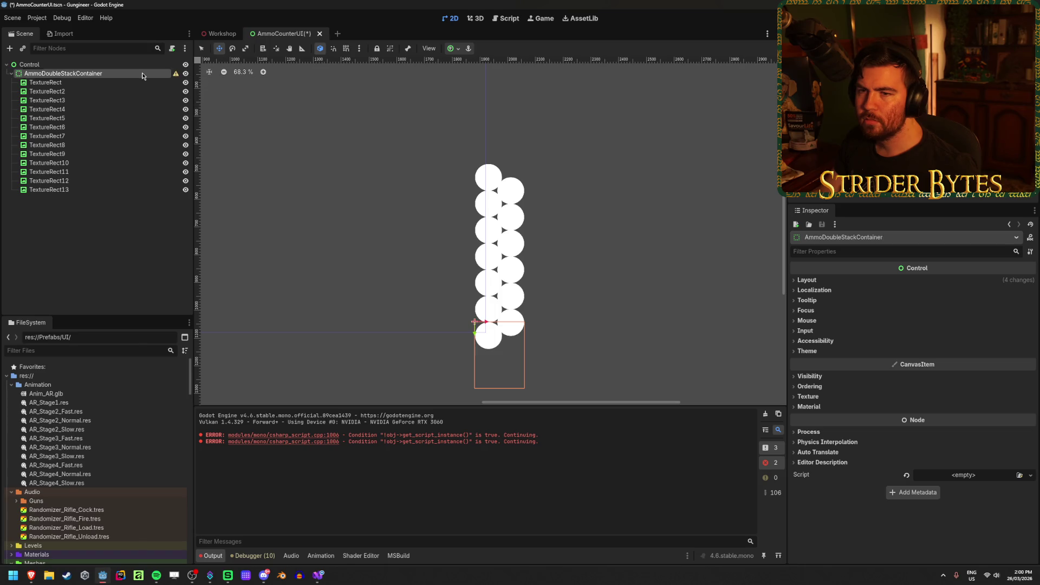
pyautogui.rightClick(115, 75)
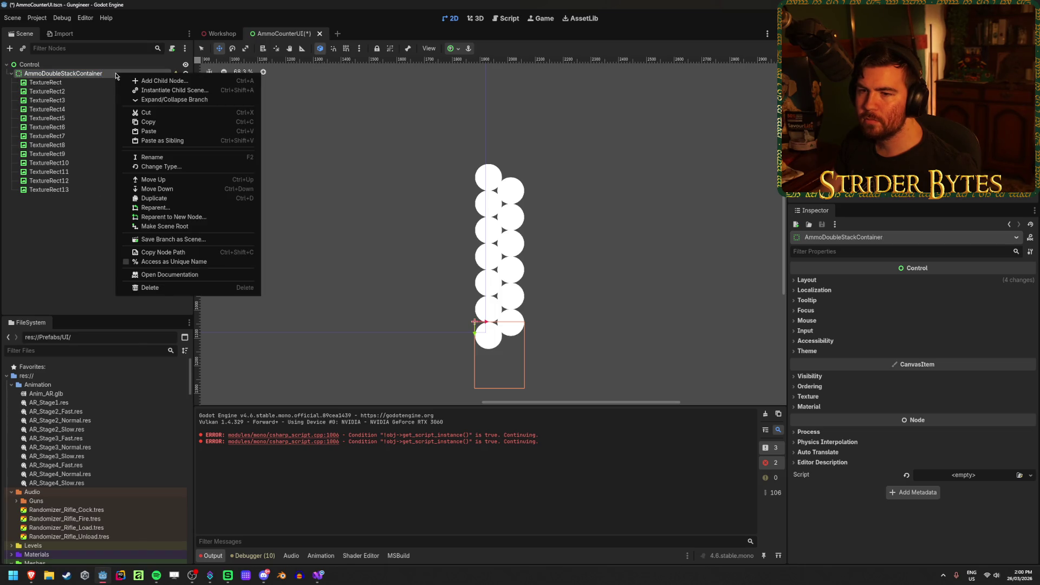
# Change the node's type to BoxContainer and attach AmmoDoubleStackContainer.cs as its script
pyautogui.click(161, 166)
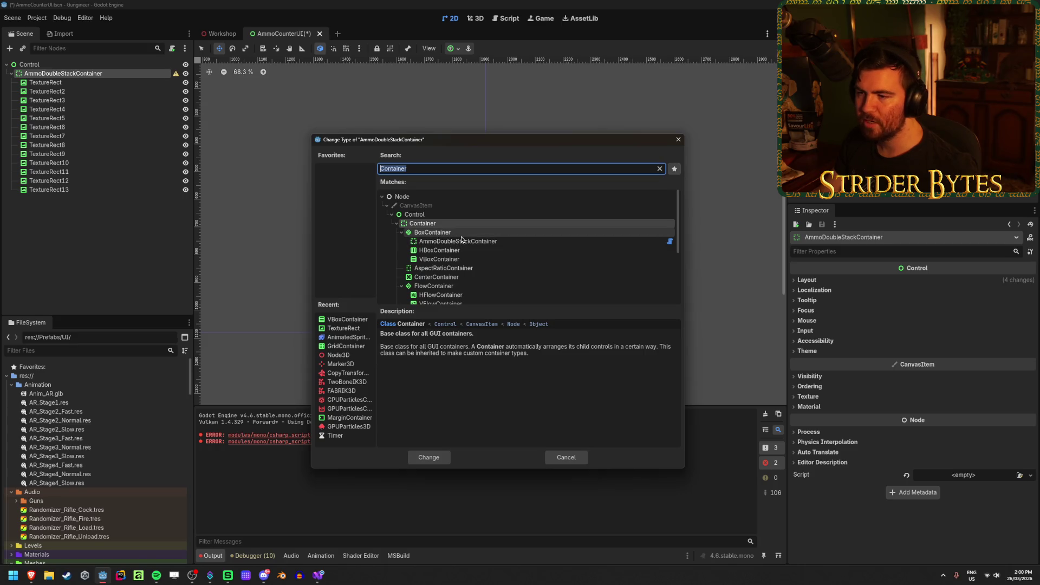
pyautogui.click(431, 457)
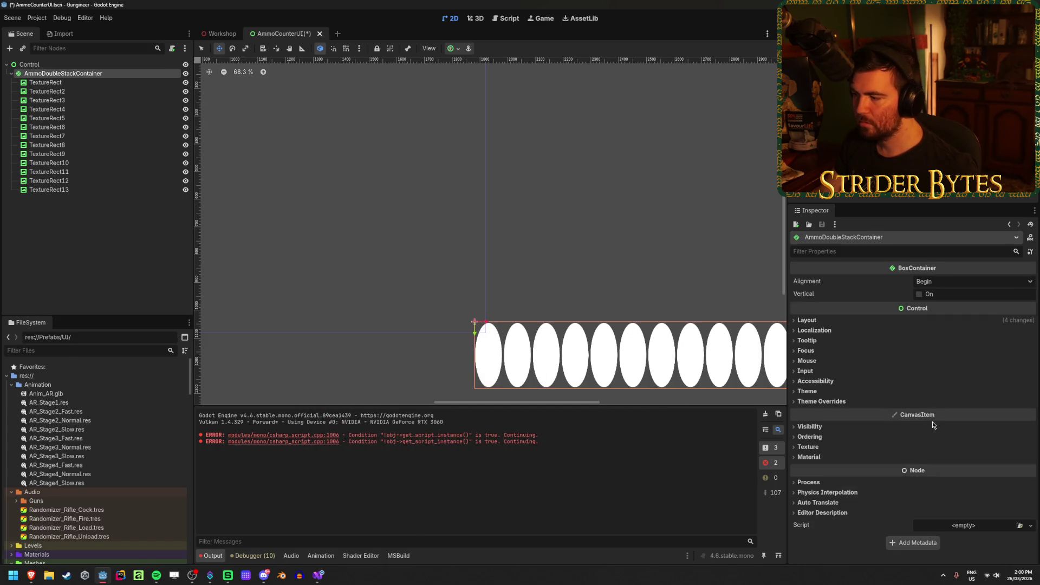
pyautogui.click(1018, 525)
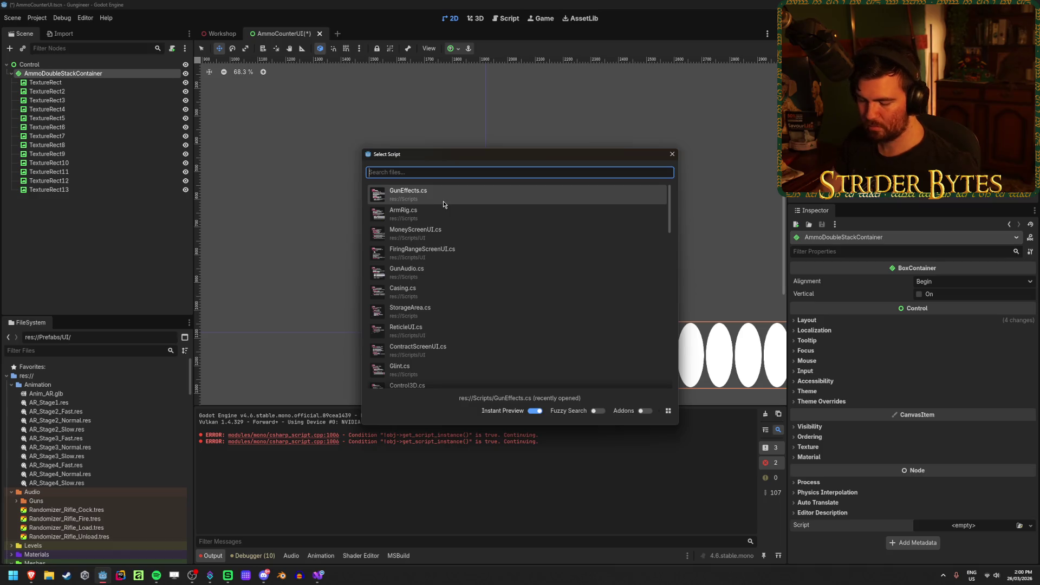
pyautogui.write('amm')
pyautogui.doubleClick(443, 201)
# Turn on Vertical for the container, then select TextureRect3
pyautogui.moveTo(629, 260); pyautogui.dragTo(543, 242)
pyautogui.scroll(-1, 654, 285)
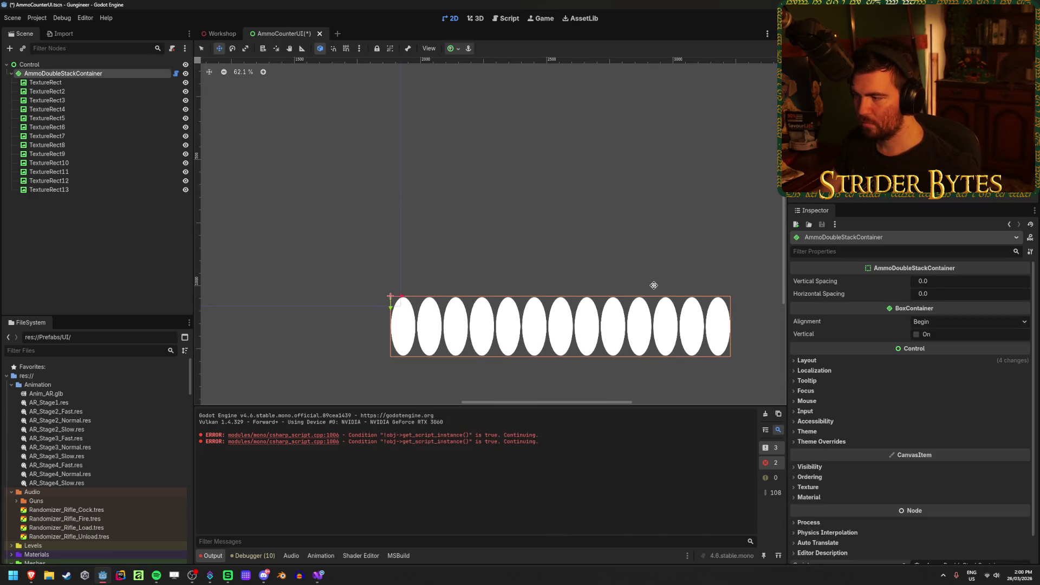
pyautogui.click(941, 335)
pyautogui.scroll(-4, 552, 260)
pyautogui.scroll(2, 552, 260)
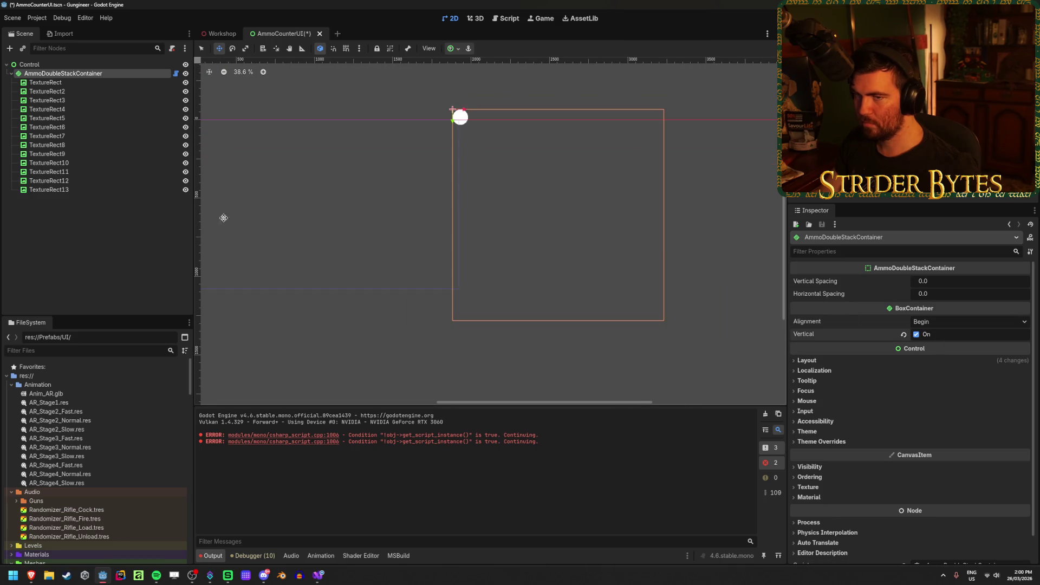
pyautogui.click(47, 100)
pyautogui.moveTo(70, 100)
pyautogui.mouseDown()
pyautogui.moveTo(81, 98)
pyautogui.moveTo(76, 78)
pyautogui.mouseUp()
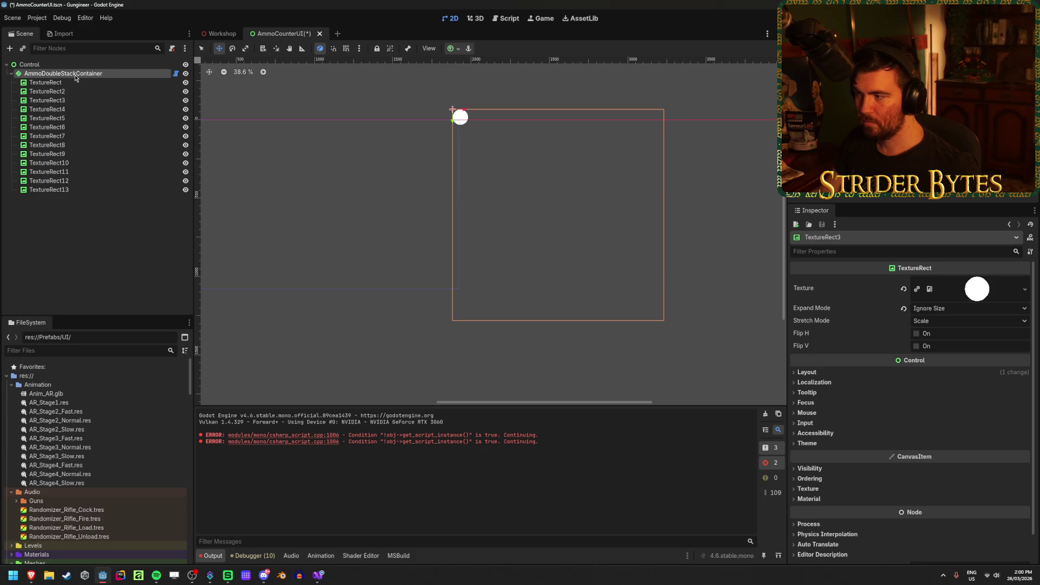
# Give AmmoDoubleStackContainer a vertical spacing of 95 and a horizontal spacing of 80
pyautogui.click(76, 77)
pyautogui.click(959, 284)
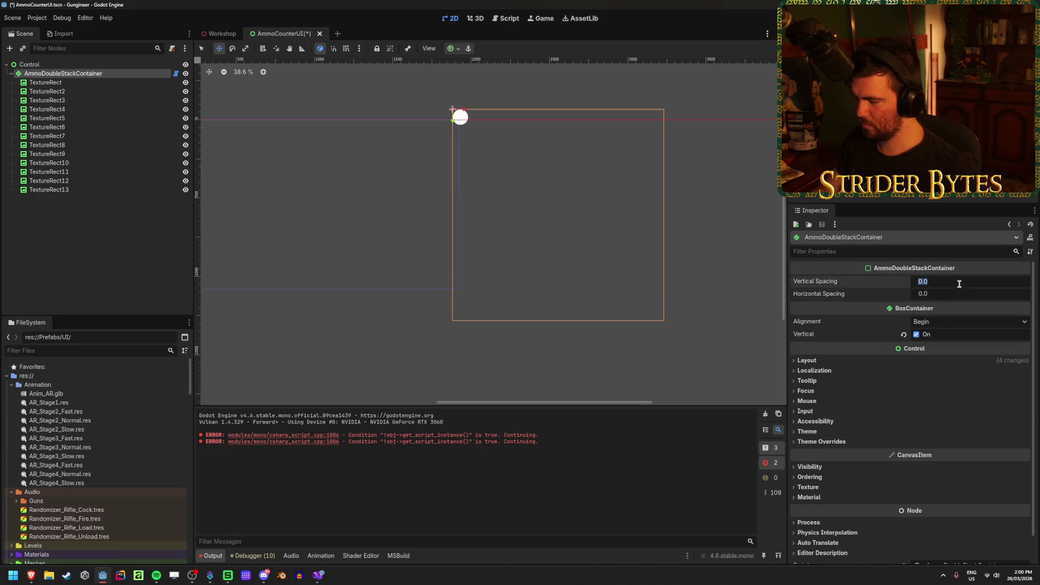
pyautogui.write('95')
pyautogui.press('Tab')
pyautogui.write('80')
pyautogui.press('Return')
# Toggle vertical stacking off and back on, and reveal the container's Layout size and position
pyautogui.scroll(3, 594, 170)
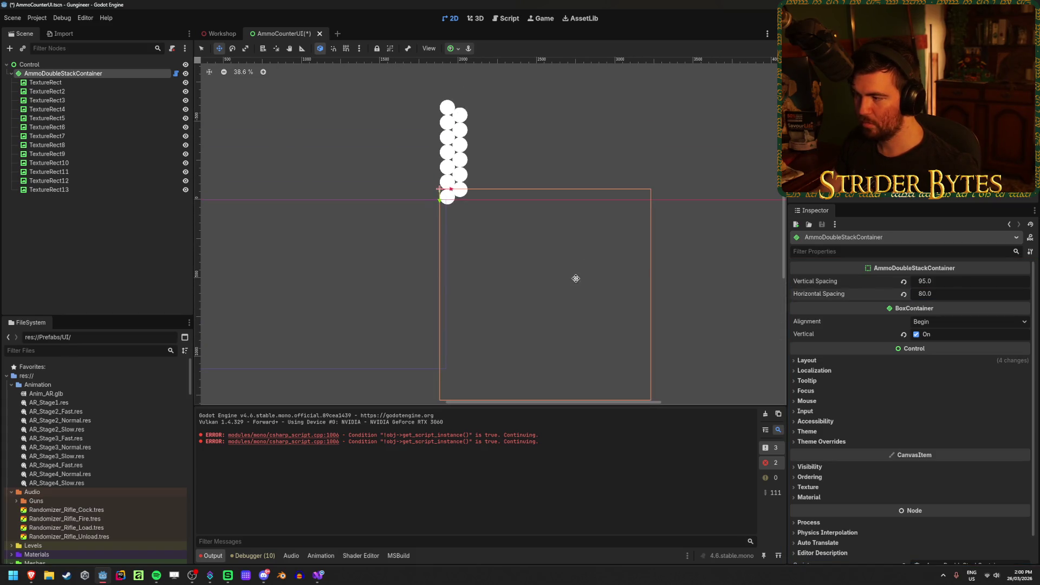
pyautogui.click(915, 337)
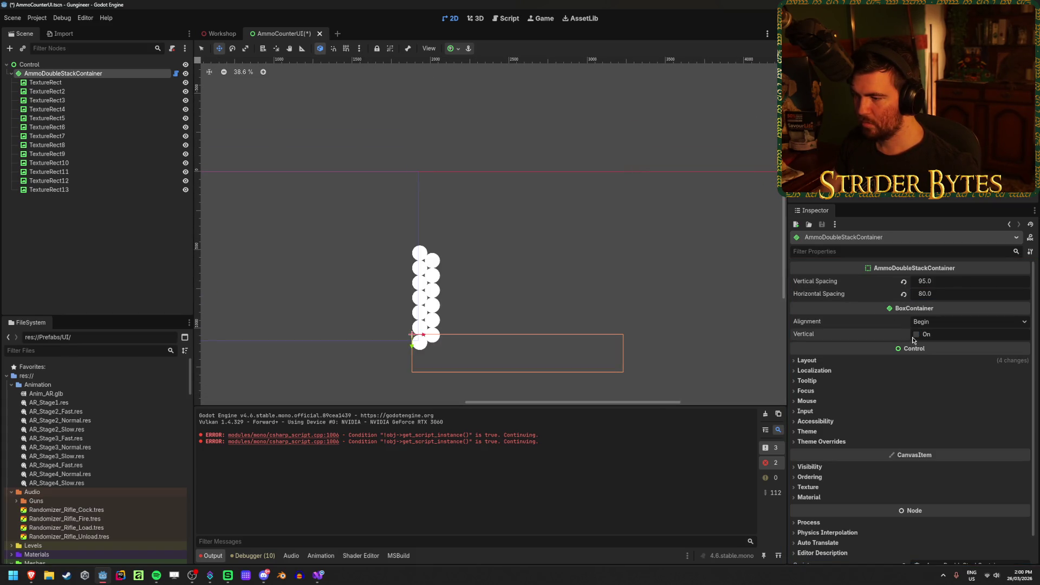
pyautogui.scroll(-3, 551, 353)
pyautogui.click(826, 359)
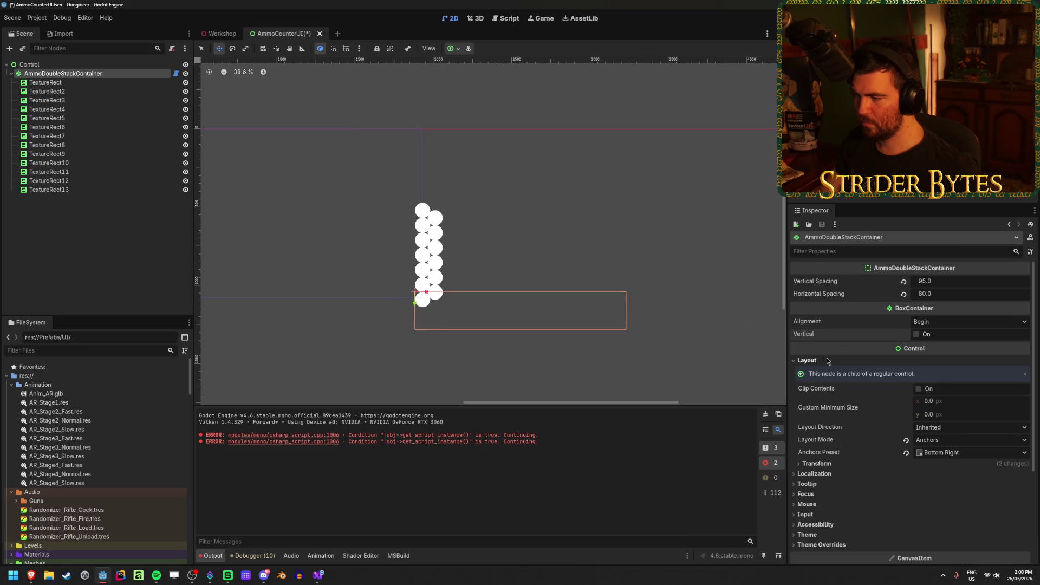
pyautogui.click(818, 464)
pyautogui.scroll(-2, 904, 470)
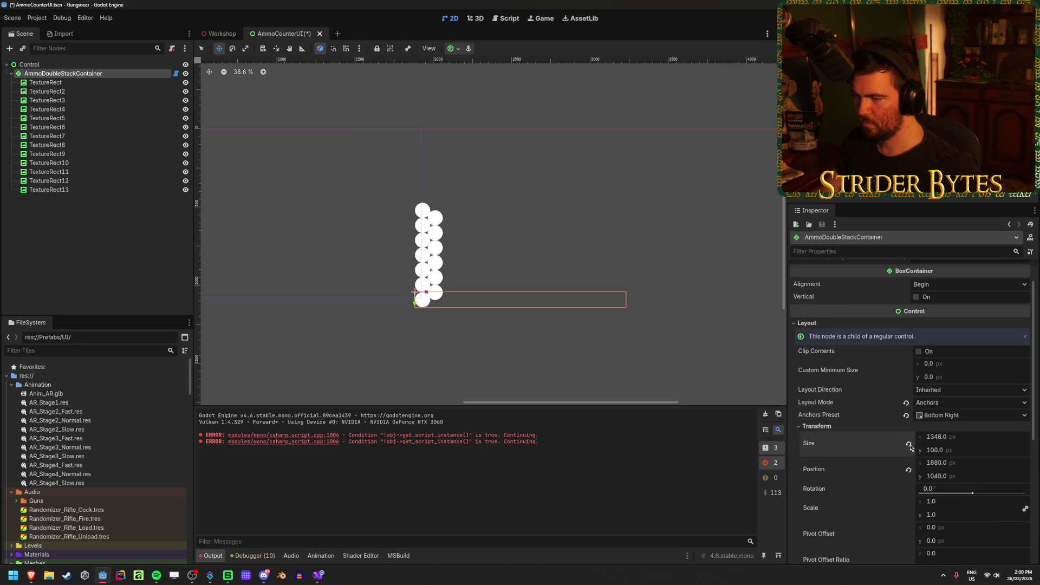
pyautogui.scroll(4, 534, 299)
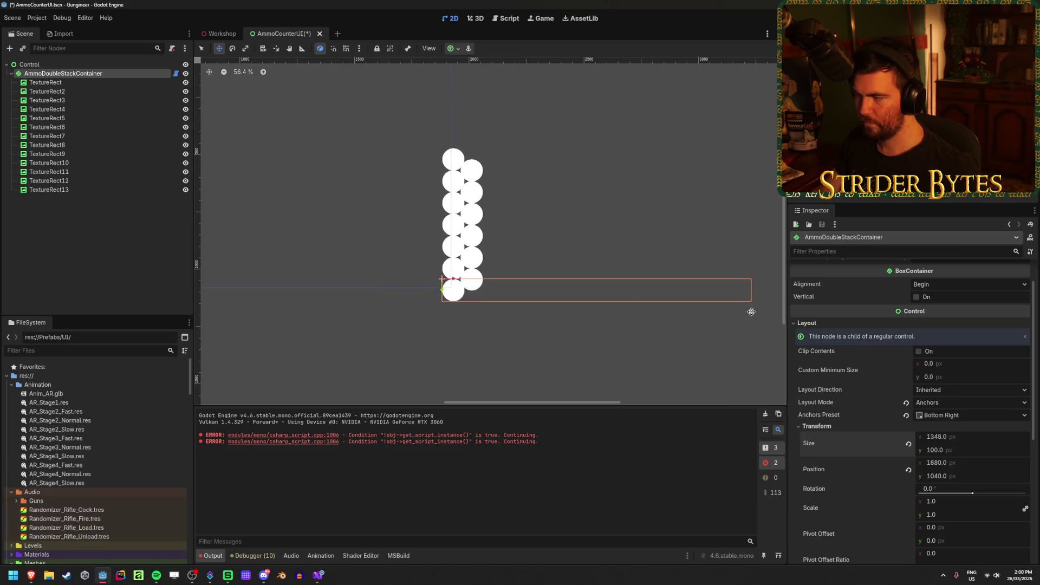
pyautogui.click(917, 297)
pyautogui.scroll(-4, 499, 292)
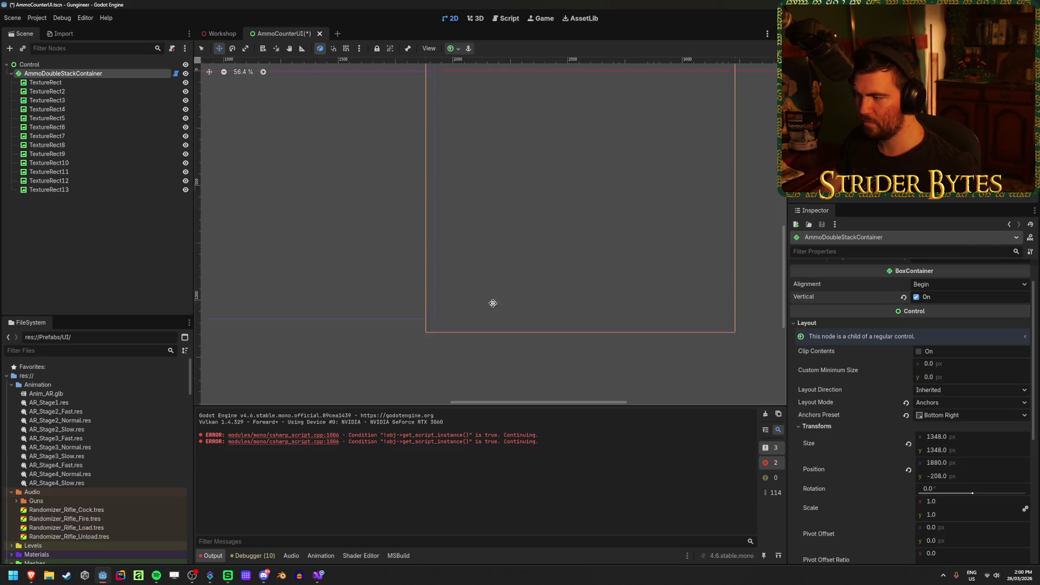
# Try a strongly negative theme separation and a tighter vertical spacing, undoing both
pyautogui.moveTo(476, 308); pyautogui.dragTo(499, 288)
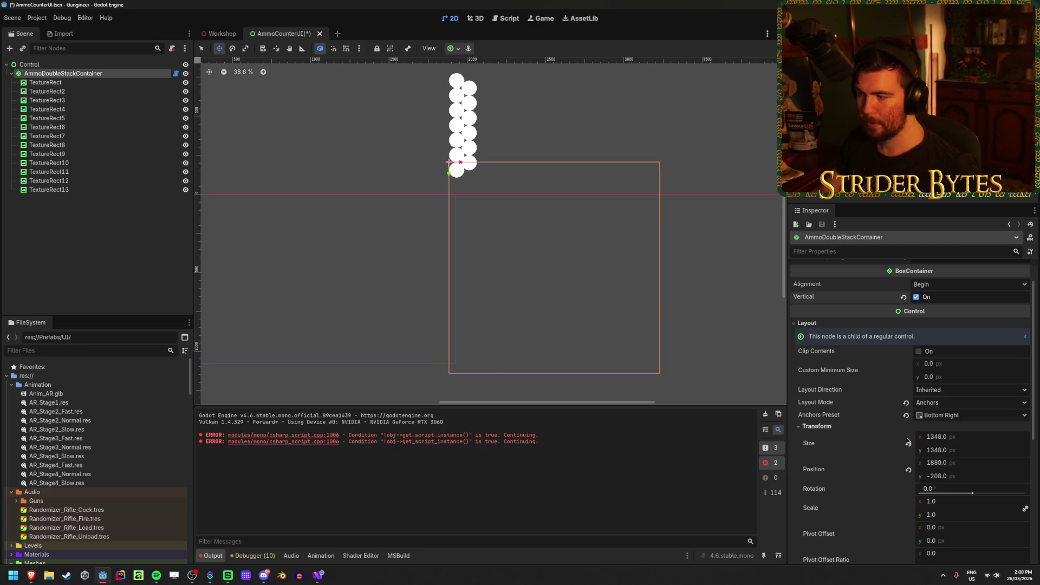
pyautogui.scroll(-3, 893, 445)
pyautogui.click(821, 499)
pyautogui.click(816, 508)
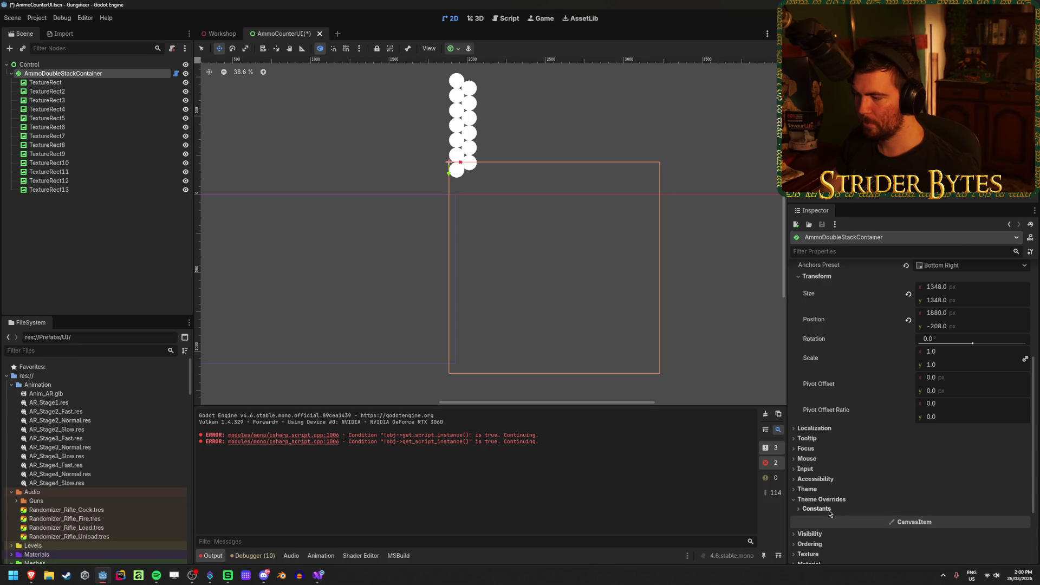
pyautogui.moveTo(936, 521); pyautogui.dragTo(893, 520)
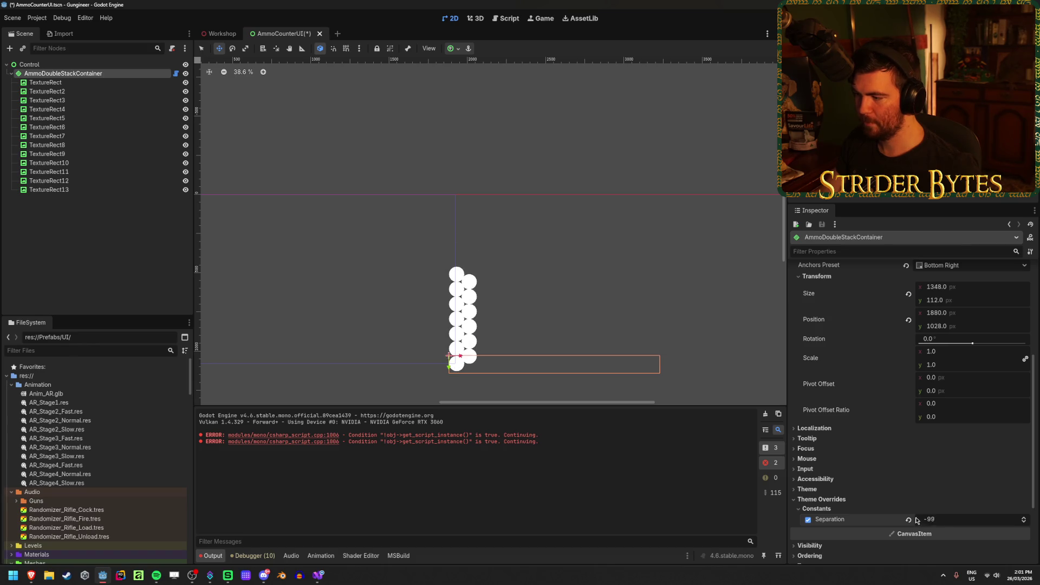
pyautogui.hotkey('ctrl', 'z')
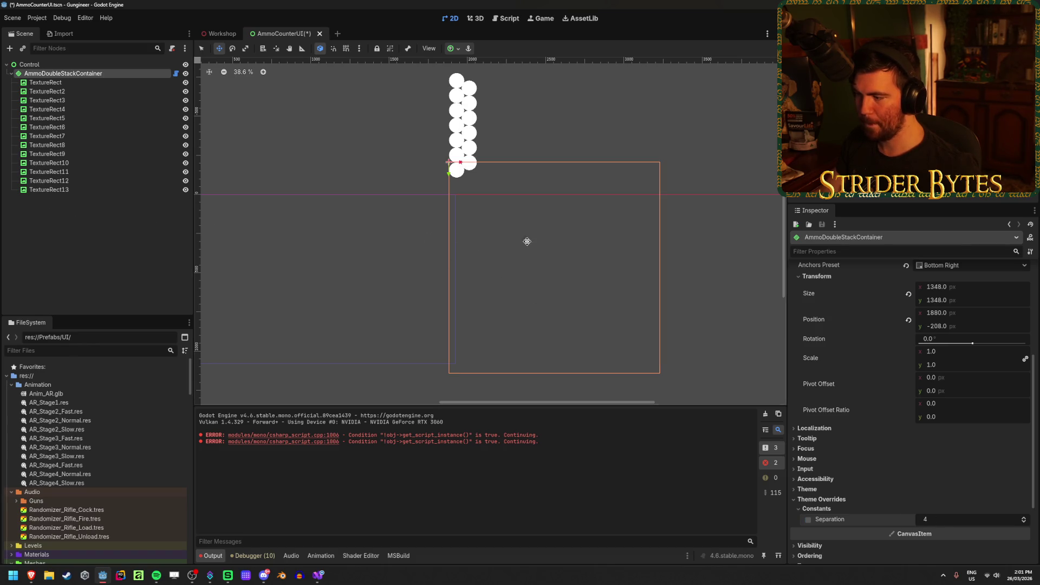
pyautogui.scroll(4, 897, 401)
pyautogui.moveTo(932, 281)
pyautogui.mouseDown()
pyautogui.moveTo(912, 281)
pyautogui.moveTo(915, 294)
pyautogui.mouseUp()
pyautogui.hotkey('ctrl', 'z')
pyautogui.hotkey('ctrl', 'z')
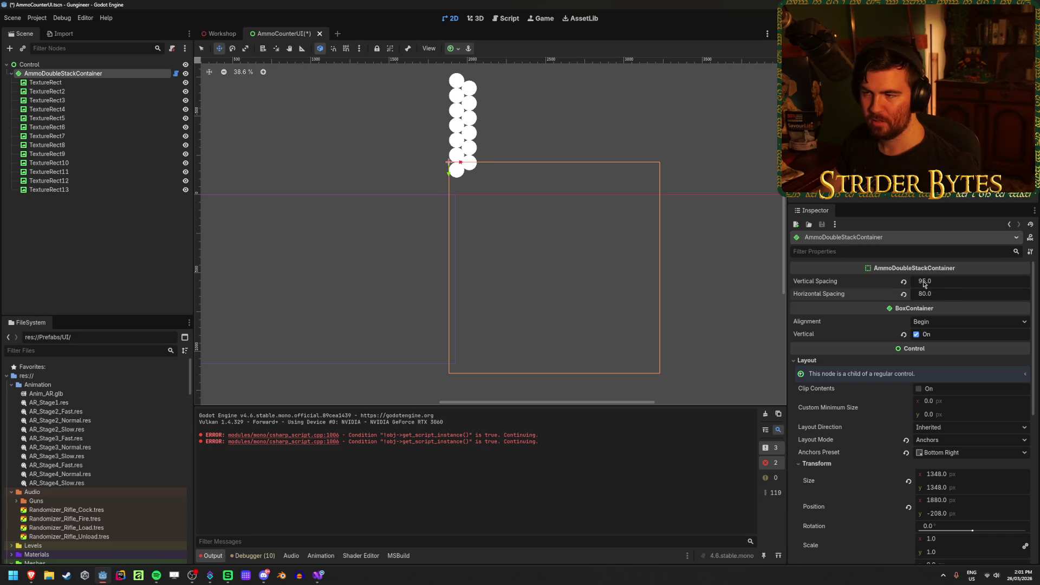
pyautogui.scroll(-2, 555, 258)
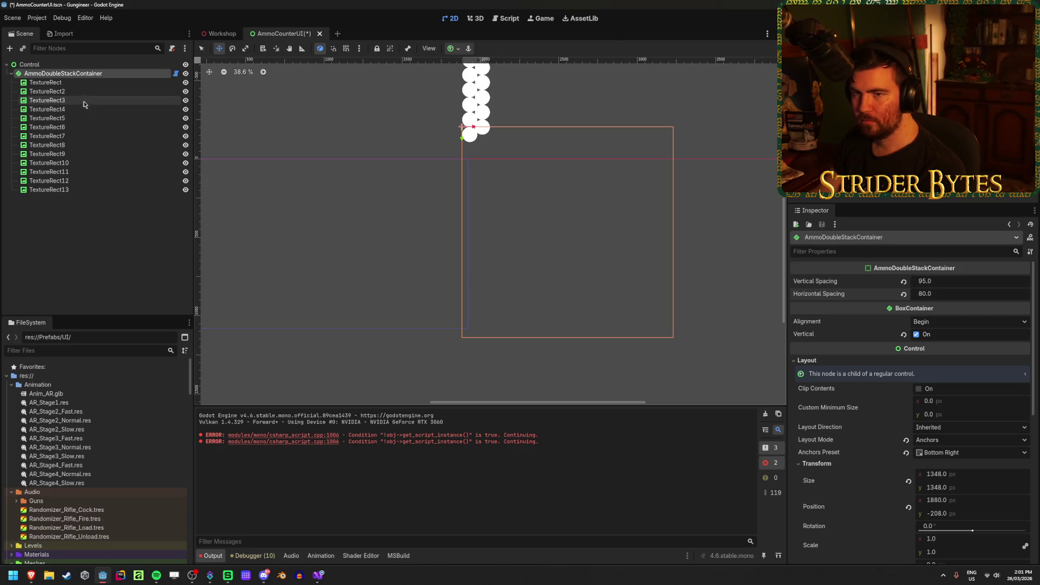
# Anchor the container to the Bottom Left preset, then bring up the scene tree node options
pyautogui.click(453, 50)
pyautogui.click(455, 109)
pyautogui.hscroll(-5, 545, 236)
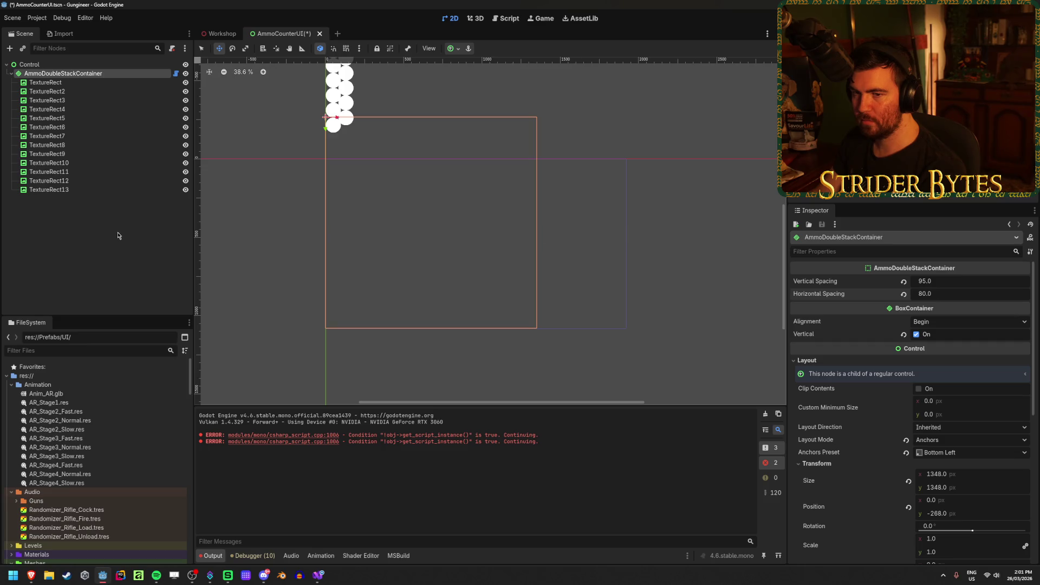
pyautogui.rightClick(94, 233)
# Add a new AmmoDoubleStackContainer child and move all 13 circle TextureRects into it
pyautogui.click(117, 245)
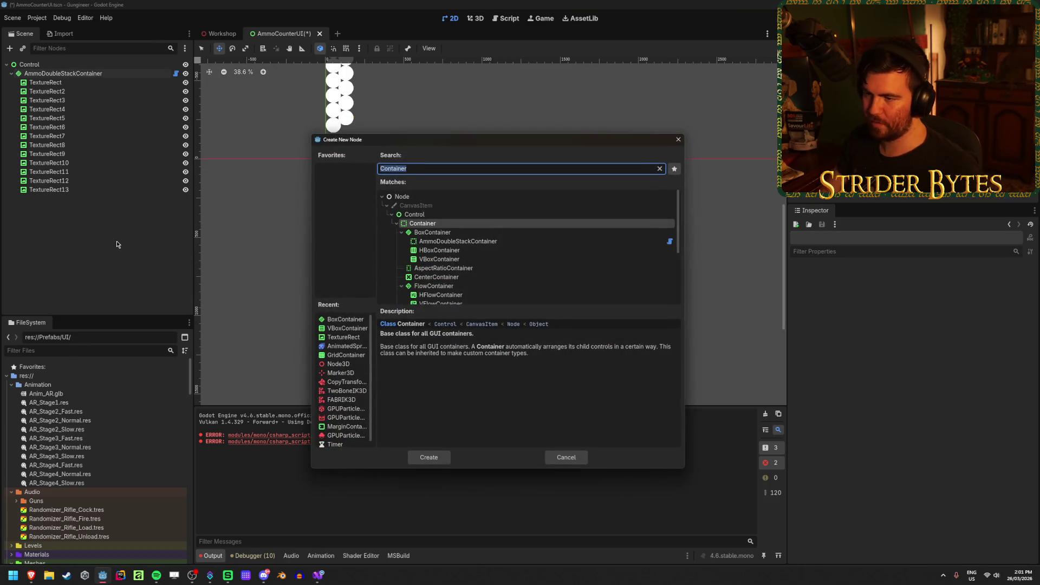
pyautogui.press('Down')
pyautogui.press('Down')
pyautogui.press('Return')
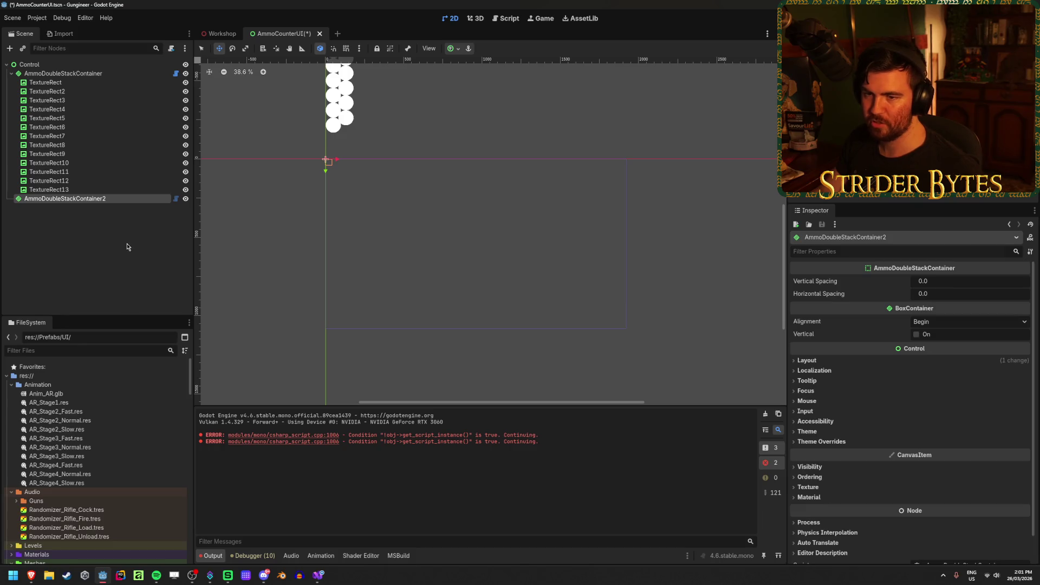
pyautogui.click(51, 190)
pyautogui.keyDown('shift'); pyautogui.click(59, 86); pyautogui.keyUp('shift')
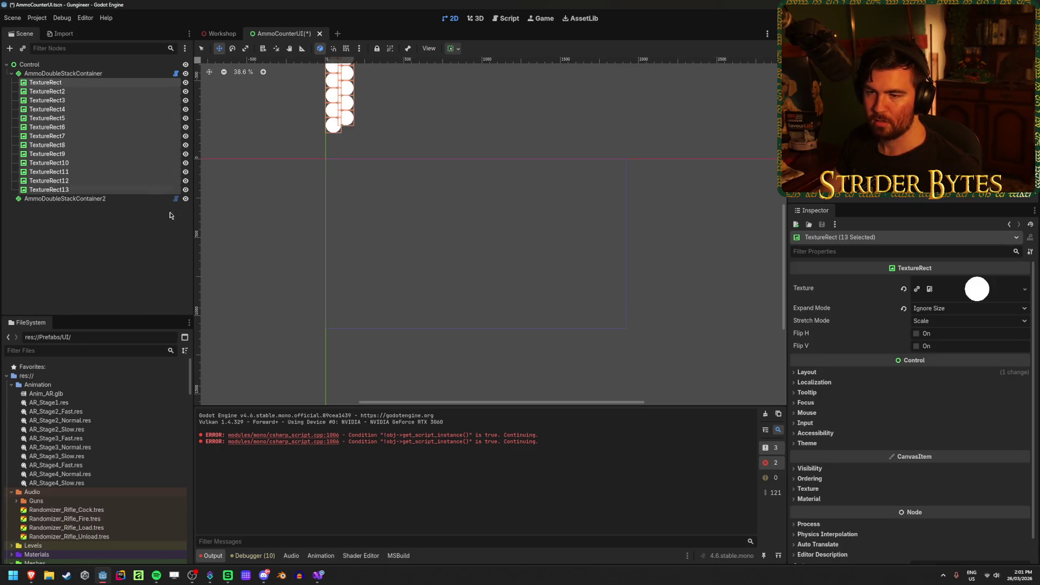
pyautogui.moveTo(70, 83); pyautogui.dragTo(98, 199)
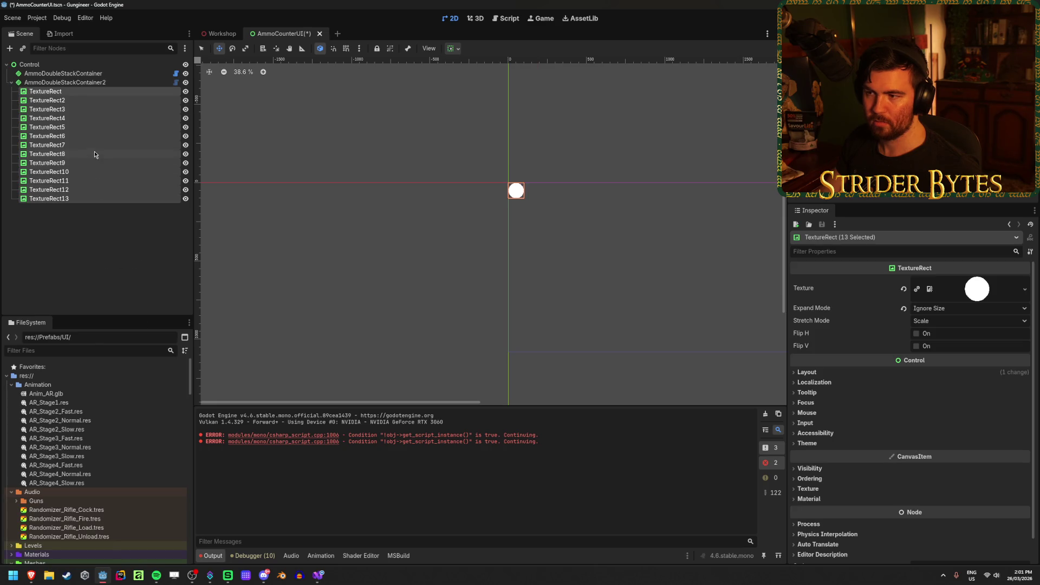
# Set the new container's Vertical Spacing to 95
pyautogui.click(73, 82)
pyautogui.click(941, 281)
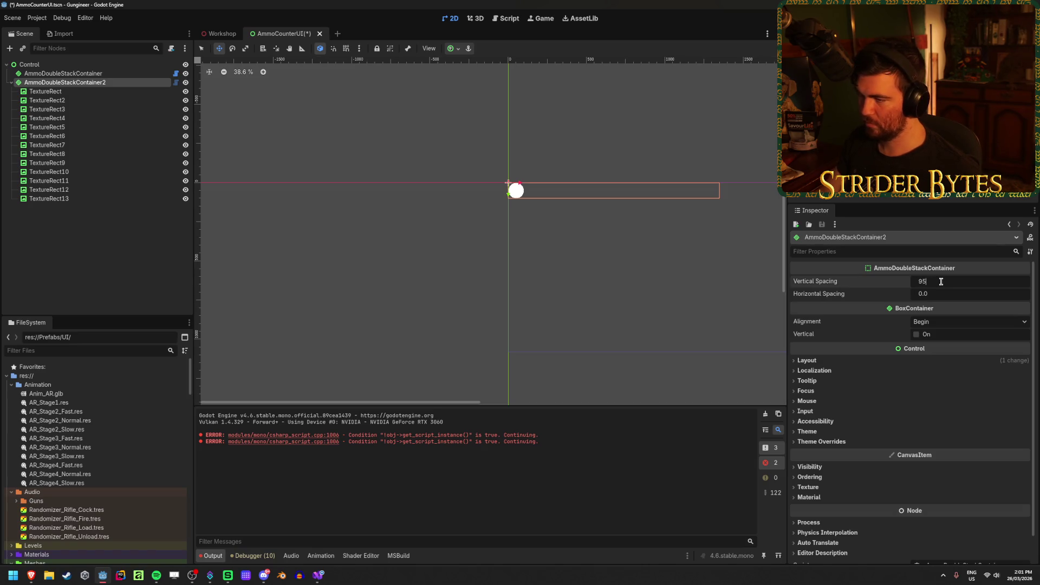
pyautogui.write('5')
pyautogui.press('Return')
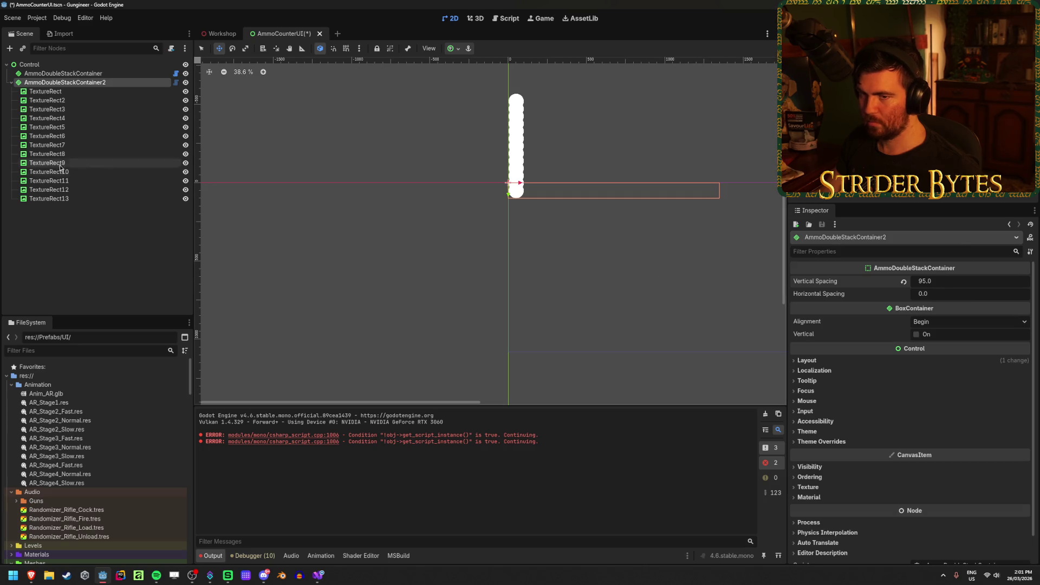
# Delete TextureRect4 through TextureRect13, then duplicate TextureRect3
pyautogui.click(76, 198)
pyautogui.keyDown('shift'); pyautogui.click(79, 124); pyautogui.keyUp('shift')
pyautogui.press('Delete')
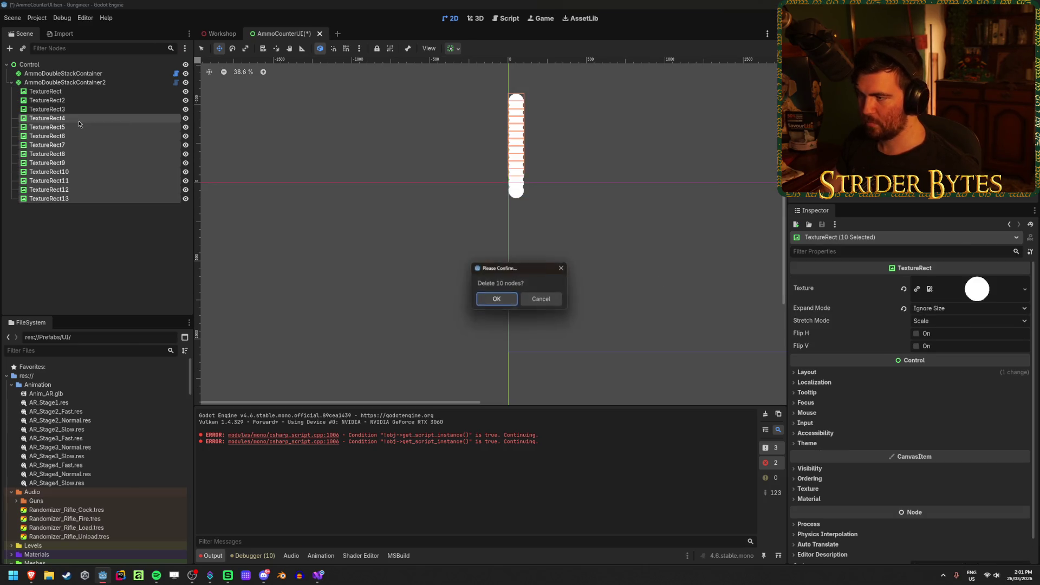
pyautogui.press('Return')
pyautogui.click(90, 83)
pyautogui.click(55, 109)
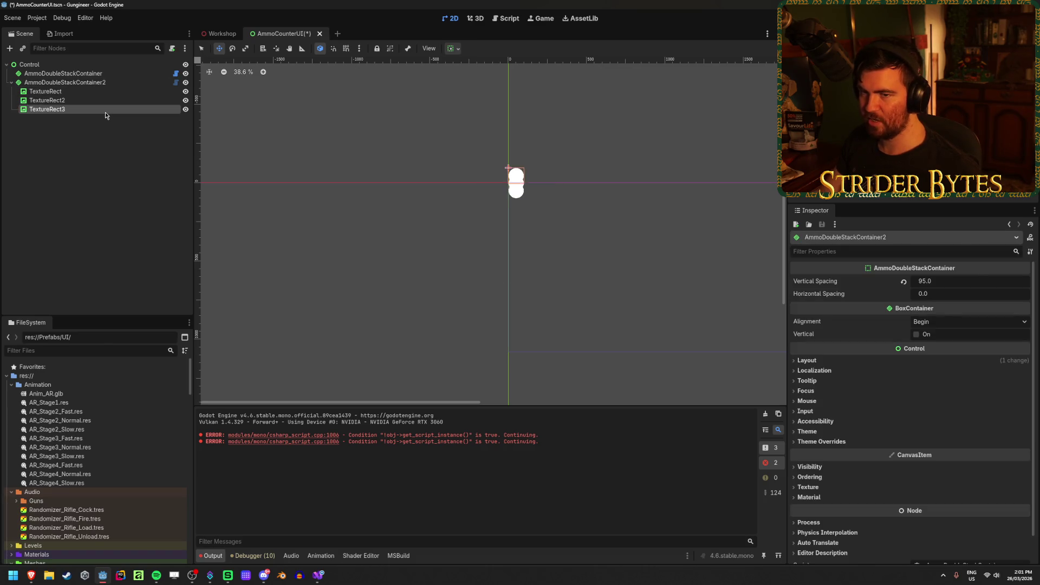
pyautogui.hotkey('ctrl', 'd')
pyautogui.hotkey('ctrl', 'd')
pyautogui.hotkey('ctrl', 'd')
# Make AmmoDoubleStackContainer2 stack vertically with End alignment and Horizontal Spacing 80
pyautogui.click(89, 83)
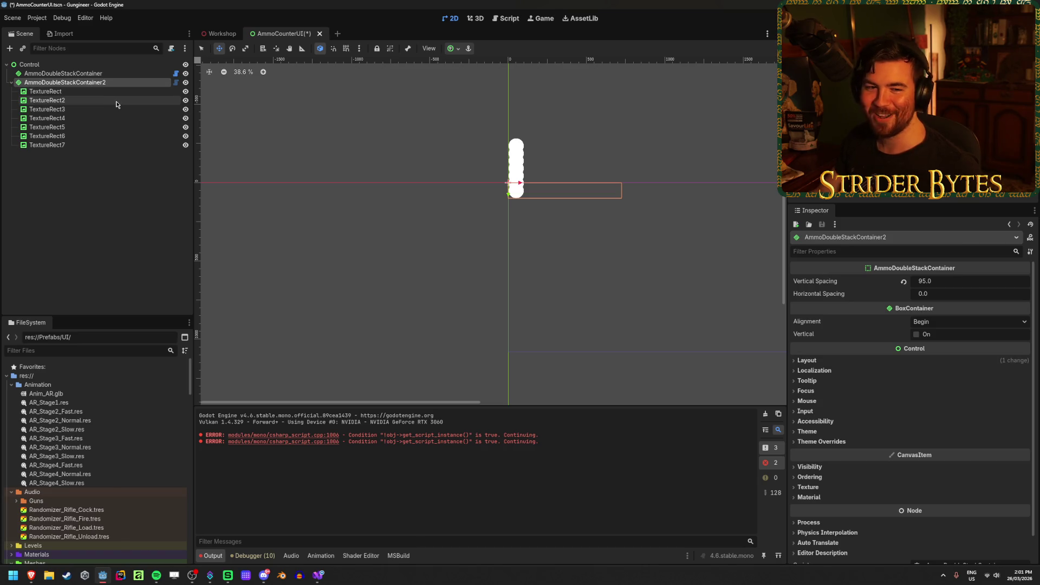
pyautogui.click(940, 333)
pyautogui.click(971, 326)
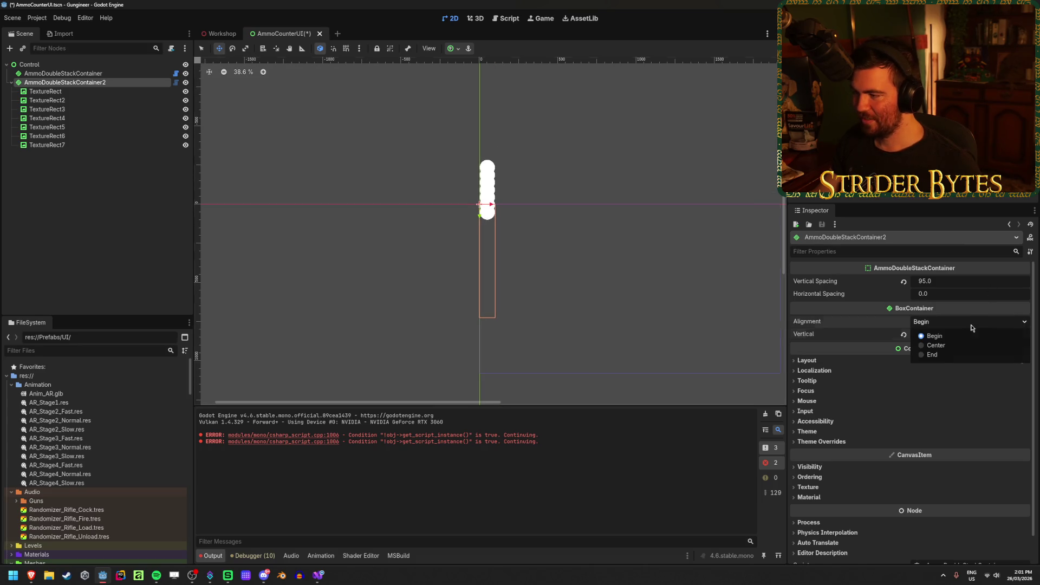
pyautogui.click(932, 354)
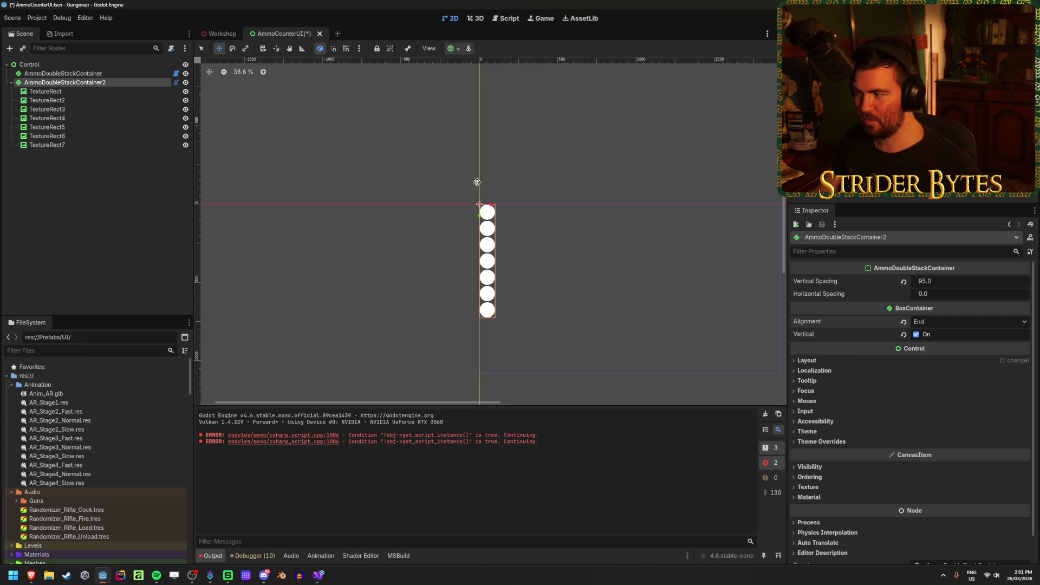
pyautogui.moveTo(941, 295); pyautogui.dragTo(945, 296)
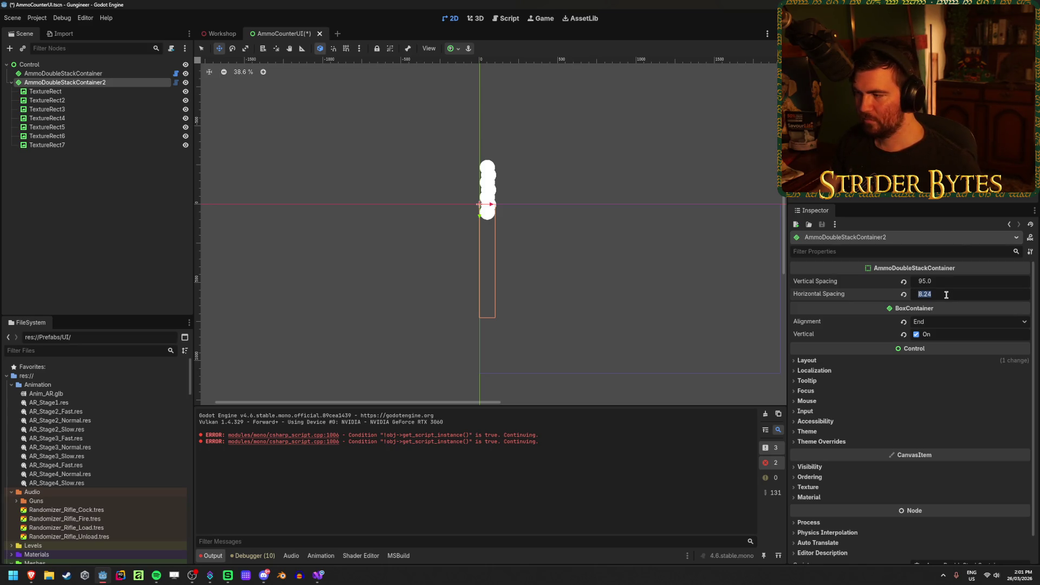
pyautogui.write('80')
pyautogui.press('Return')
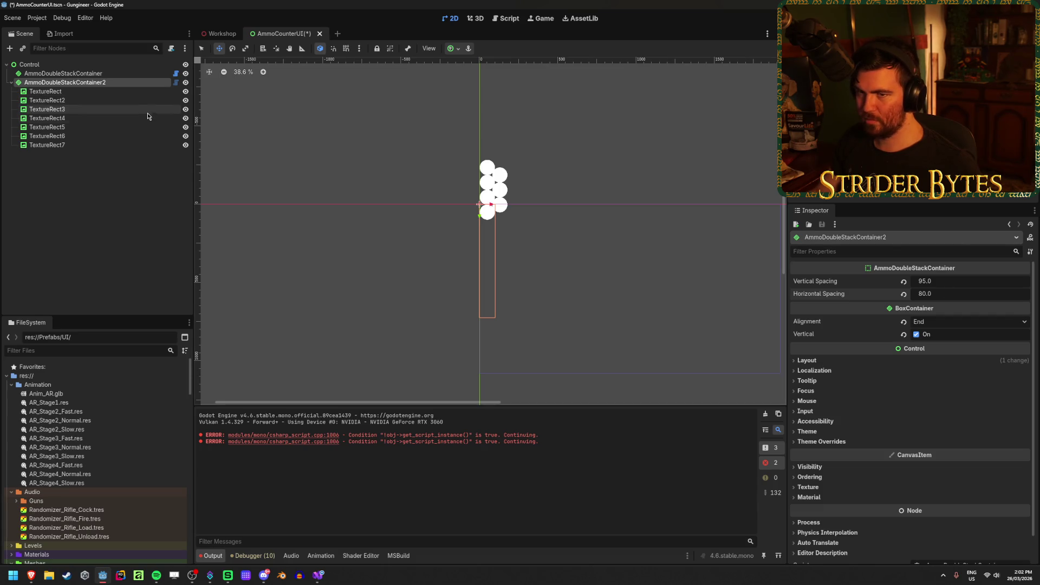
# Check the first and last circle textures against the container's selection
pyautogui.click(97, 94)
pyautogui.click(74, 84)
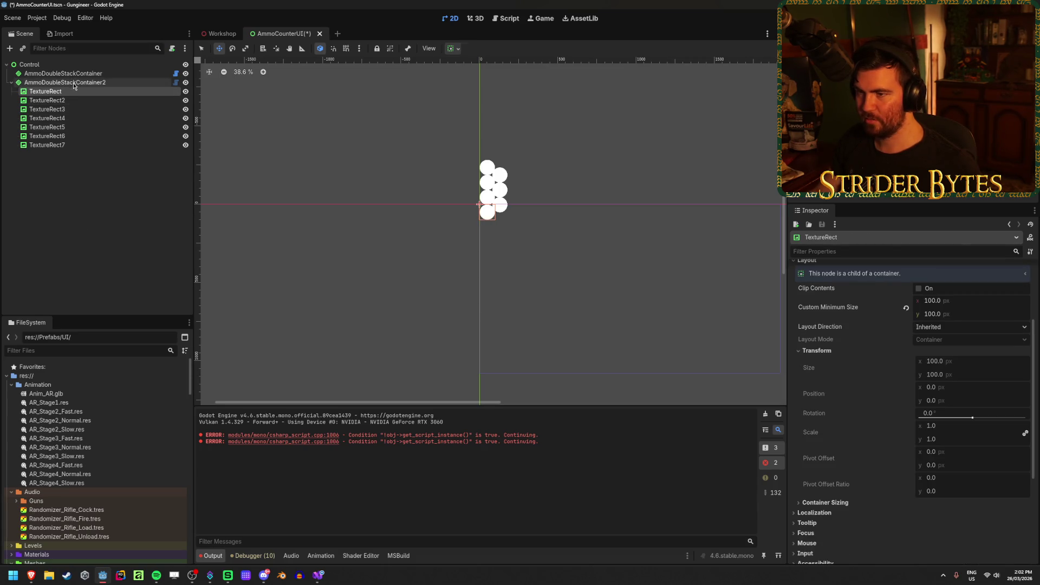
pyautogui.click(76, 145)
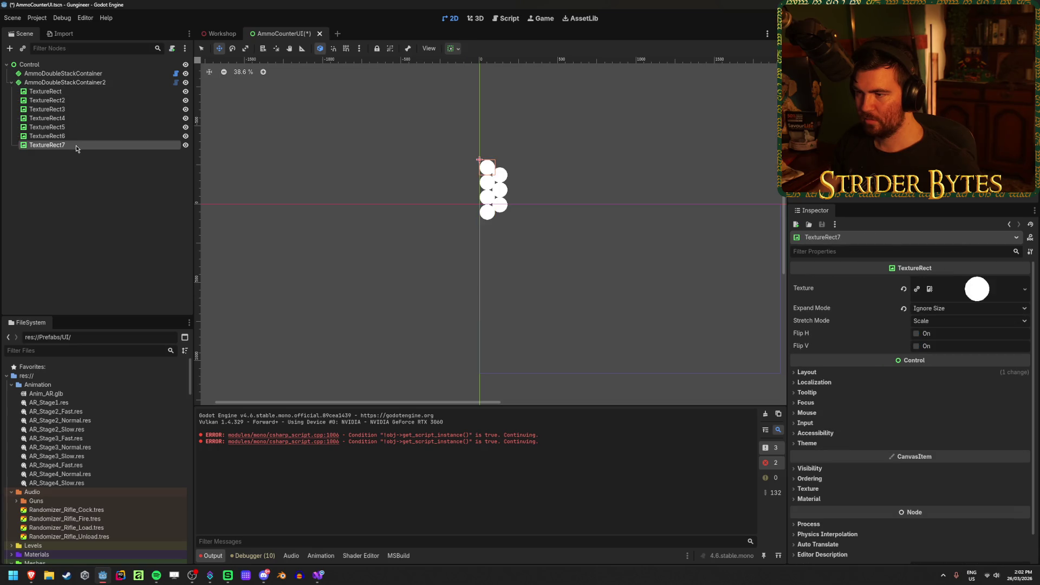
pyautogui.click(65, 82)
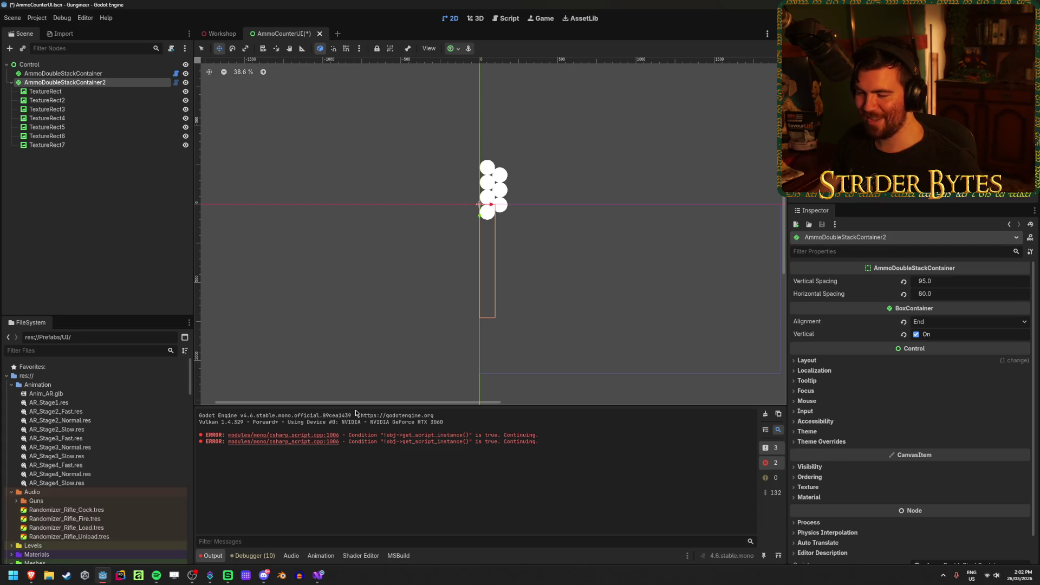
# Remove the minus sign from the y offset in the container script and return to Godot
pyautogui.click(321, 576)
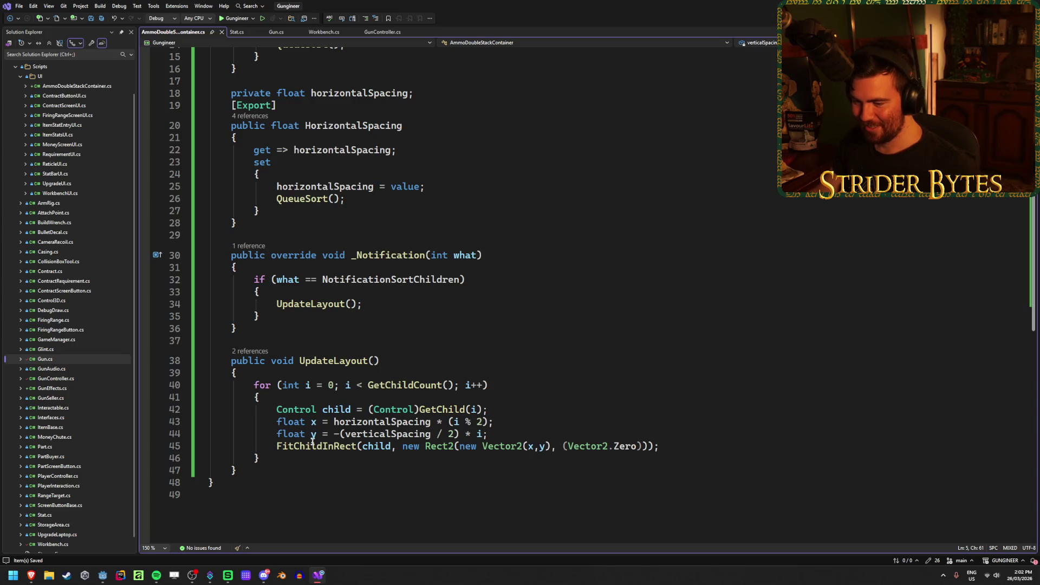
pyautogui.click(342, 433)
pyautogui.press('BackSpace')
pyautogui.hotkey('alt', 'Tab')
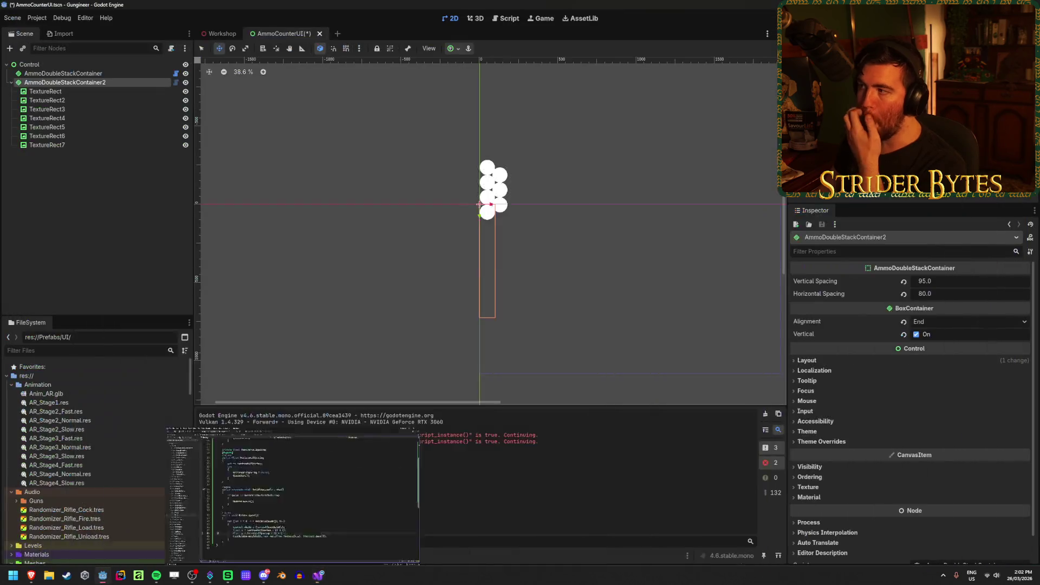
# Rebuild the .NET project and frame AmmoDoubleStackContainer2 to inspect its circles
pyautogui.press('F5')
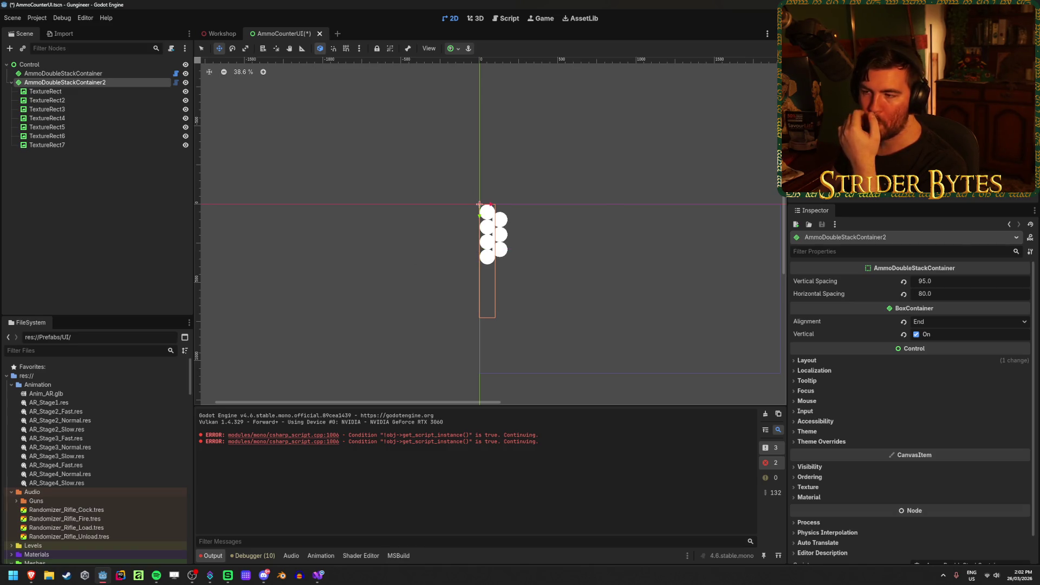
pyautogui.click(97, 90)
pyautogui.click(100, 85)
pyautogui.press('f')
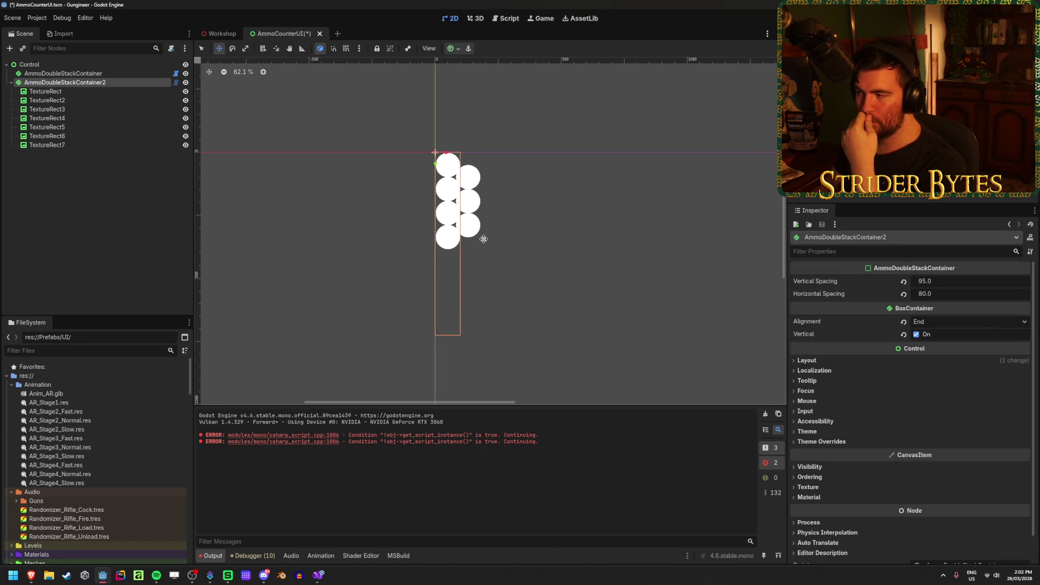
pyautogui.click(99, 90)
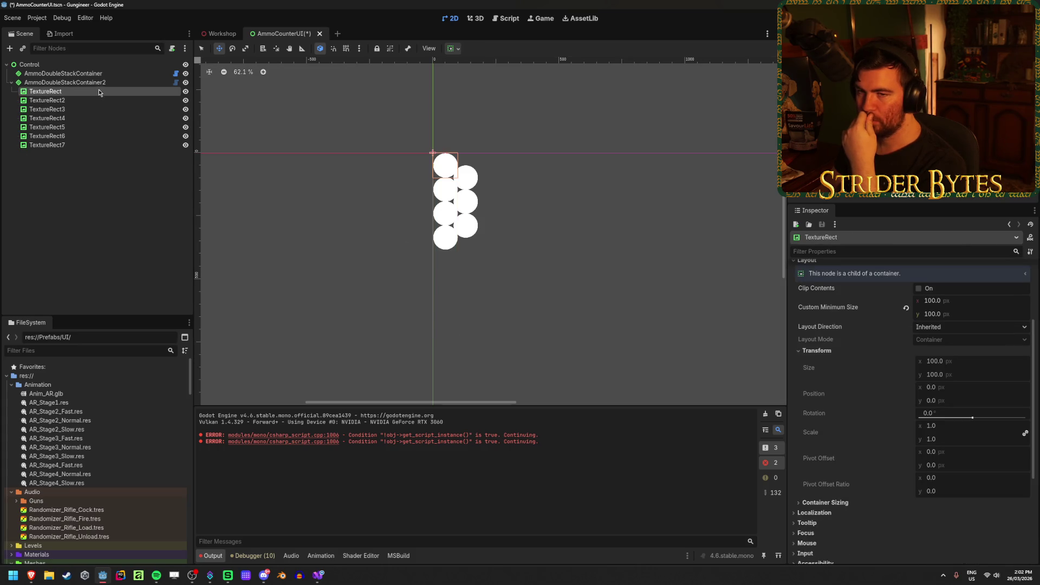
pyautogui.keyDown('shift'); pyautogui.click(93, 145); pyautogui.keyUp('shift')
pyautogui.click(79, 83)
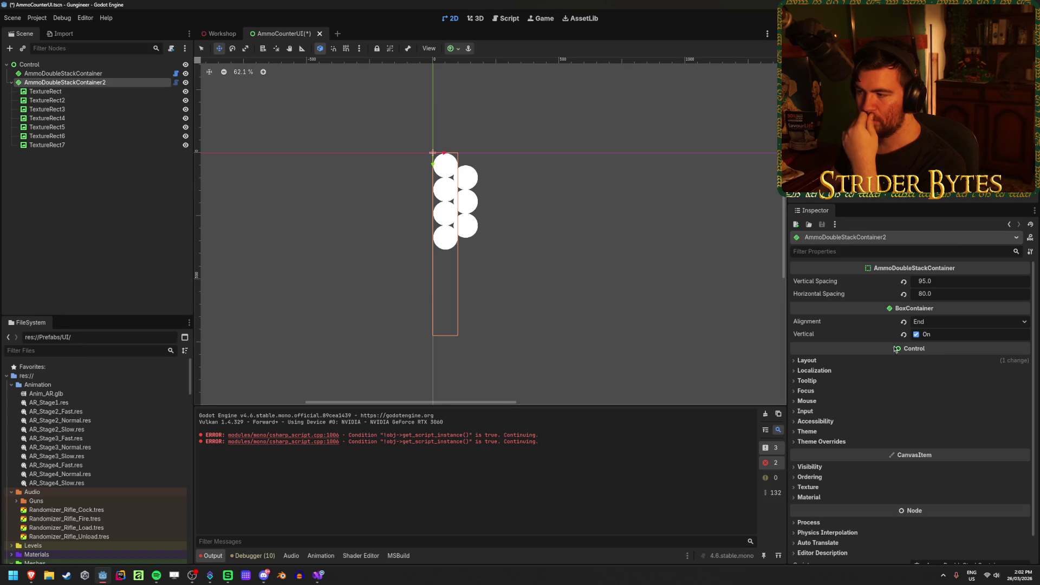
# Toggle vertical stacking, check the container's Layout > Transform size, and duplicate the last circle
pyautogui.click(916, 335)
pyautogui.click(916, 336)
pyautogui.click(838, 361)
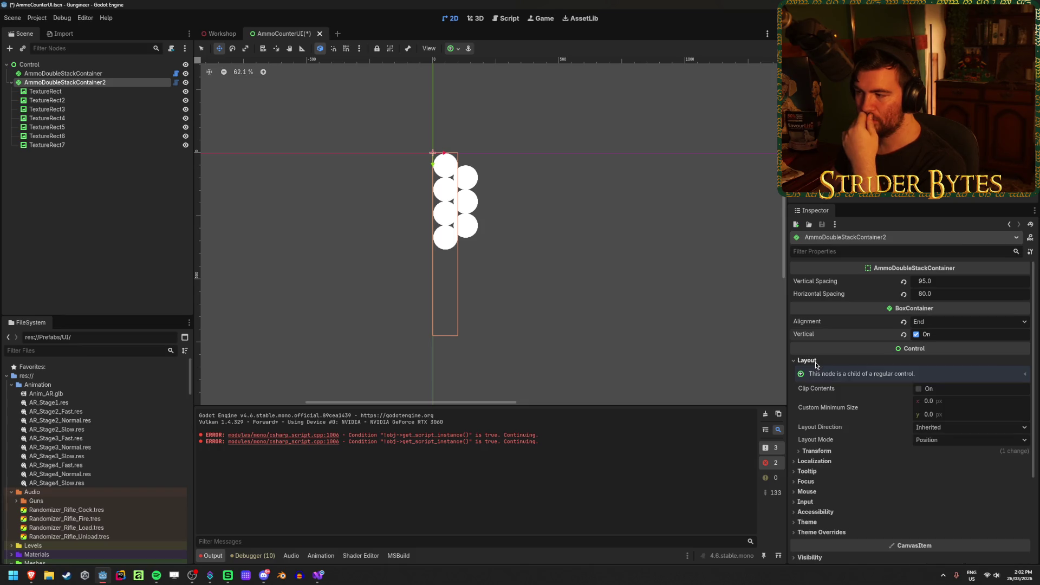
pyautogui.click(818, 451)
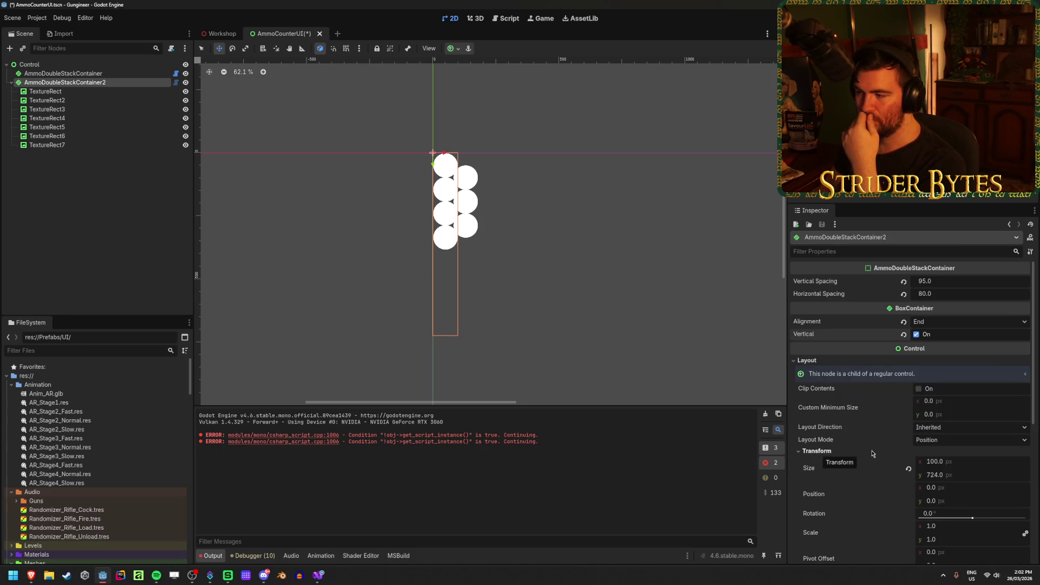
pyautogui.click(84, 146)
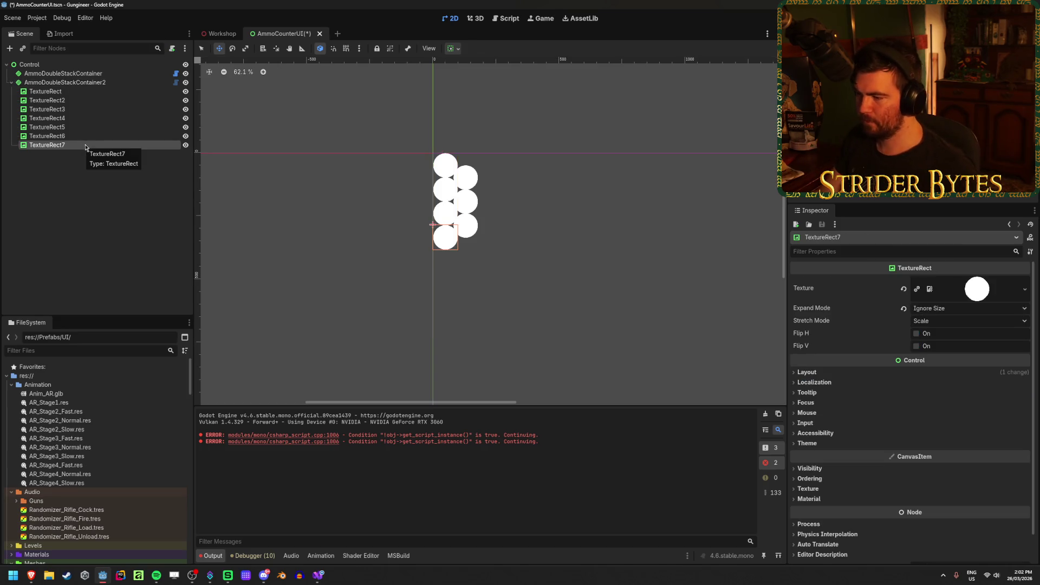
pyautogui.hotkey('ctrl', 'd')
pyautogui.hotkey('ctrl', 'd')
pyautogui.hotkey('ctrl', 'd')
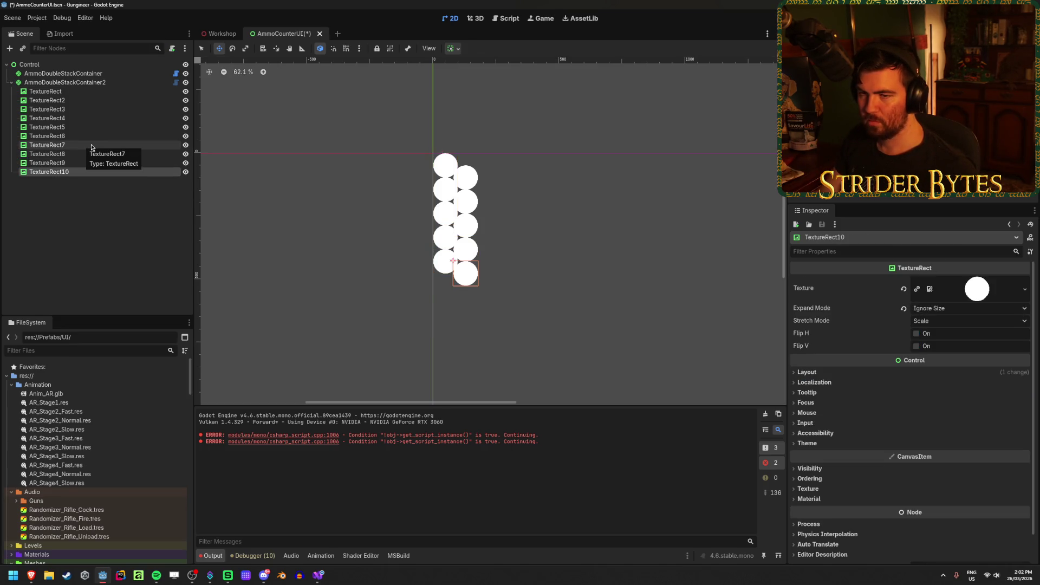
# Add another circle copy and raise the container's Vertical Spacing to 100 or more
pyautogui.hotkey('ctrl', 'd')
pyautogui.click(81, 82)
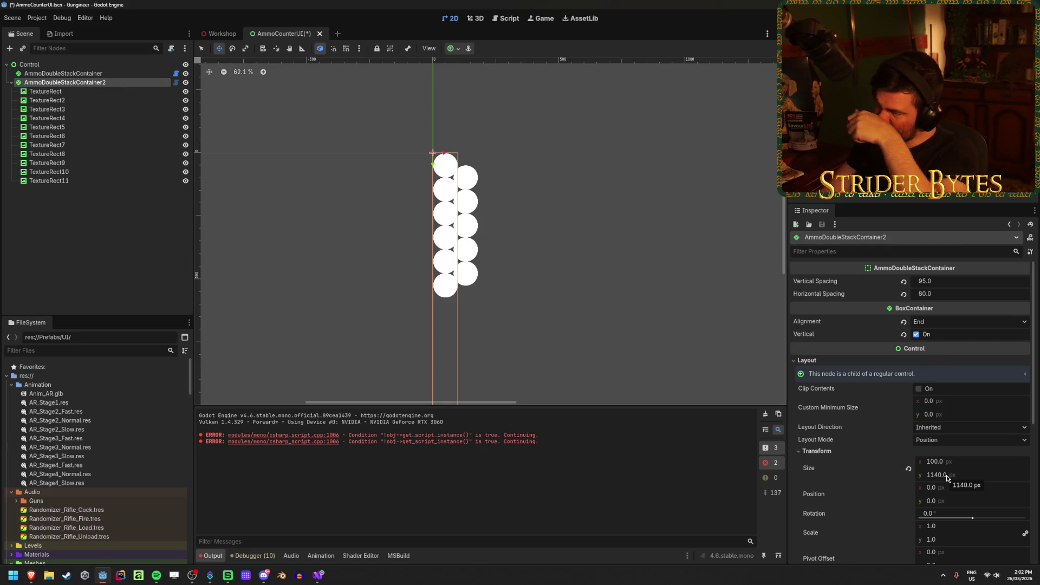
pyautogui.click(952, 282)
pyautogui.write('100')
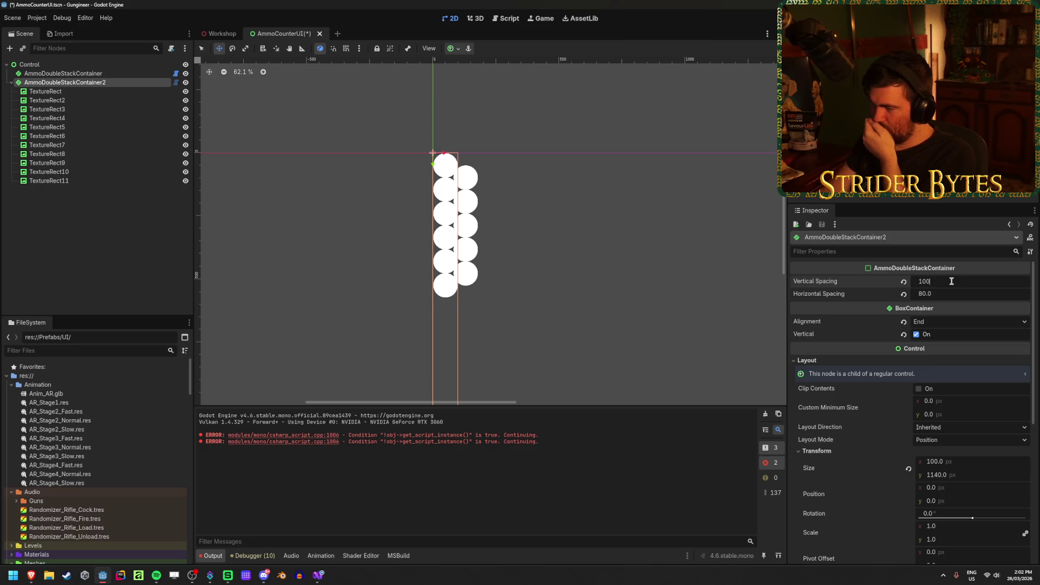
pyautogui.press('Return')
pyautogui.moveTo(938, 282)
pyautogui.mouseDown()
pyautogui.moveTo(951, 282)
pyautogui.moveTo(936, 293)
pyautogui.mouseUp()
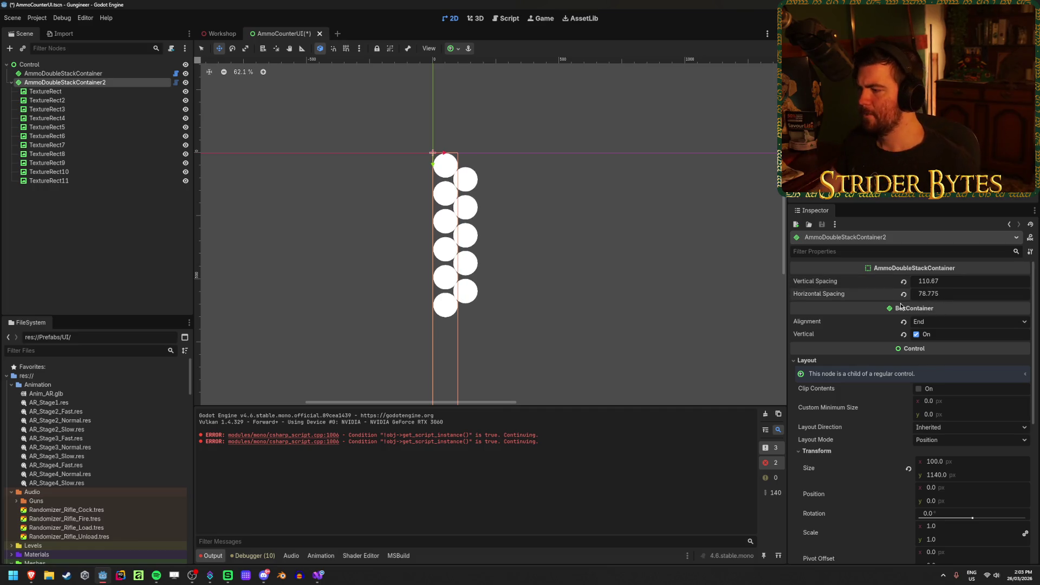
# Inspect TextureRect2's layout, then toggle the container's vertical stacking off and on to test
pyautogui.click(56, 99)
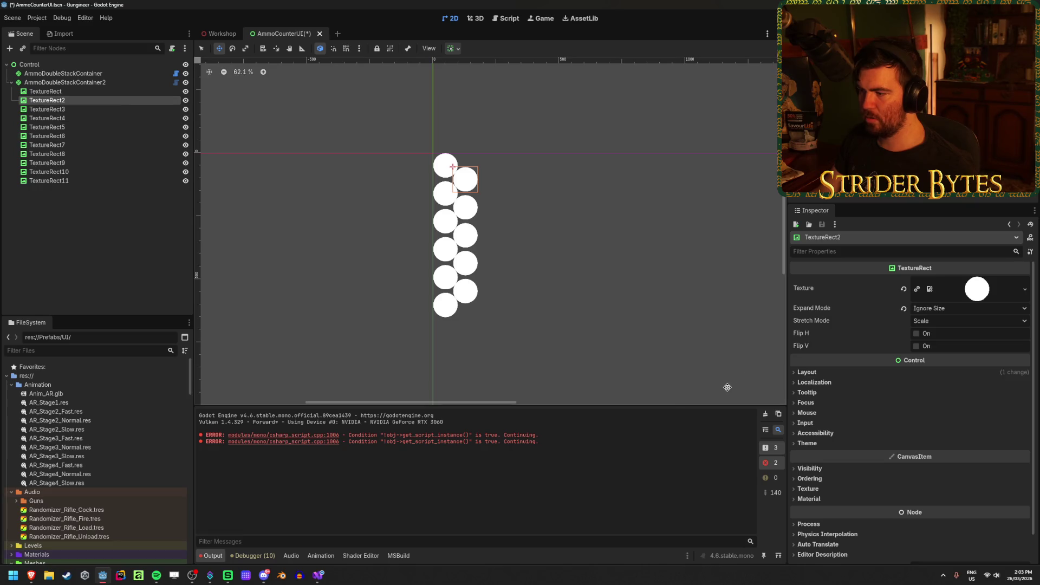
pyautogui.click(820, 374)
pyautogui.click(820, 374)
pyautogui.click(96, 83)
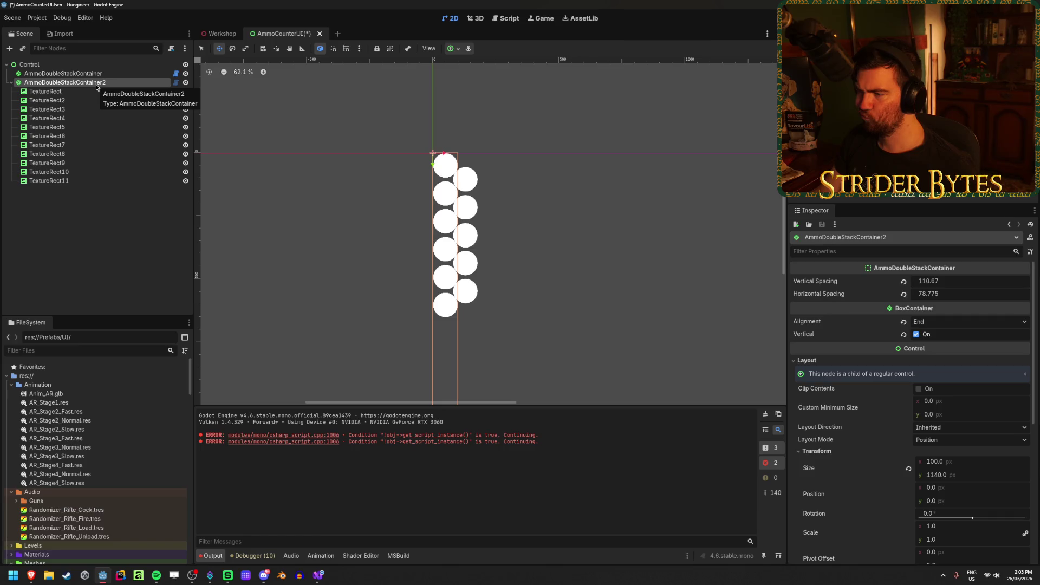
pyautogui.scroll(-5, 873, 428)
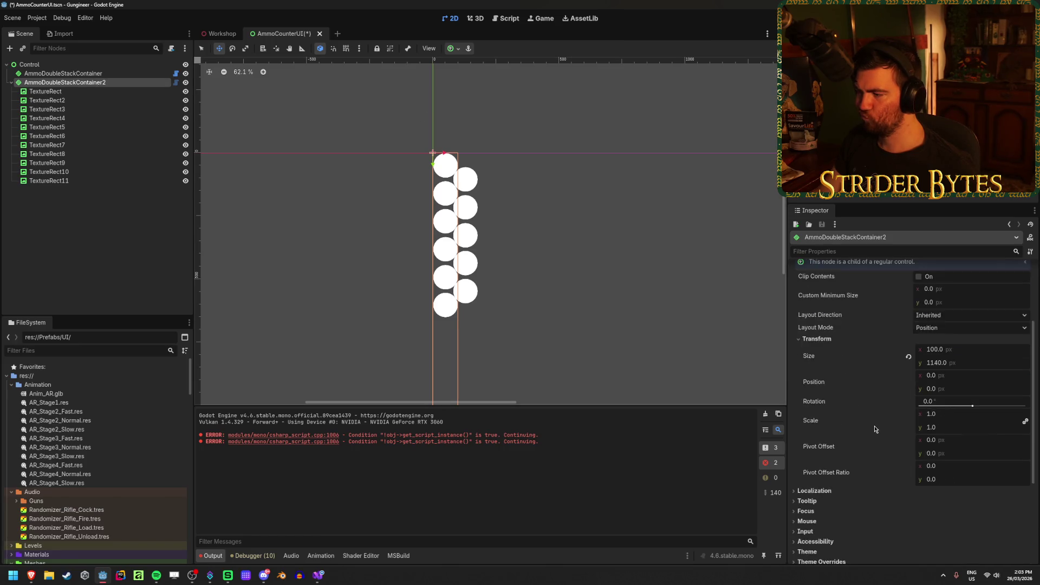
pyautogui.scroll(1, 873, 428)
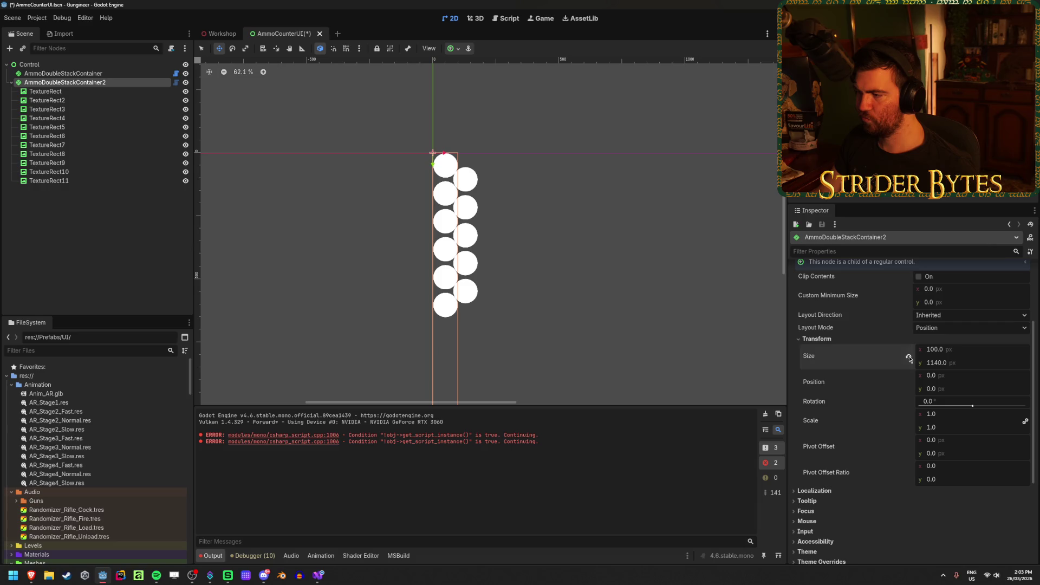
pyautogui.scroll(3, 868, 400)
pyautogui.click(916, 335)
pyautogui.click(918, 336)
pyautogui.click(917, 335)
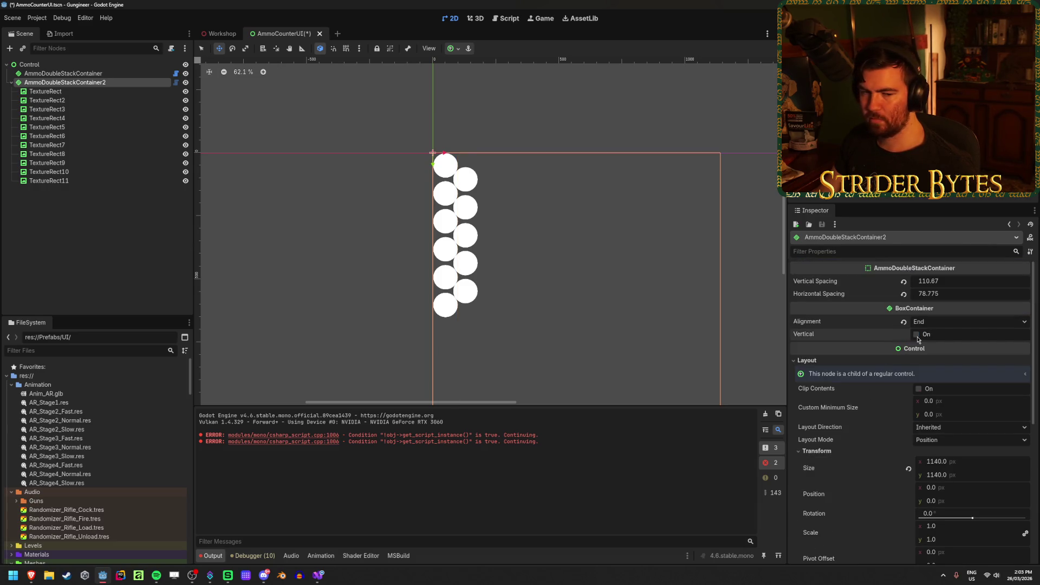
pyautogui.click(917, 335)
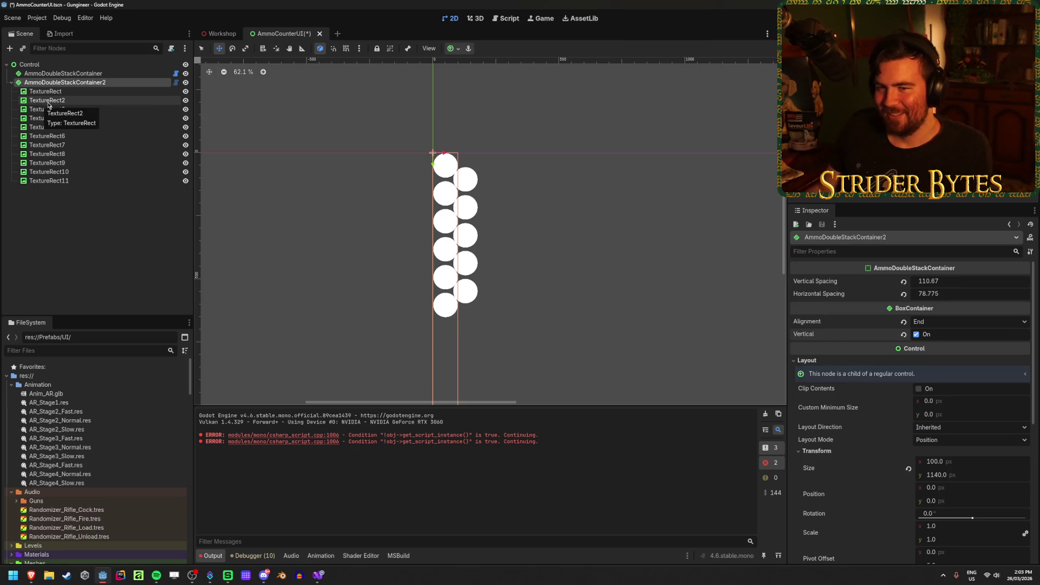
# Delete TextureRect3 through TextureRect11 and the first AmmoDoubleStackContainer
pyautogui.click(49, 181)
pyautogui.keyDown('shift'); pyautogui.click(74, 112); pyautogui.keyUp('shift')
pyautogui.press('Delete')
pyautogui.press('Return')
pyautogui.click(82, 73)
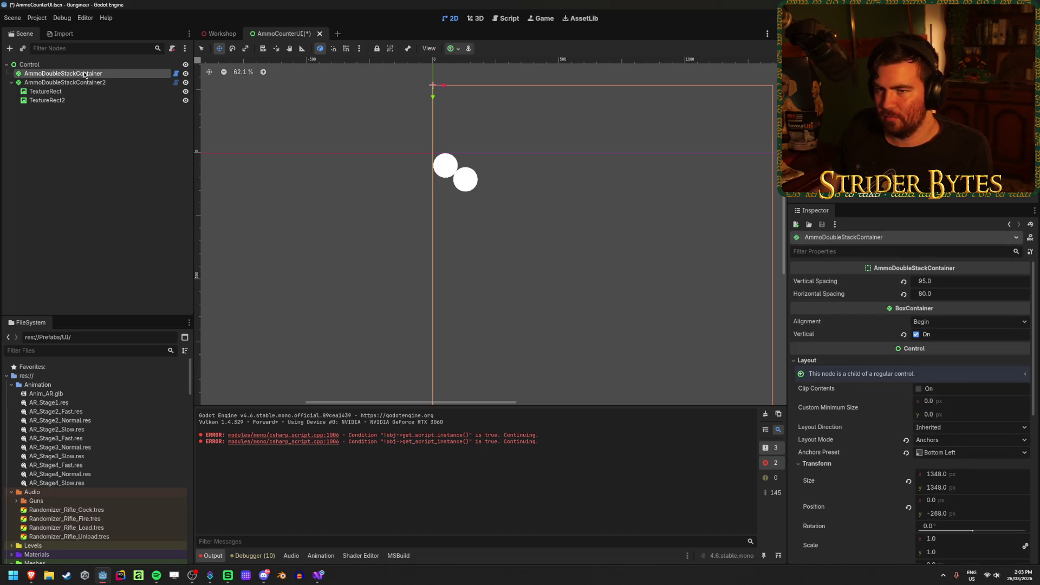
pyautogui.press('Delete')
# Revert AmmoDoubleStackContainer2's Size, Vertical Spacing and Horizontal Spacing to their defaults
pyautogui.click(84, 73)
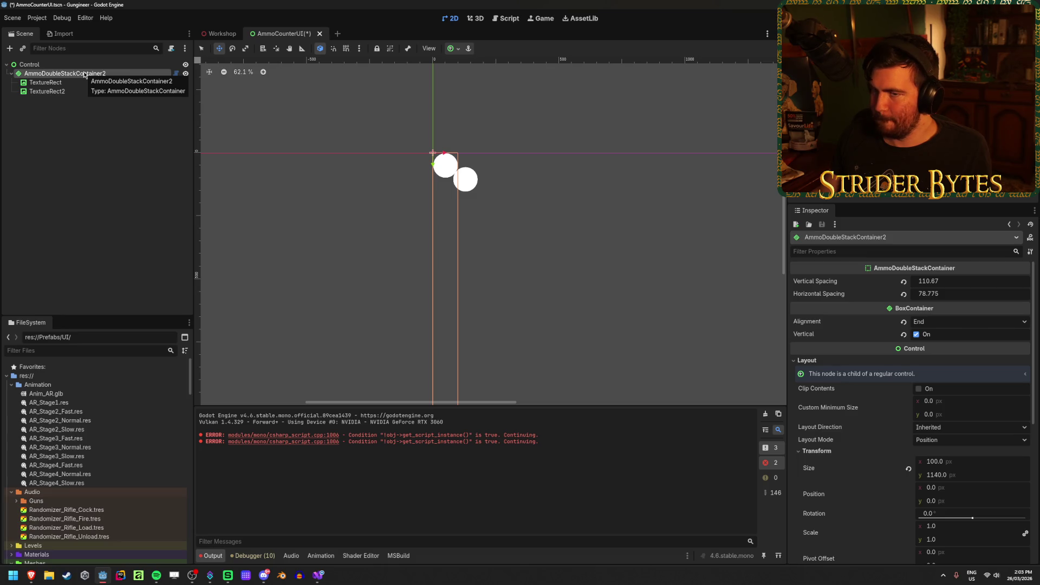
pyautogui.click(909, 468)
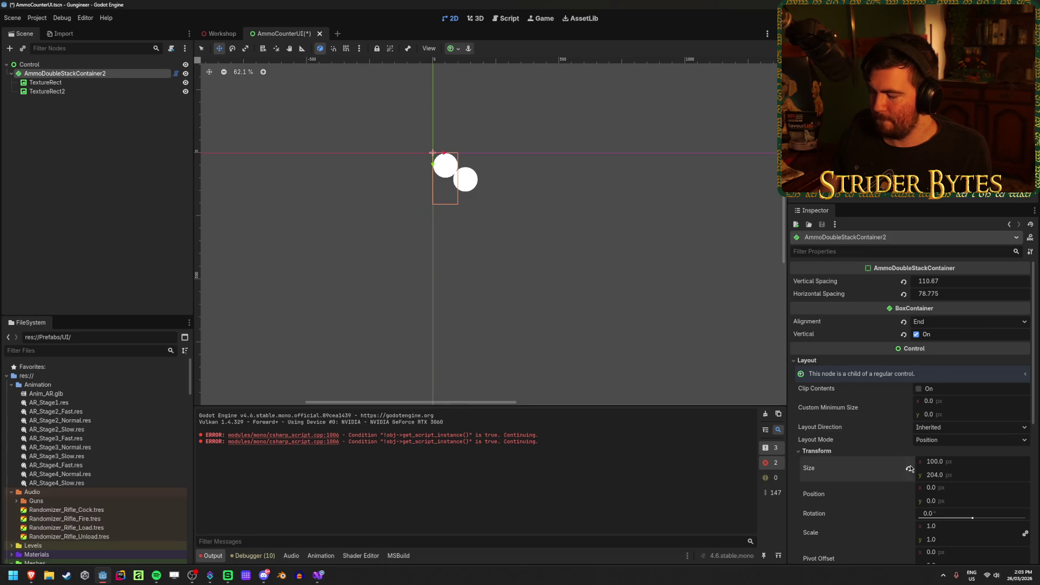
pyautogui.scroll(4, 608, 167)
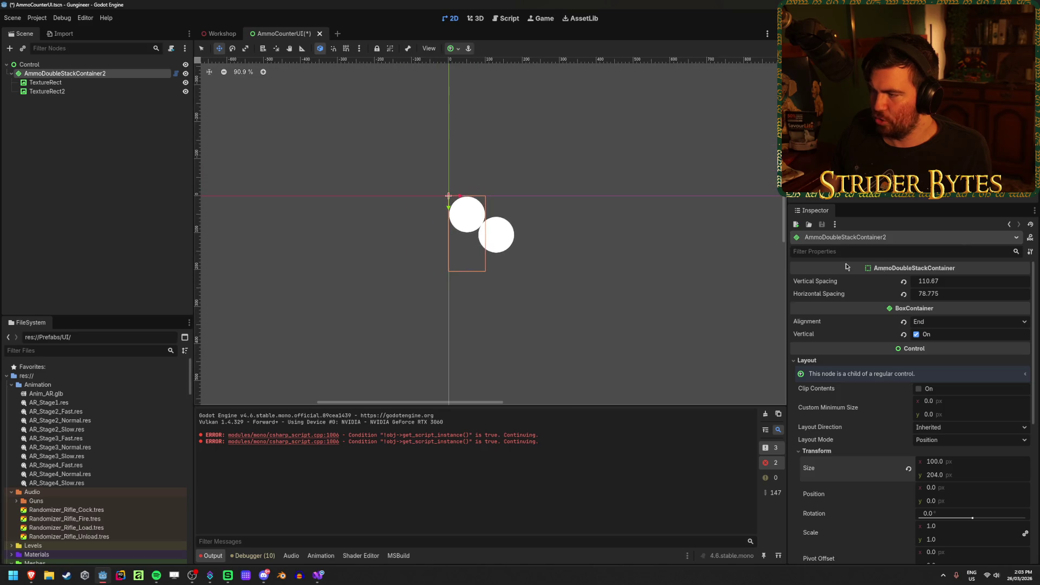
pyautogui.click(902, 281)
pyautogui.click(902, 294)
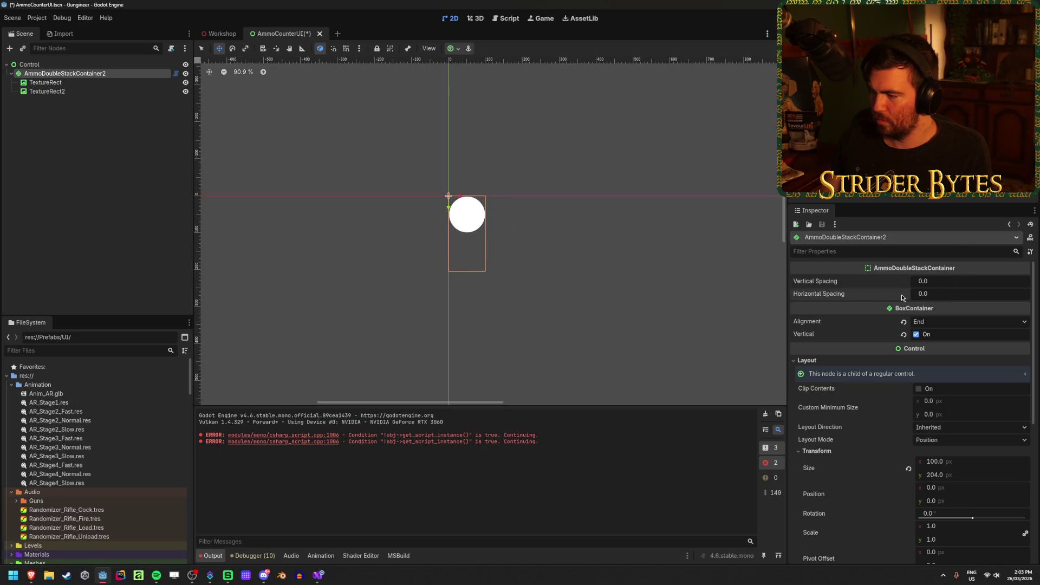
# Inspect the remaining circles and duplicate one into TextureRect3
pyautogui.click(122, 82)
pyautogui.click(90, 92)
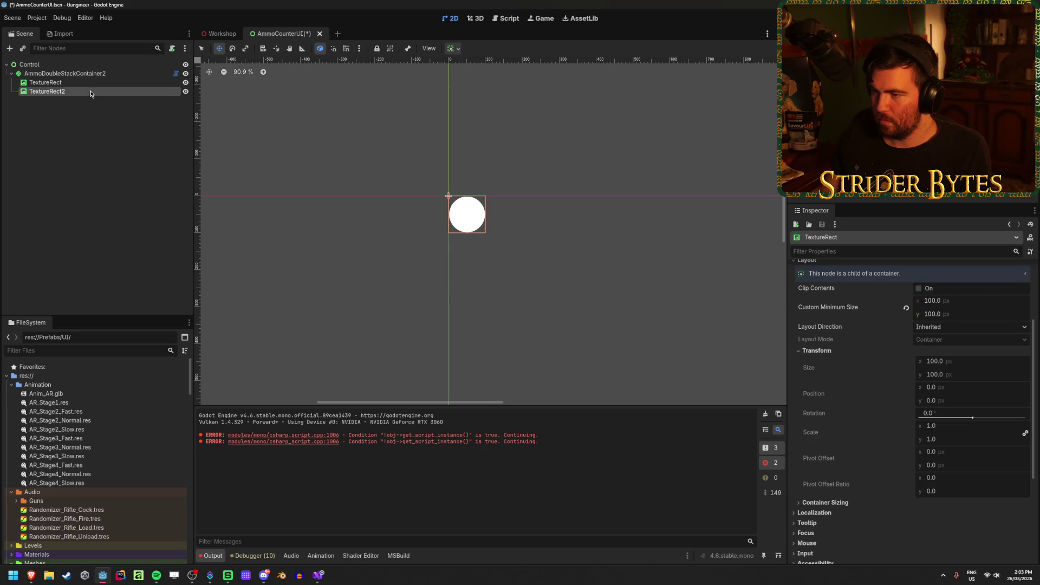
pyautogui.click(87, 75)
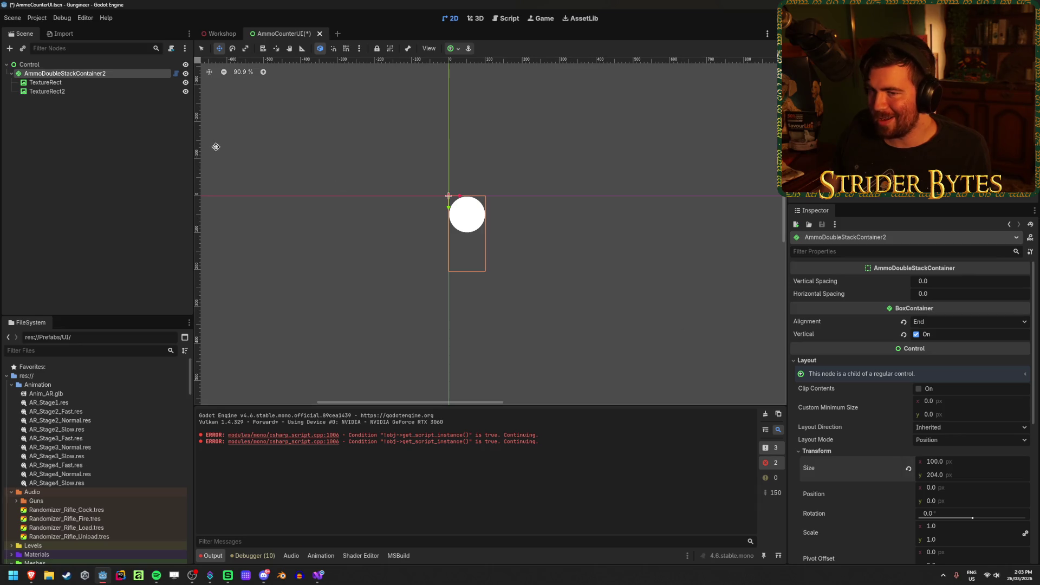
pyautogui.click(97, 92)
pyautogui.hotkey('ctrl', 'd')
# Center the container in view and set Vertical Spacing 95 and Horizontal Spacing 80
pyautogui.click(98, 75)
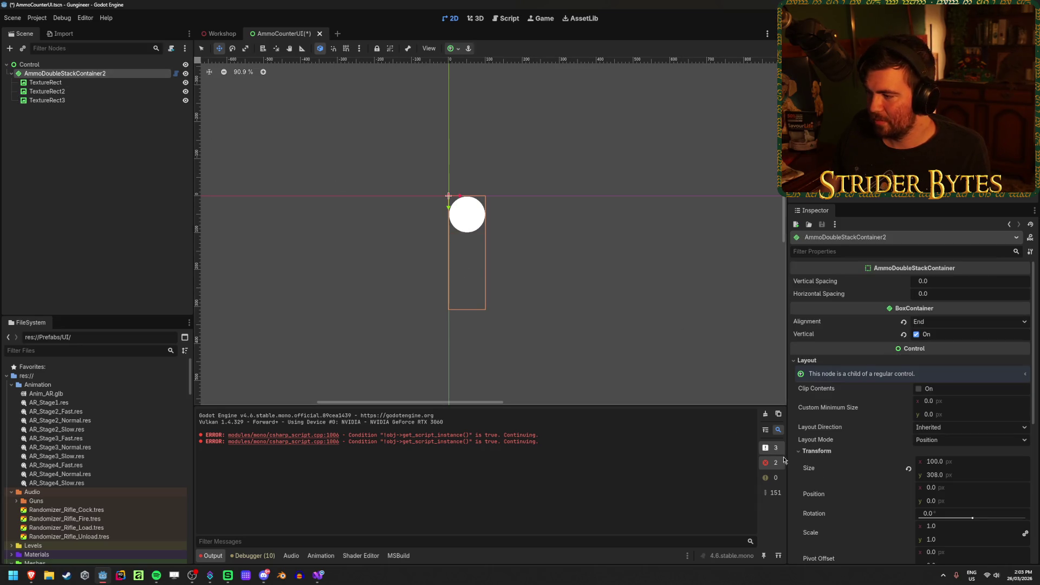
pyautogui.scroll(3, 417, 227)
pyautogui.moveTo(560, 244); pyautogui.dragTo(491, 238)
pyautogui.click(103, 101)
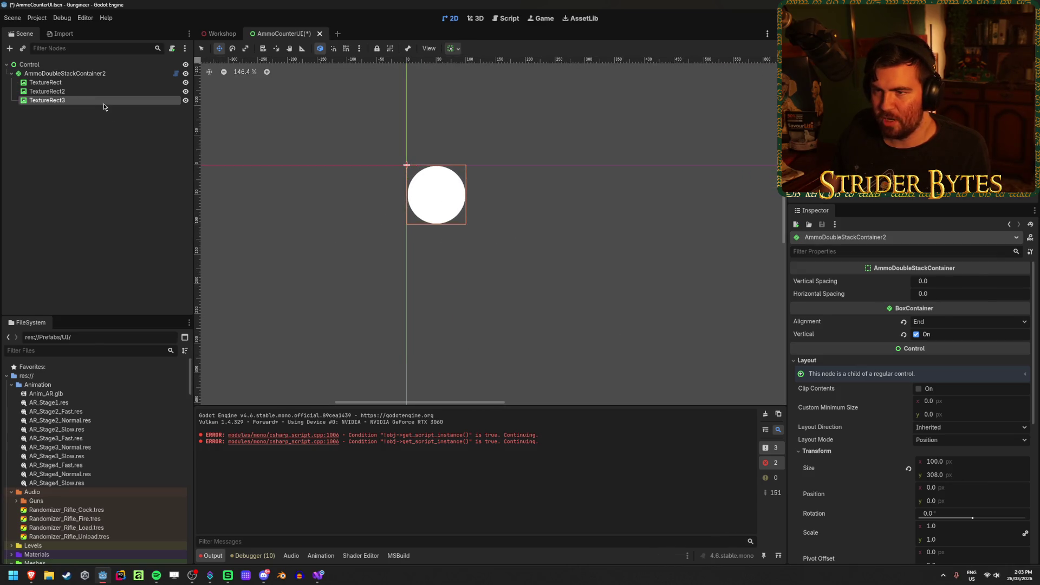
pyautogui.keyDown('shift'); pyautogui.click(109, 91); pyautogui.keyUp('shift')
pyautogui.click(109, 87)
pyautogui.click(96, 98)
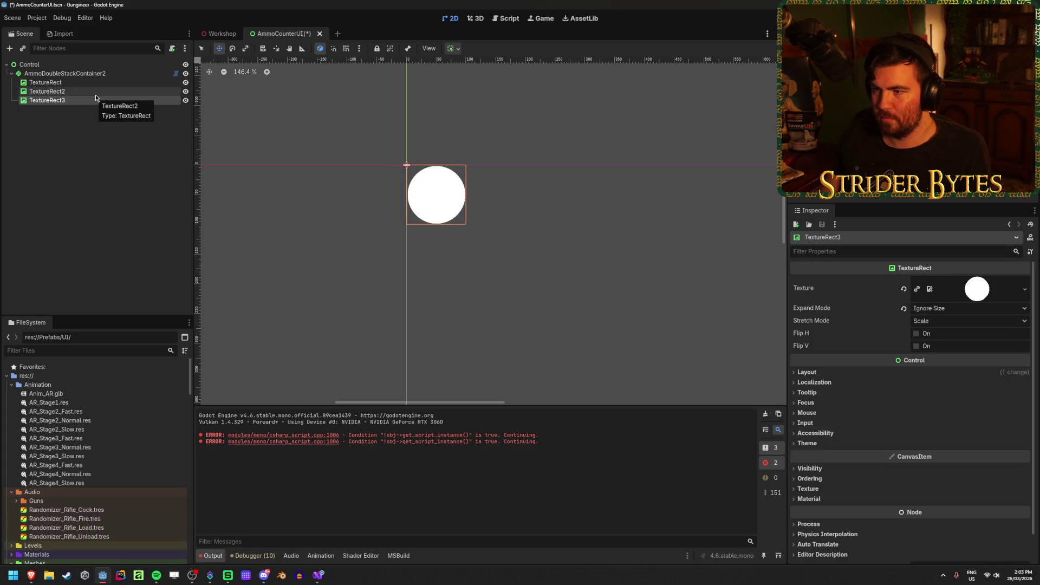
pyautogui.click(81, 74)
pyautogui.click(939, 281)
pyautogui.write('5')
pyautogui.press('Tab')
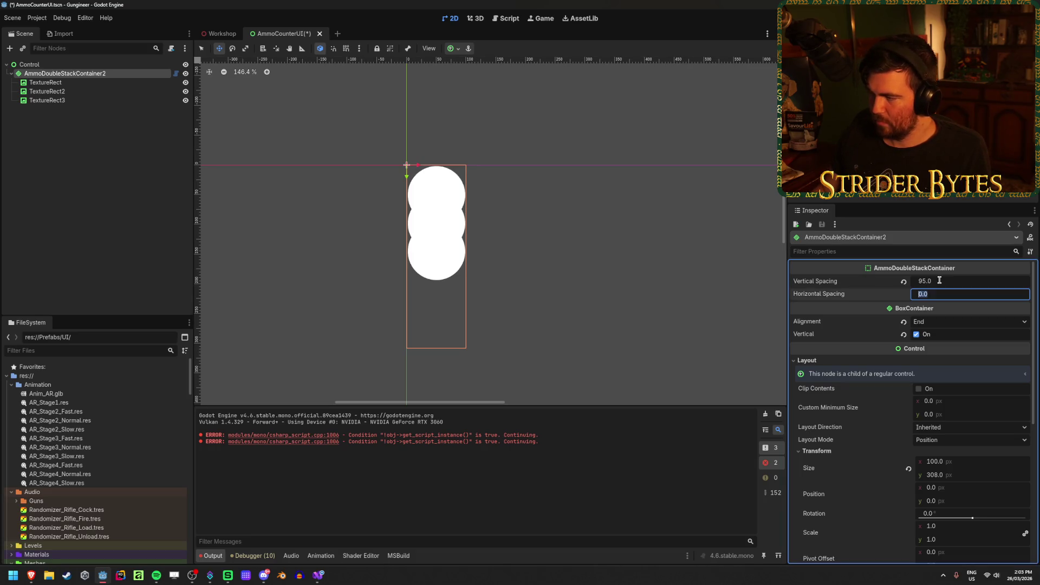
pyautogui.press('Return')
# Duplicate TextureRect3 to add more circles to AmmoDoubleStackContainer2
pyautogui.click(105, 102)
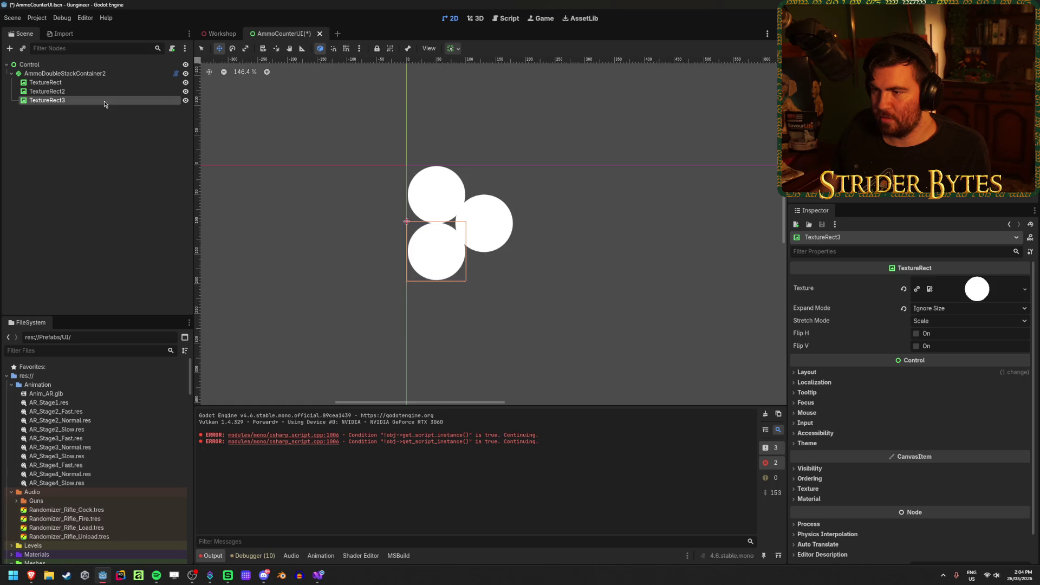
pyautogui.hotkey('ctrl', 'd')
pyautogui.hotkey('ctrl', 'd')
pyautogui.hotkey('ctrl', 'd')
pyautogui.hotkey('ctrl', 'd')
pyautogui.hotkey('ctrl', 'd')
pyautogui.hotkey('ctrl', 'd')
pyautogui.scroll(-5, 486, 255)
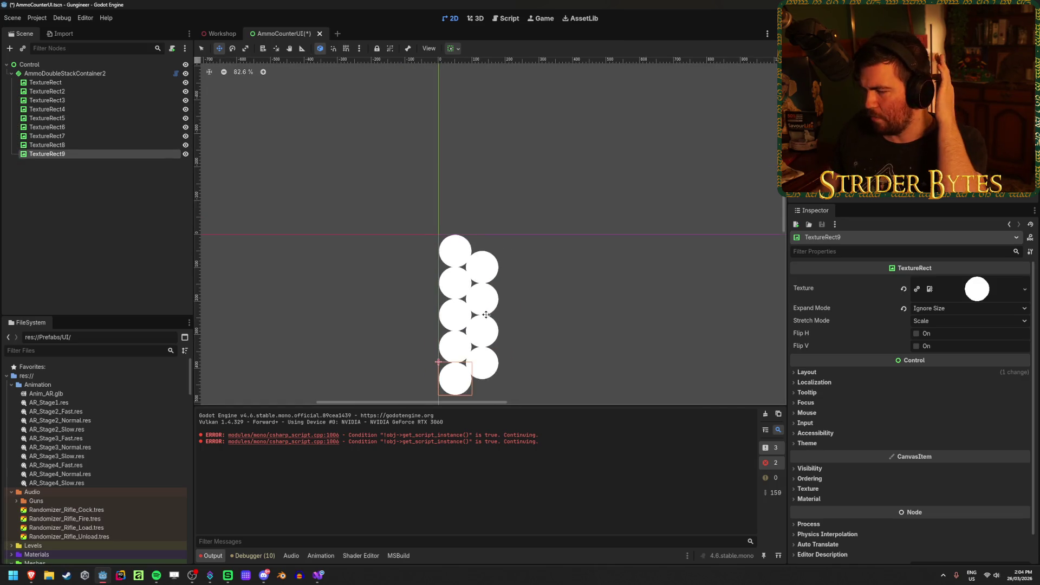
pyautogui.click(65, 73)
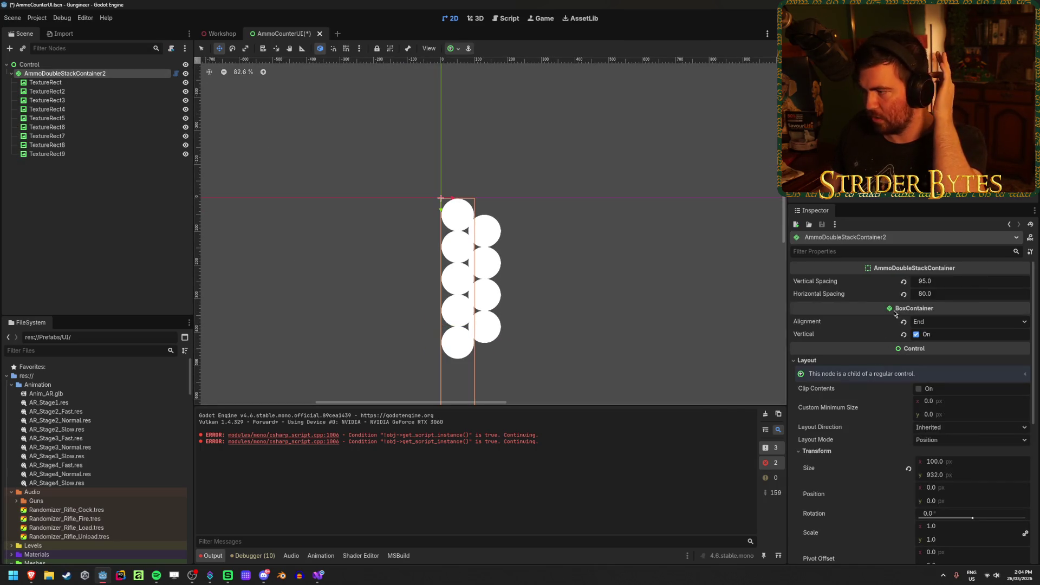
# Set the container's alignment to Begin and nudge Horizontal Spacing to about 82.395
pyautogui.click(947, 322)
pyautogui.click(942, 334)
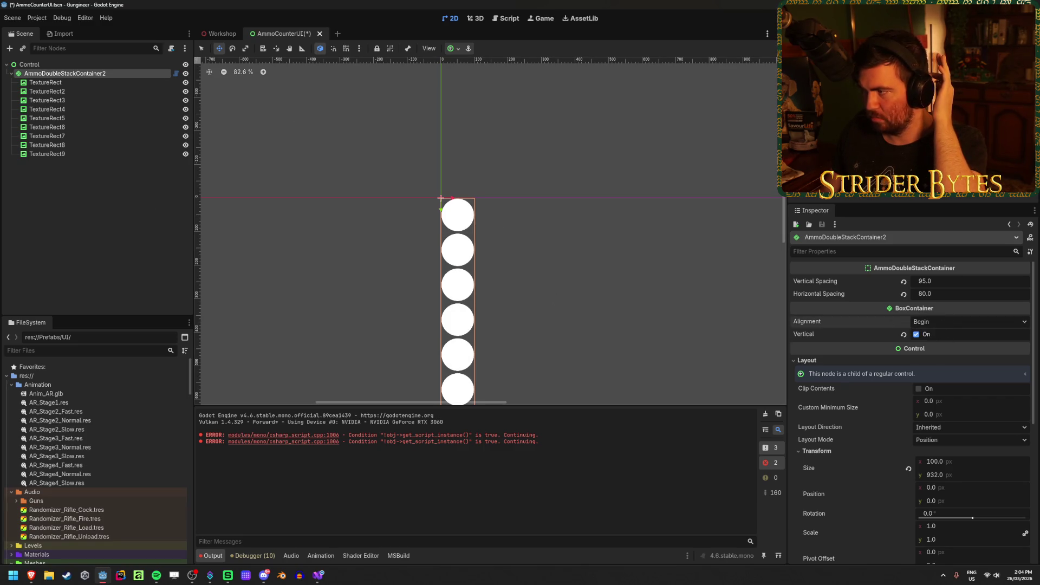
pyautogui.click(943, 294)
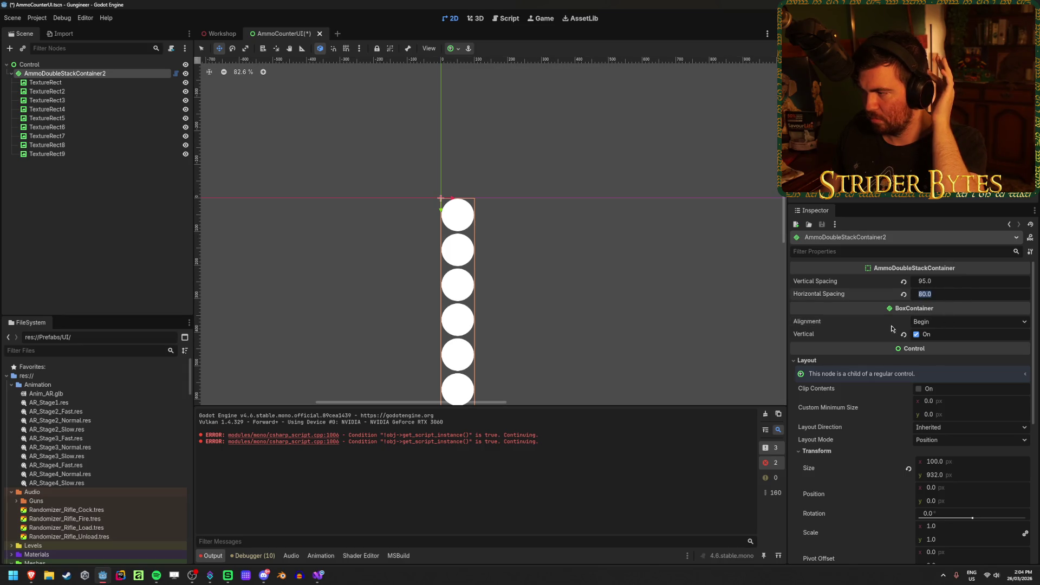
pyautogui.press('Return')
pyautogui.moveTo(941, 300); pyautogui.dragTo(936, 297)
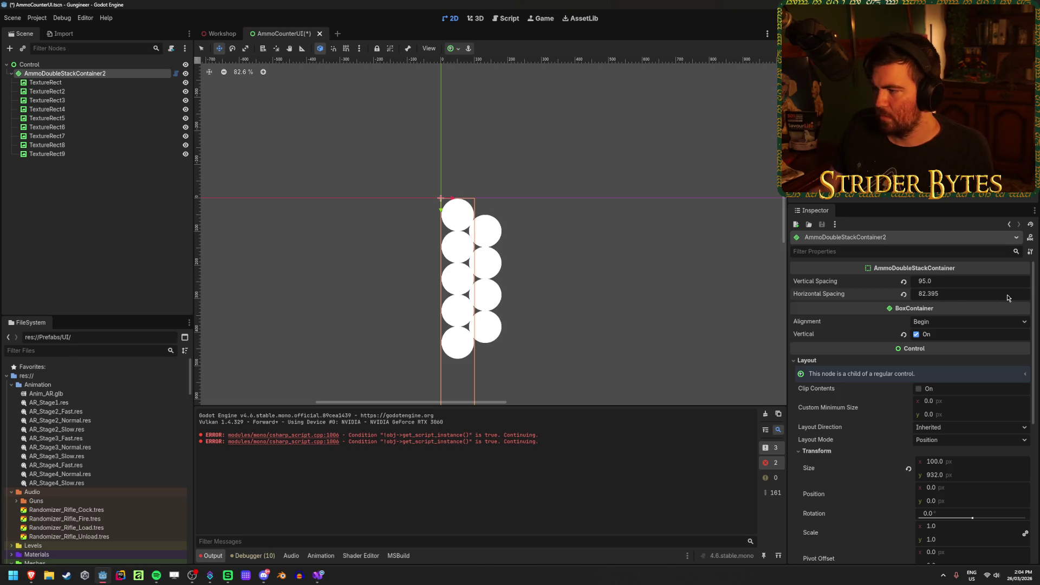
# Undo an extra TextureRect9 duplicate to keep six circles, then switch to the script in Visual Studio
pyautogui.click(92, 153)
pyautogui.hotkey('ctrl', 'd')
pyautogui.hotkey('ctrl', 'd')
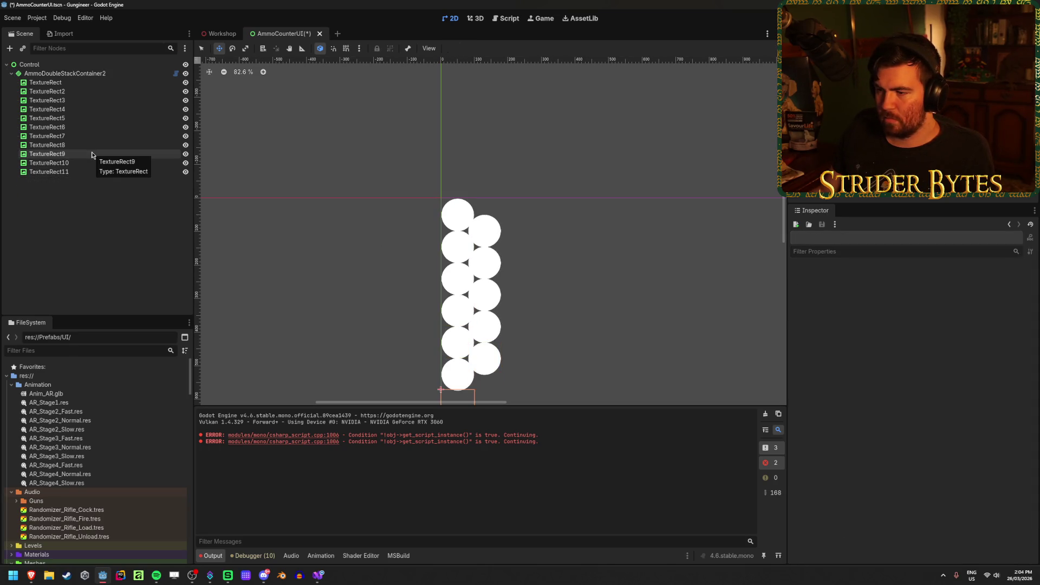
pyautogui.hotkey('ctrl', 'z')
pyautogui.hotkey('ctrl', 'z')
pyautogui.hotkey('ctrl', 'z')
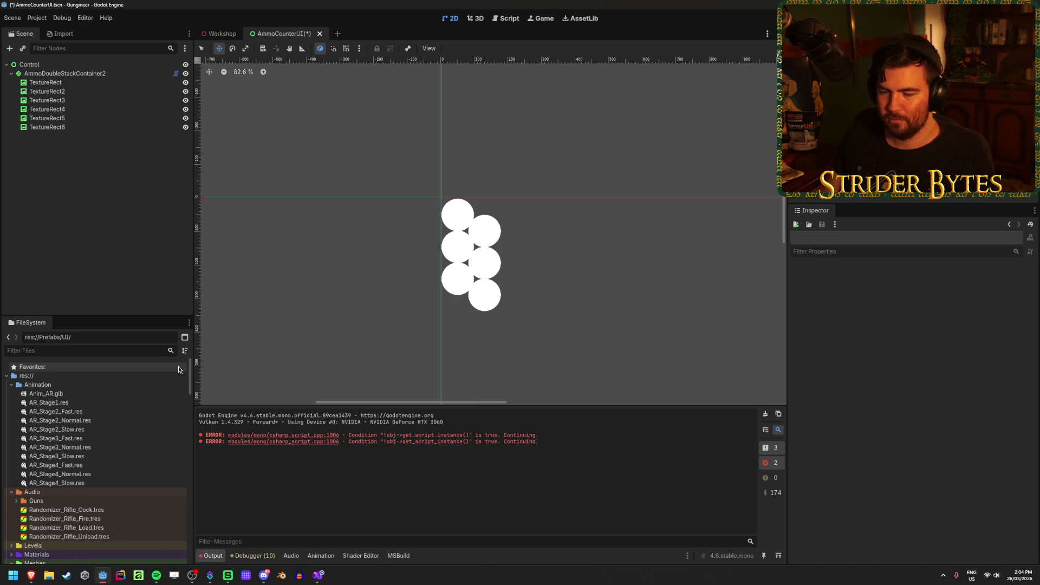
pyautogui.click(318, 575)
# Change the AmmoDoubleStackContainer base class from BoxContainer to Container and save the script
pyautogui.scroll(5, 389, 275)
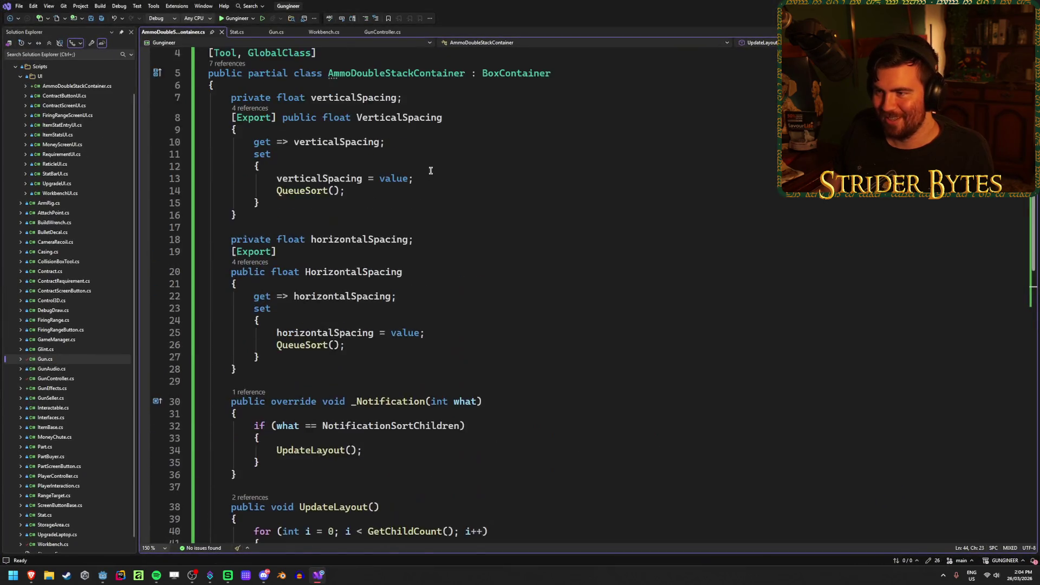
pyautogui.doubleClick(522, 109)
pyautogui.write('Contai')
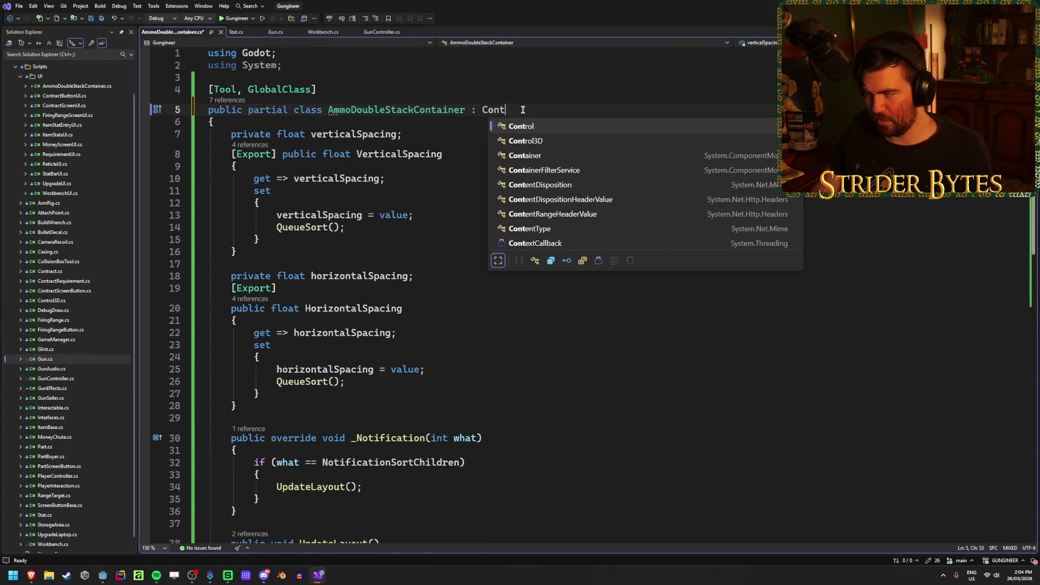
pyautogui.press('Tab')
pyautogui.hotkey('ctrl', 's')
pyautogui.scroll(-6, 458, 296)
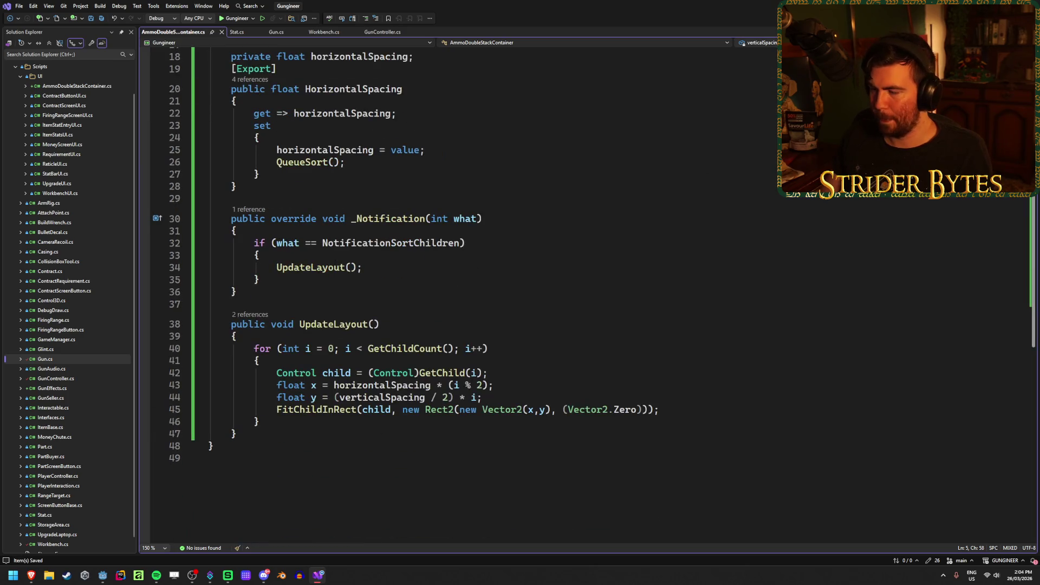
# Back in Godot, delete the old AmmoDoubleStackContainer2 node and its circles
pyautogui.hotkey('alt', 'Tab')
pyautogui.click(70, 74)
pyautogui.press('Delete')
pyautogui.press('Return')
pyautogui.click(67, 62)
pyautogui.rightClick(67, 63)
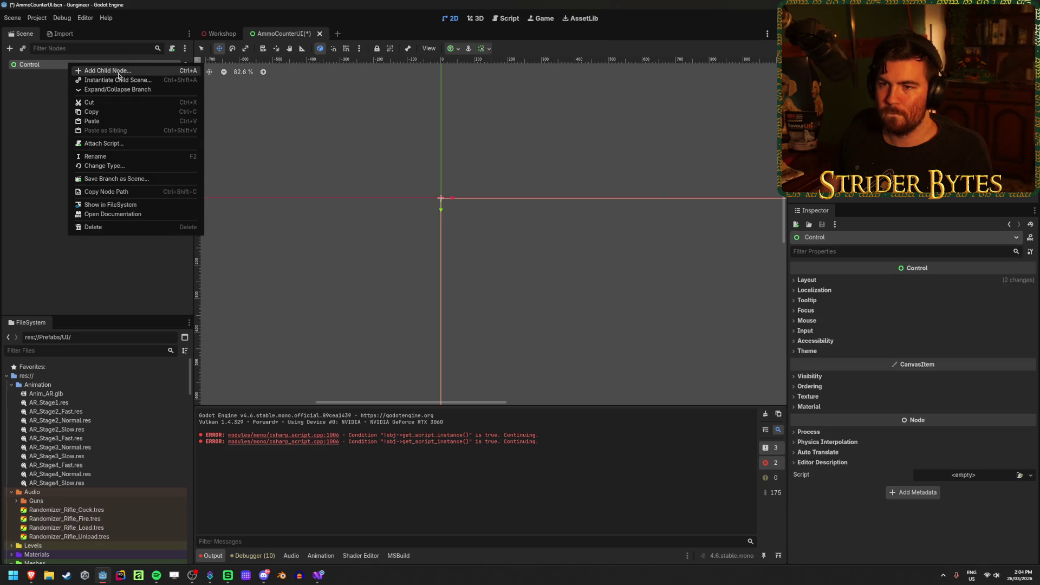
# Add a new AmmoDoubleStackContainer under Control with a white-circle TextureRect inside it
pyautogui.click(87, 71)
pyautogui.click(448, 242)
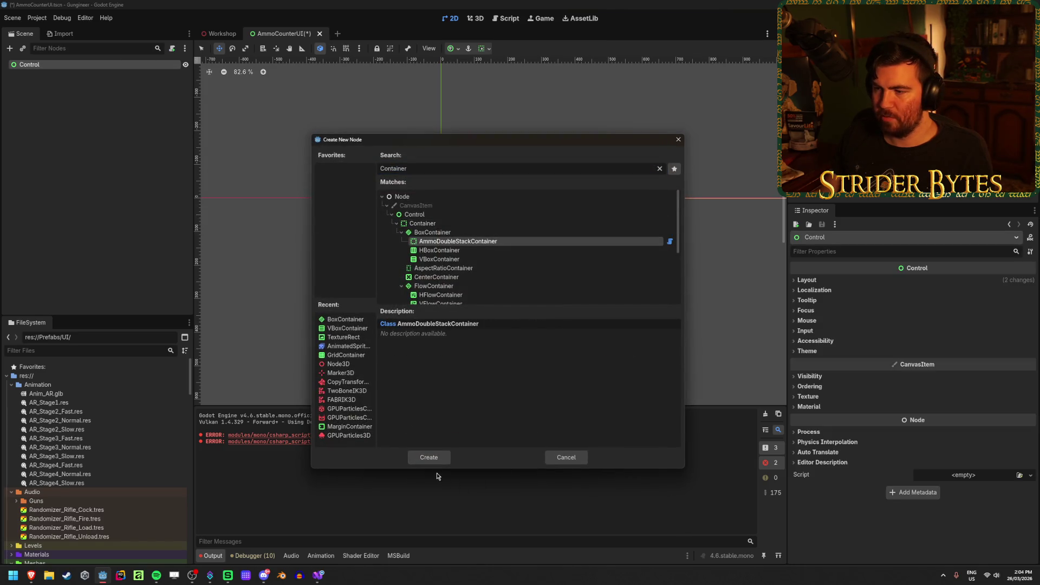
pyautogui.click(428, 457)
pyautogui.rightClick(89, 73)
pyautogui.click(131, 92)
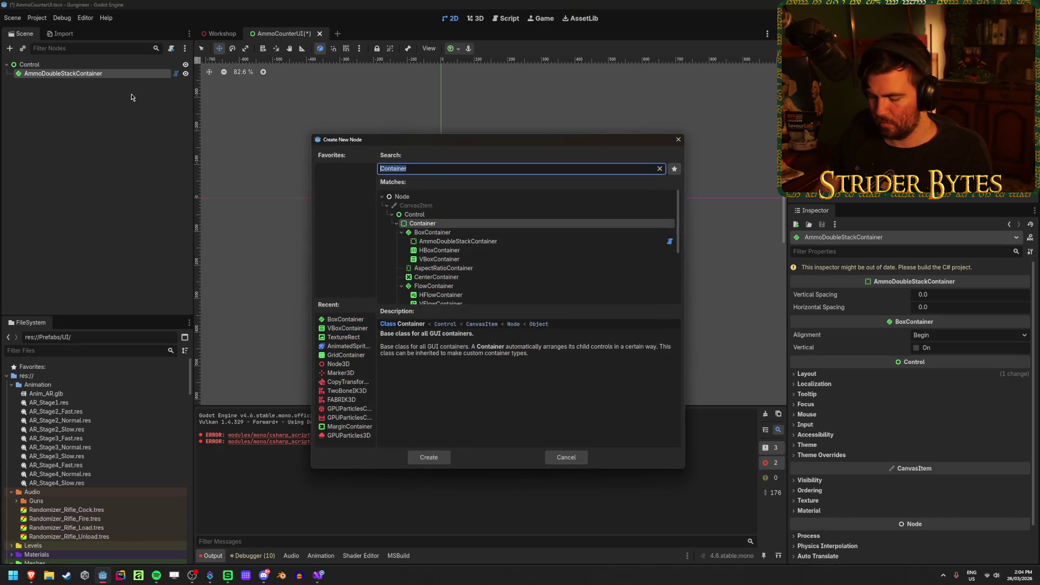
pyautogui.write('texture')
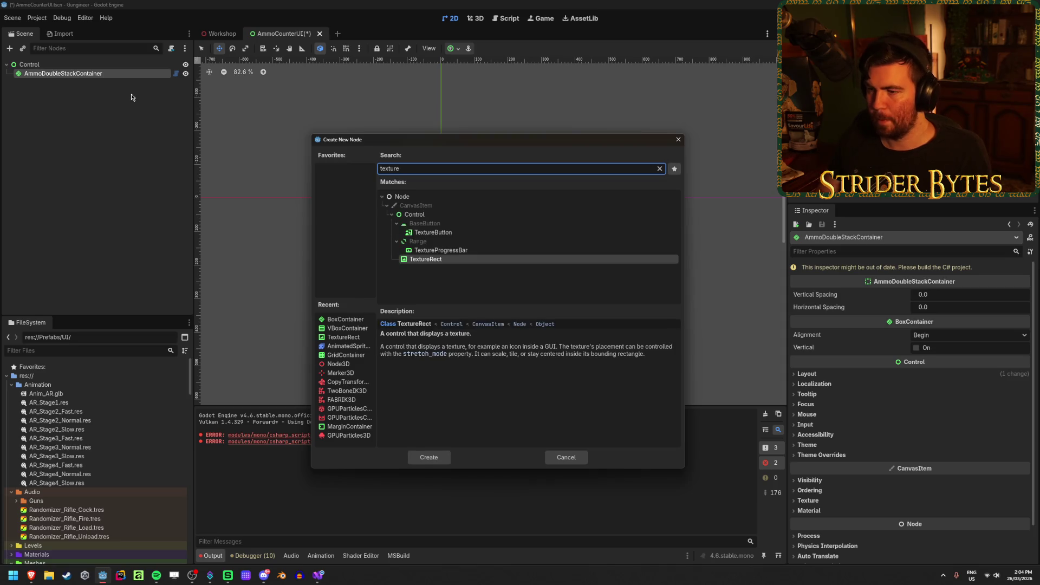
pyautogui.press('Return')
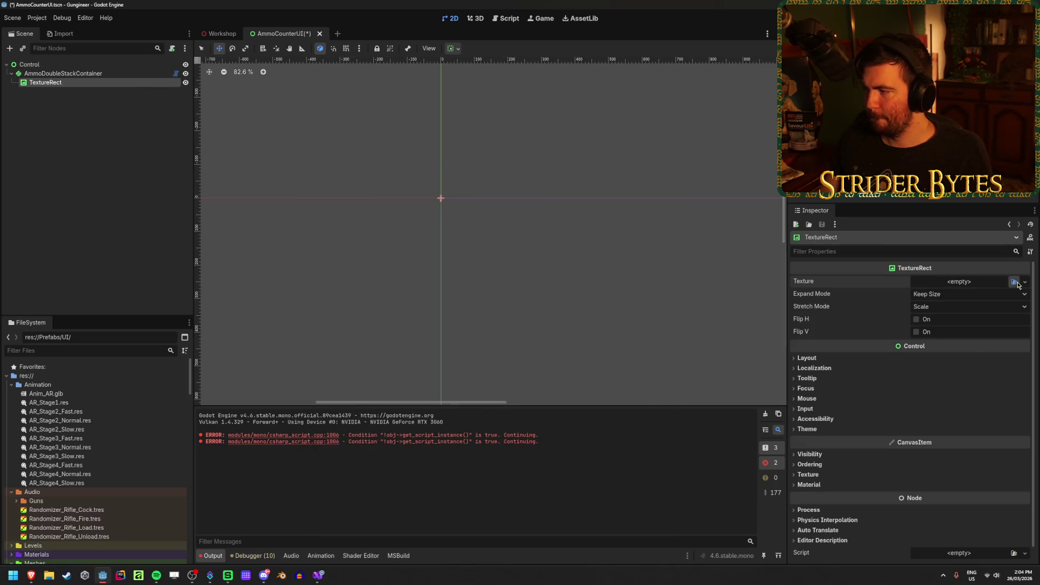
pyautogui.click(981, 284)
pyautogui.press('Return')
# Set the TextureRect's expand mode to Ignore Size and its minimum size to 100×100
pyautogui.click(938, 313)
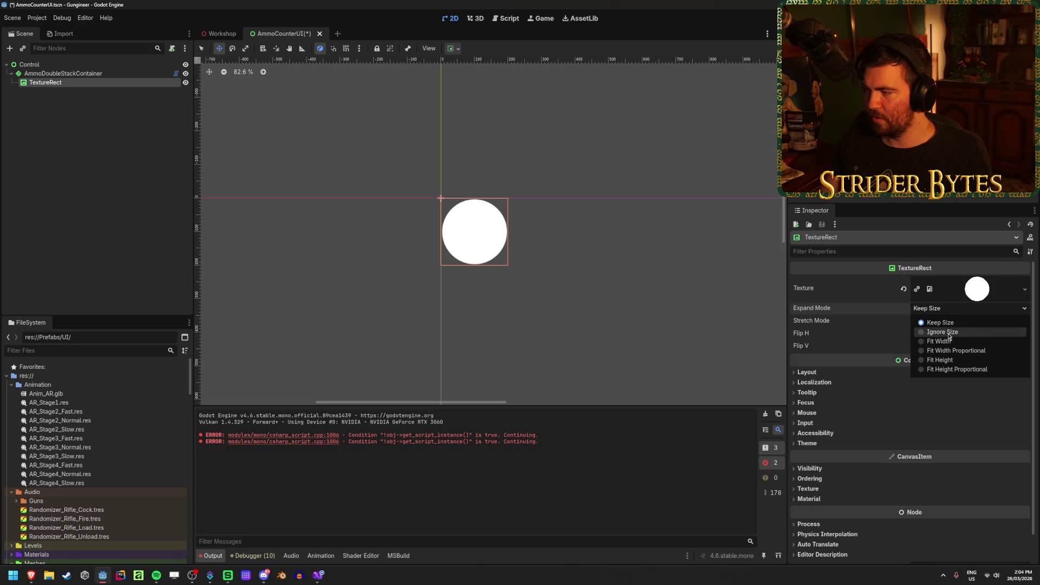
pyautogui.click(929, 337)
pyautogui.click(807, 372)
pyautogui.click(932, 413)
pyautogui.write('100')
pyautogui.press('Tab')
pyautogui.press('Return')
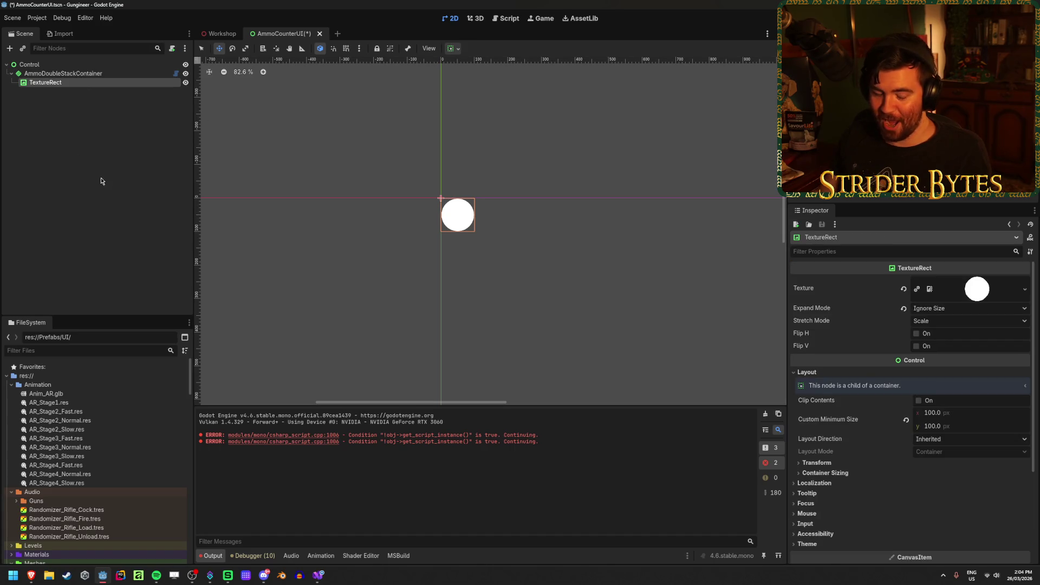
# Duplicate the circle into seven TextureRects and rebuild the .NET project
pyautogui.hotkey('ctrl', 'd')
pyautogui.hotkey('ctrl', 'd')
pyautogui.hotkey('ctrl', 'd')
pyautogui.click(87, 74)
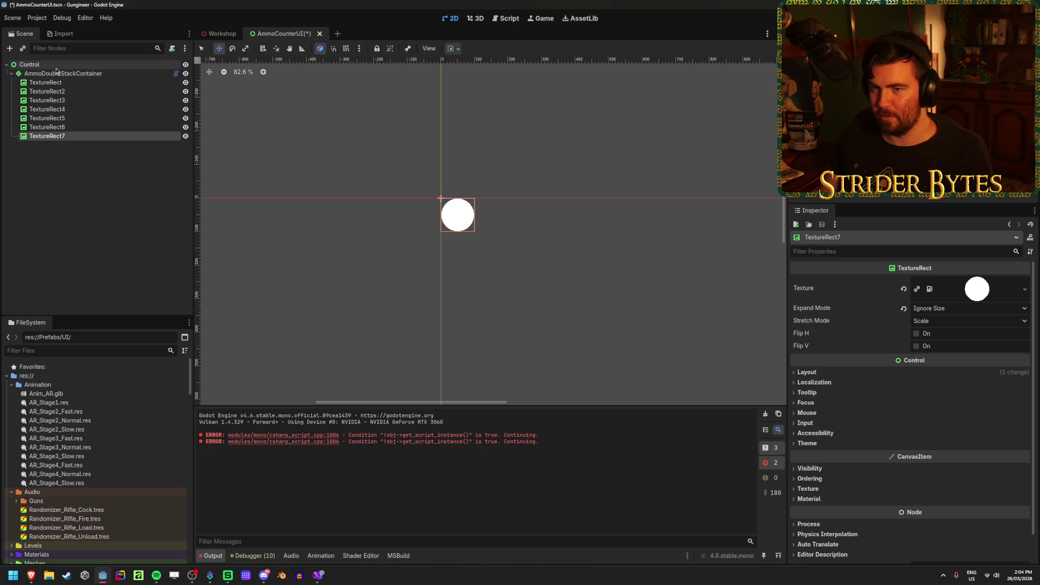
pyautogui.press('F5')
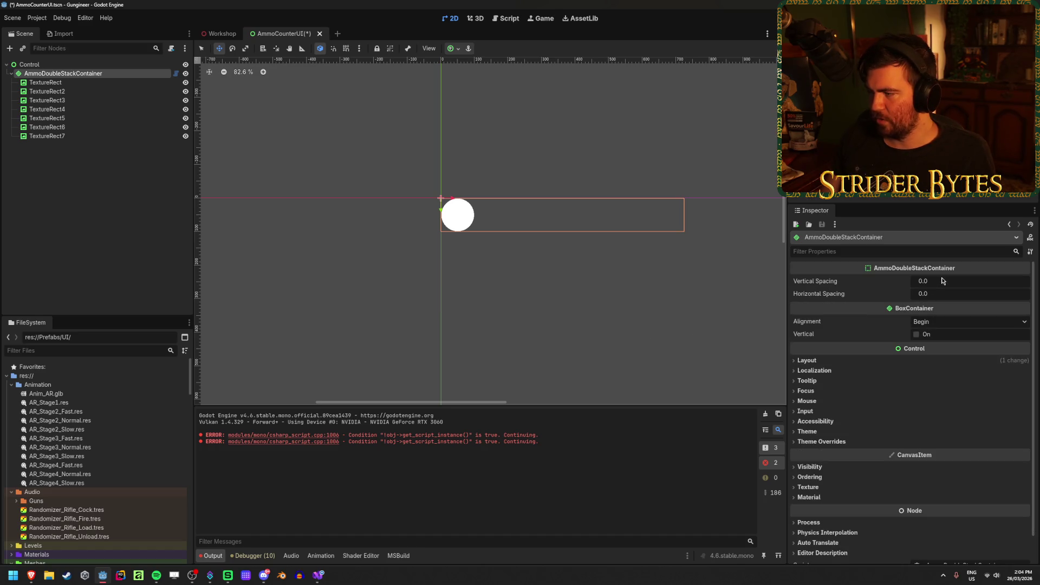
pyautogui.click(319, 579)
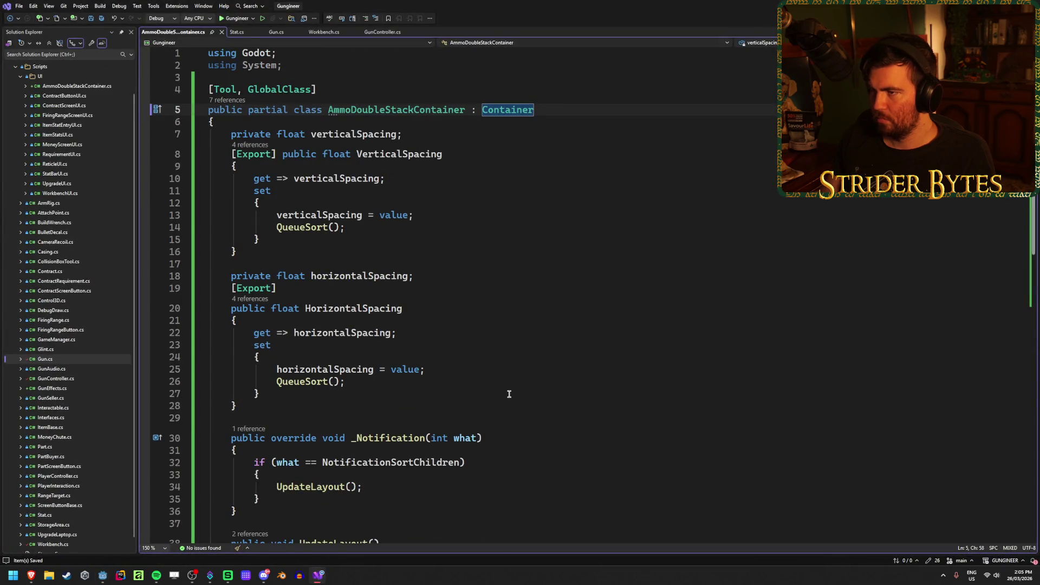
pyautogui.hotkey('alt', 'Tab')
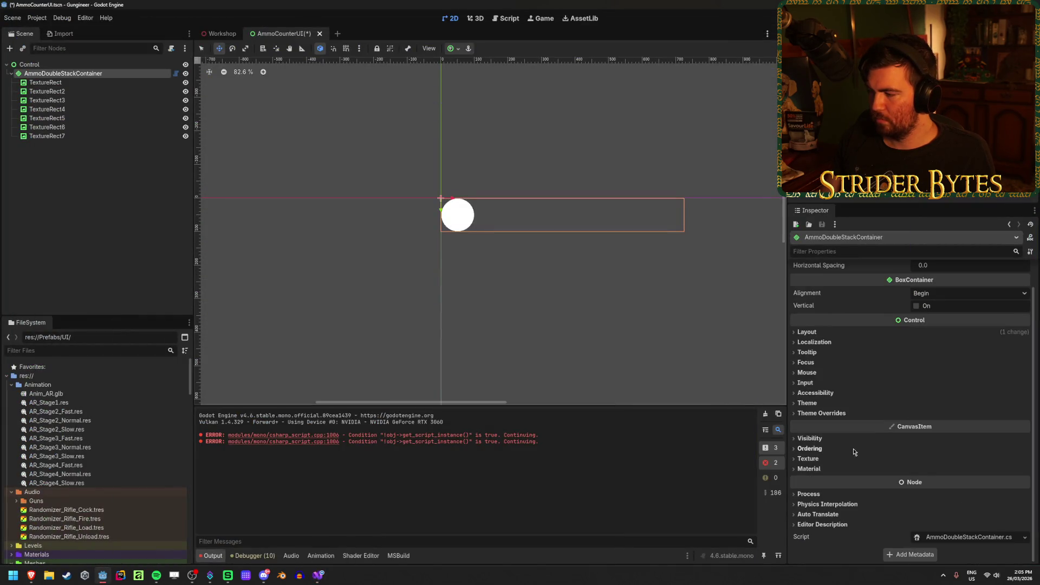
# Change the AmmoDoubleStackContainer node's type to plain Container and save the scene
pyautogui.click(131, 73)
pyautogui.rightClick(131, 73)
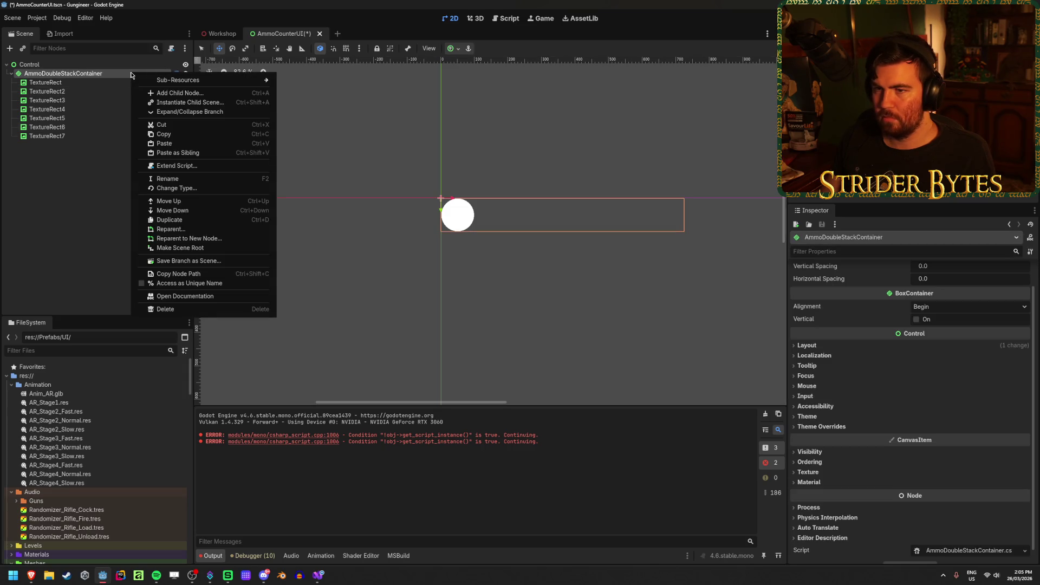
pyautogui.click(180, 187)
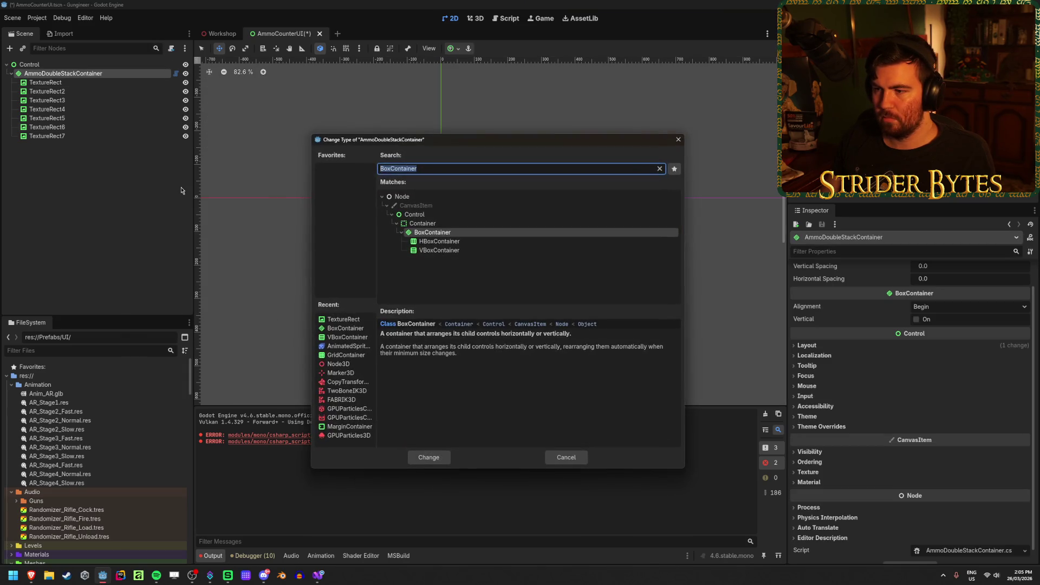
pyautogui.click(462, 223)
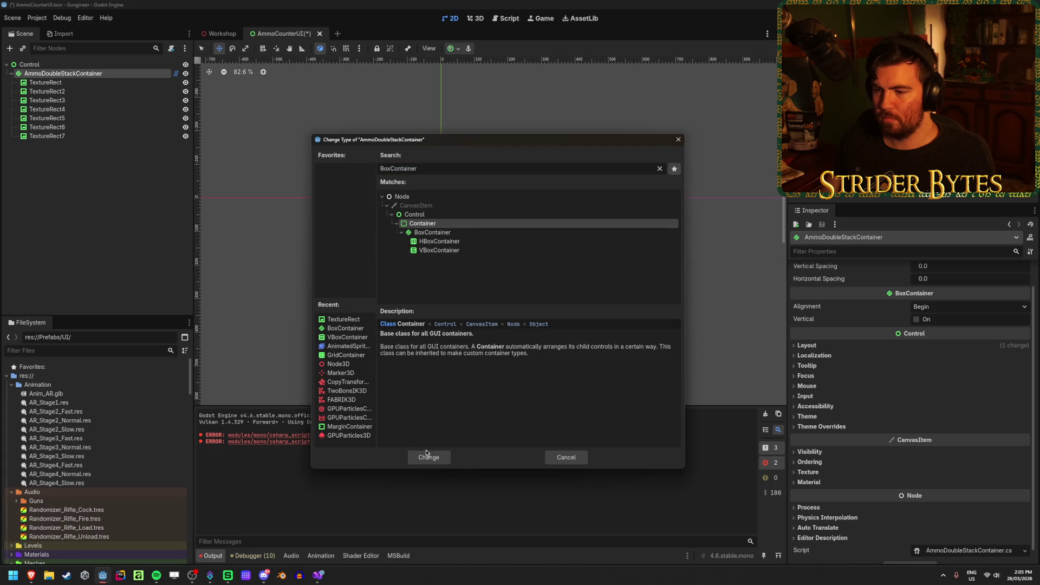
pyautogui.click(427, 457)
pyautogui.hotkey('ctrl', 's')
# Reattach AmmoDoubleStackContainer.cs, rebuild, and raise Vertical Spacing to about 13.365
pyautogui.click(1019, 475)
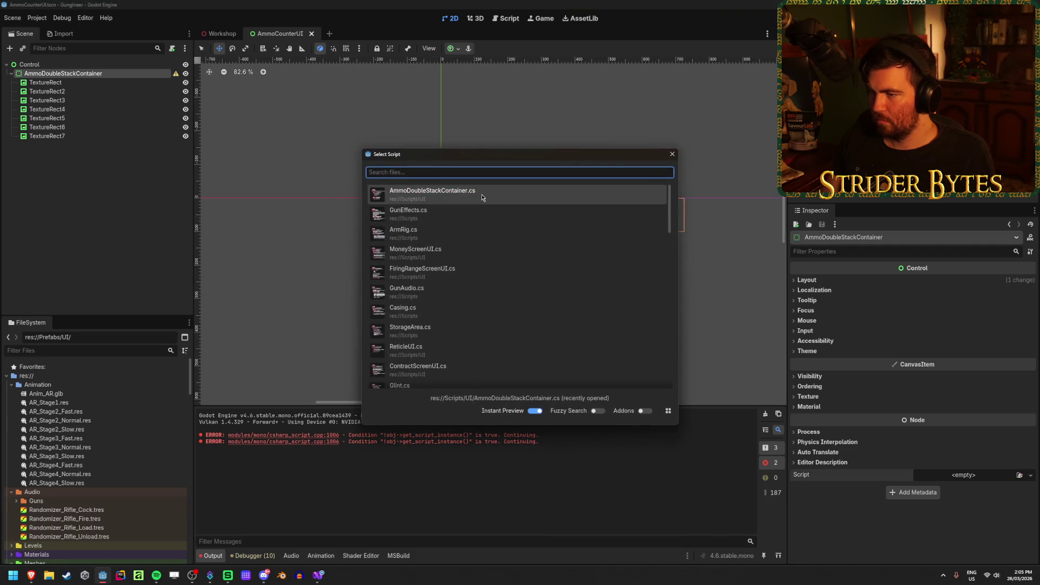
pyautogui.click(482, 197)
pyautogui.hotkey('alt', 'b')
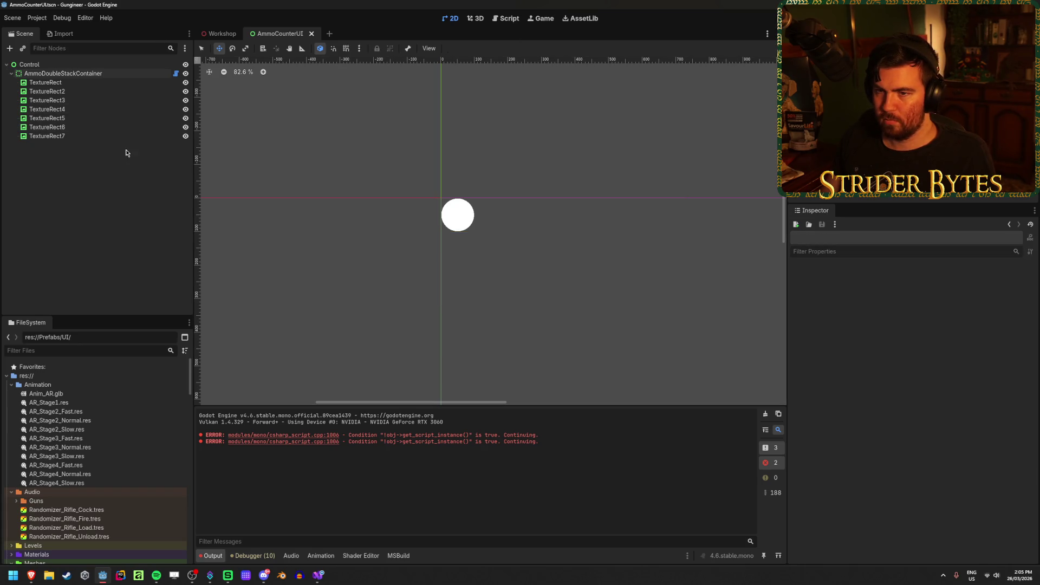
pyautogui.moveTo(930, 282); pyautogui.dragTo(953, 282)
# Set the container's Vertical Spacing to 95 and Horizontal Spacing to 80, then save
pyautogui.click(806, 320)
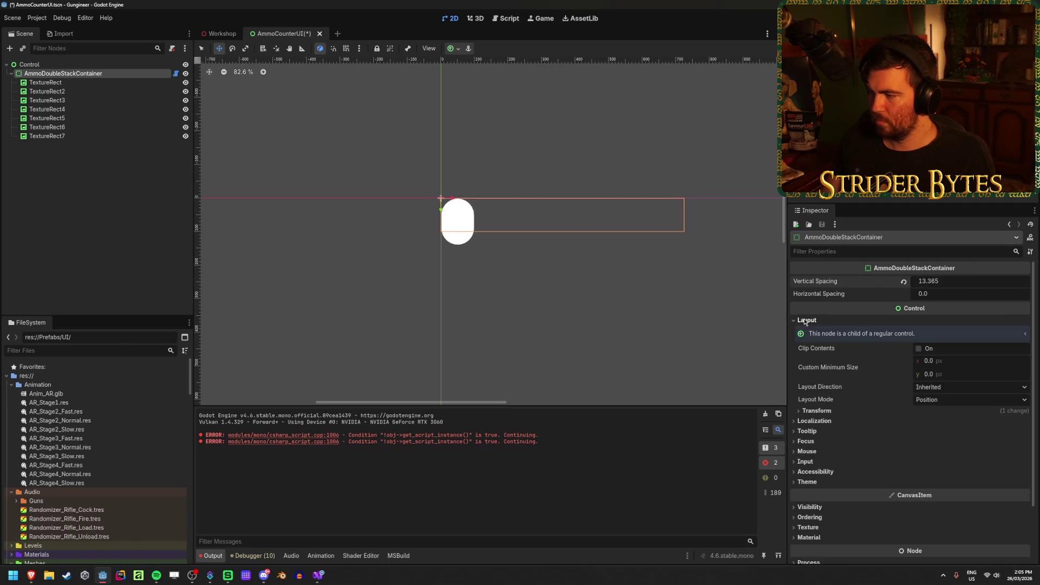
pyautogui.click(816, 410)
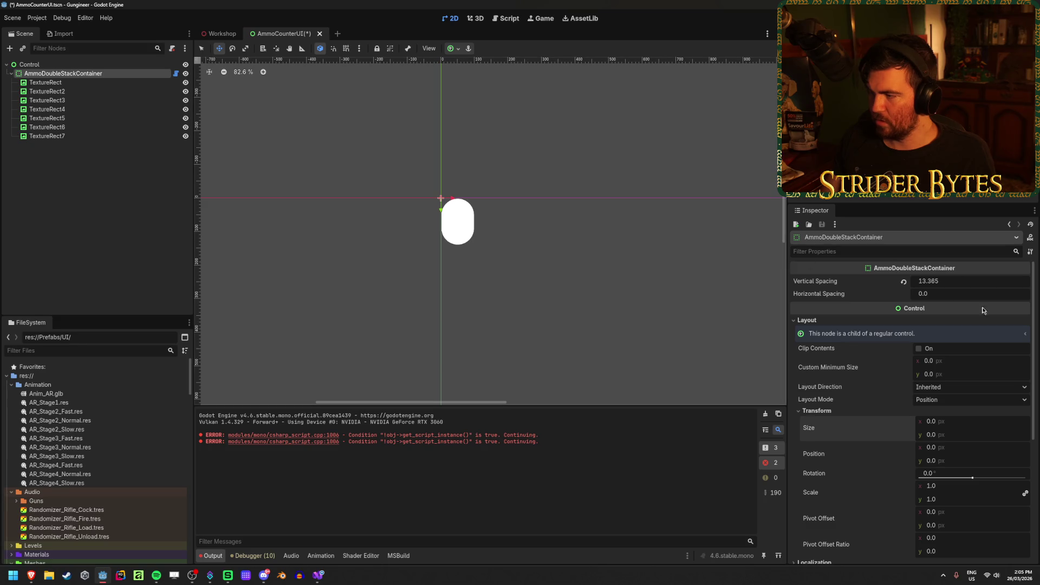
pyautogui.click(960, 282)
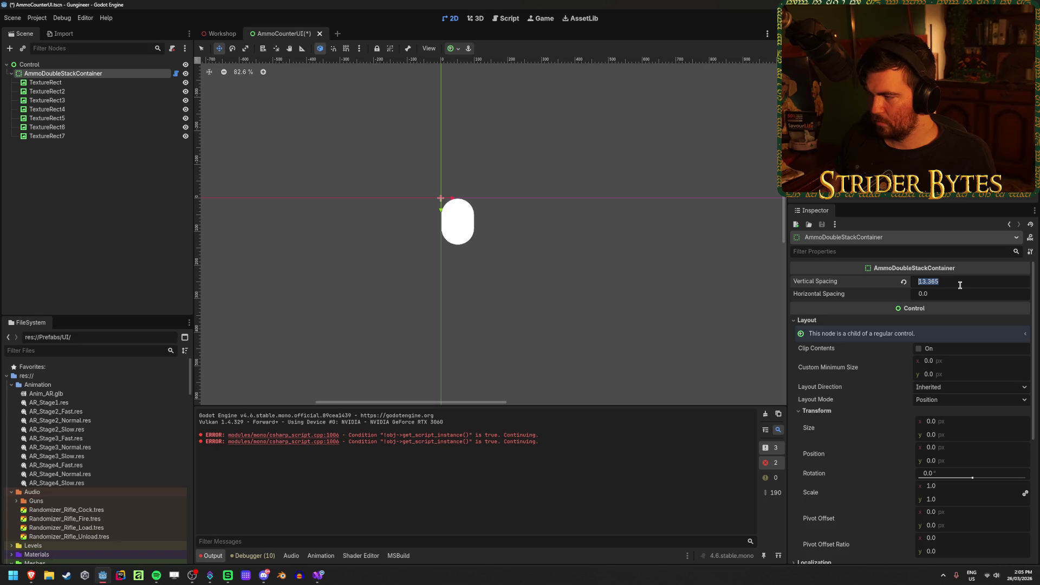
pyautogui.write('95')
pyautogui.press('Tab')
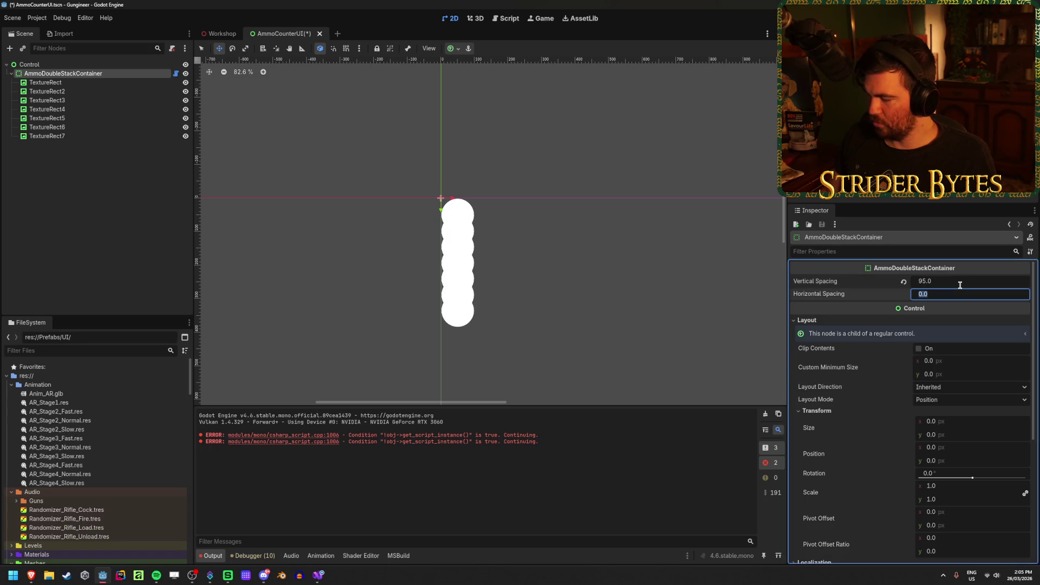
pyautogui.write('80')
pyautogui.press('Return')
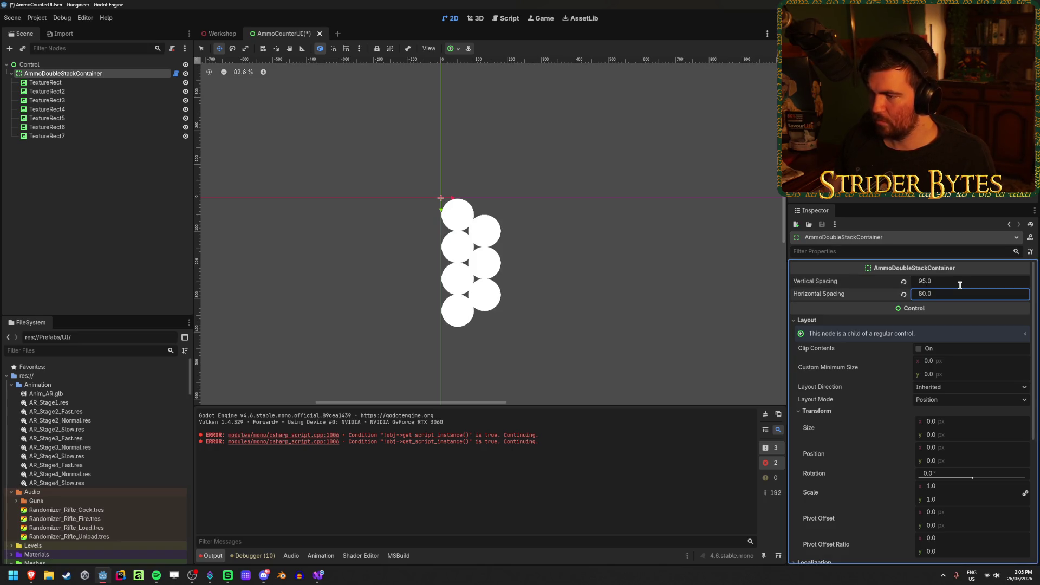
pyautogui.hotkey('ctrl', 's')
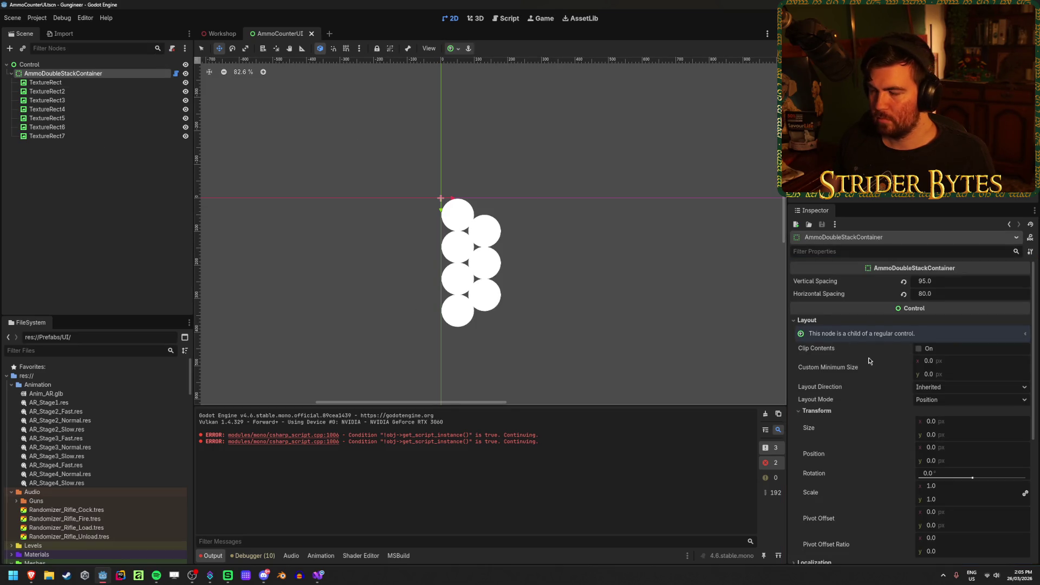
# Give the container a 180 px custom minimum width and inspect TextureRect4 and TextureRect7
pyautogui.scroll(-3, 859, 362)
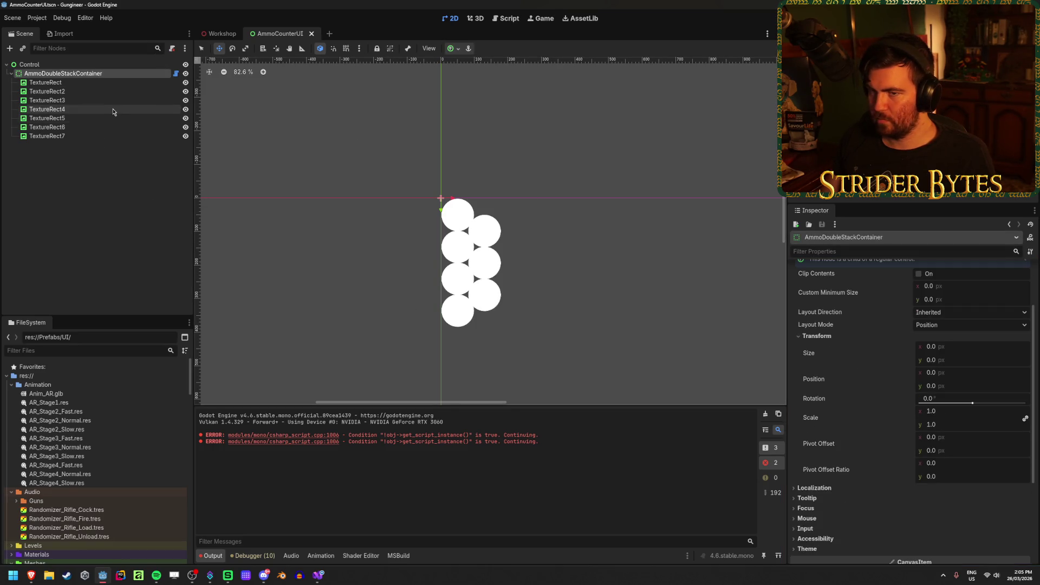
pyautogui.click(952, 283)
pyautogui.write('180')
pyautogui.press('Return')
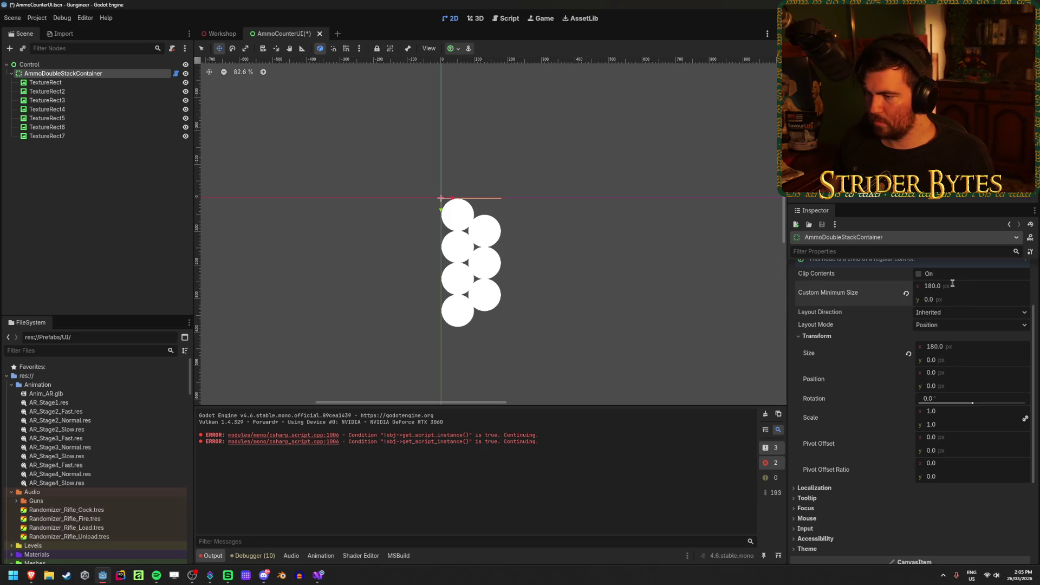
pyautogui.click(101, 82)
pyautogui.click(110, 136)
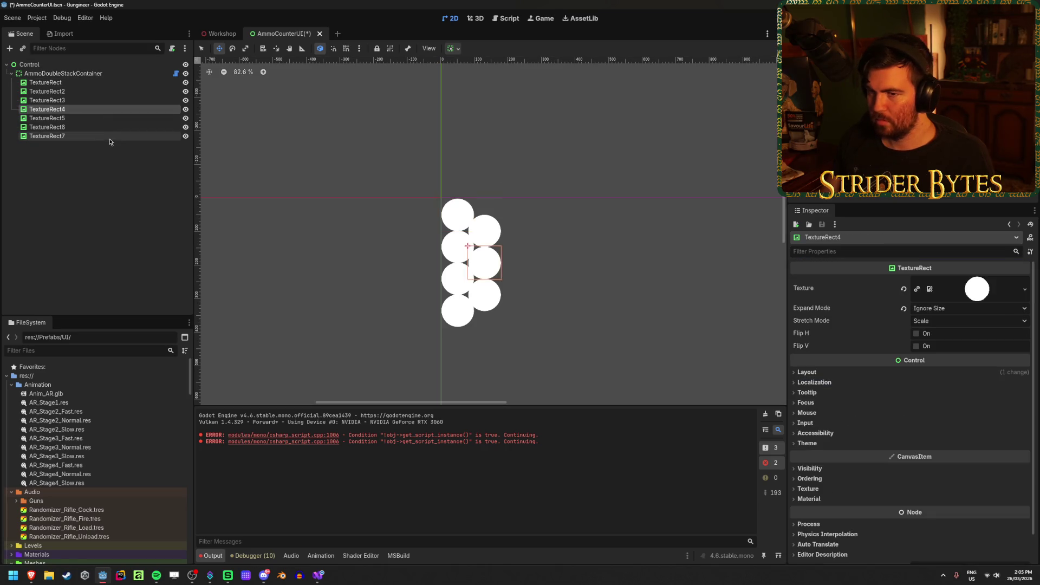
pyautogui.click(185, 135)
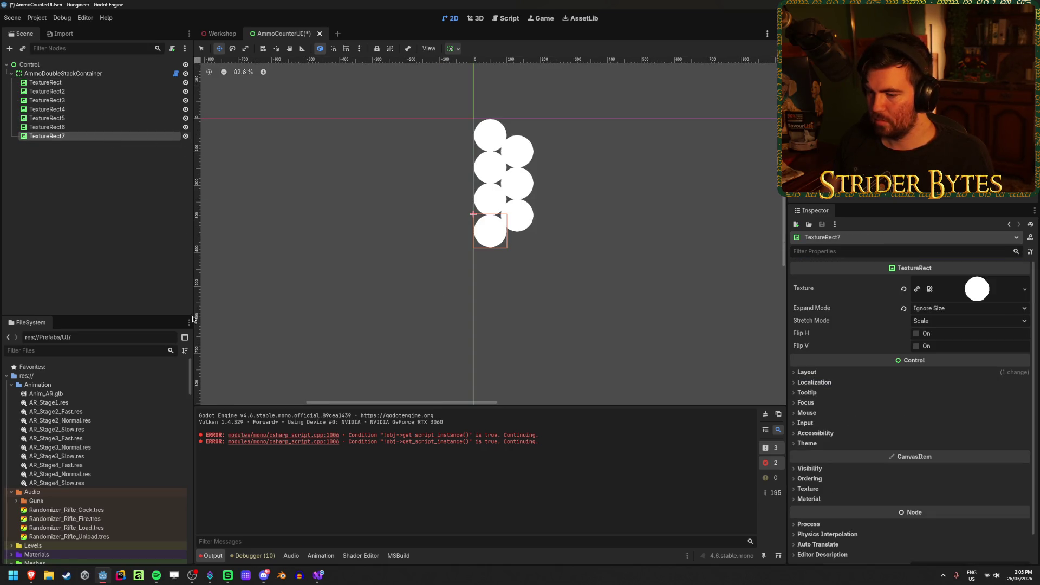
pyautogui.click(318, 575)
pyautogui.scroll(-5, 297, 365)
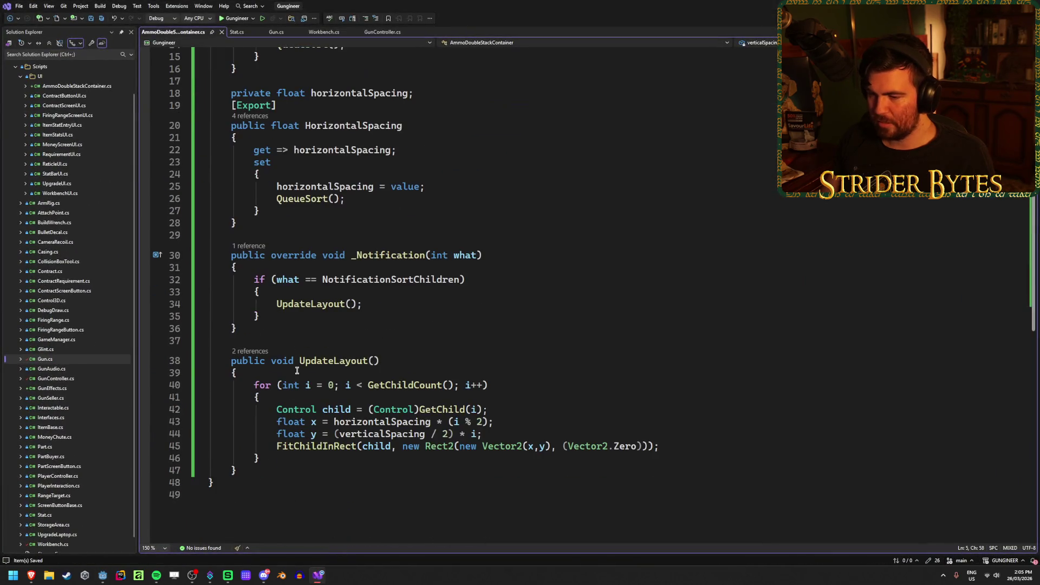
# Negate the y offset on line 44 to -(verticalSpacing / 2) * i
pyautogui.click(336, 433)
pyautogui.write('-')
pyautogui.hotkey('alt', 'Tab')
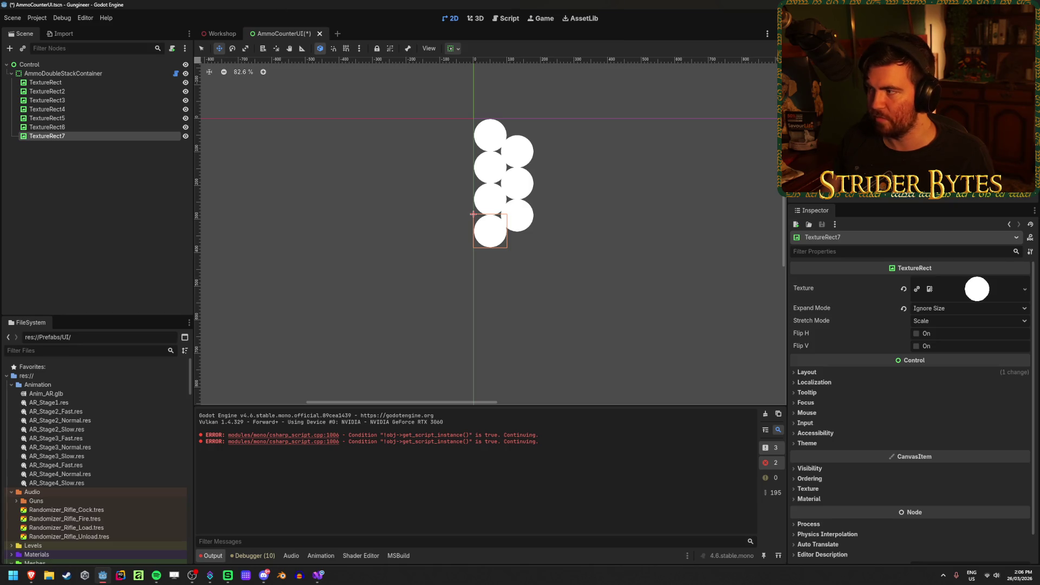
# Rebuild the project, set the container's Size y to 100, and save
pyautogui.press('F5')
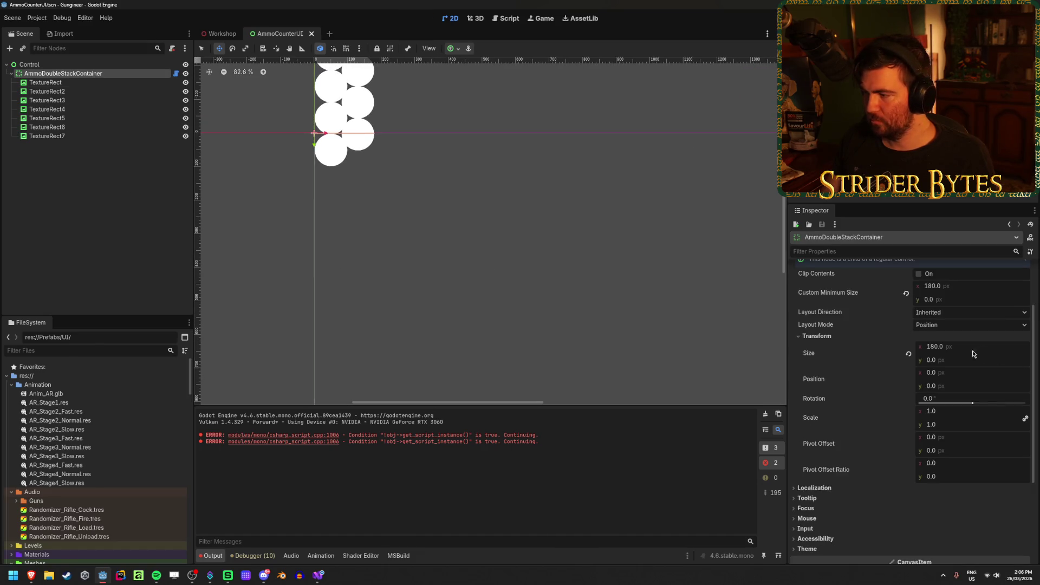
pyautogui.click(953, 360)
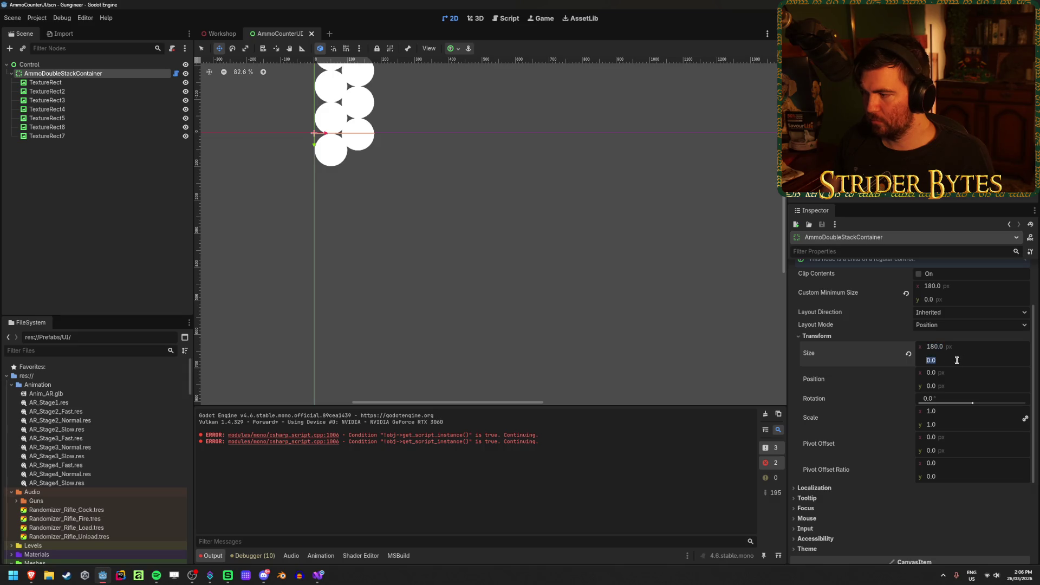
pyautogui.write('100')
pyautogui.press('Return')
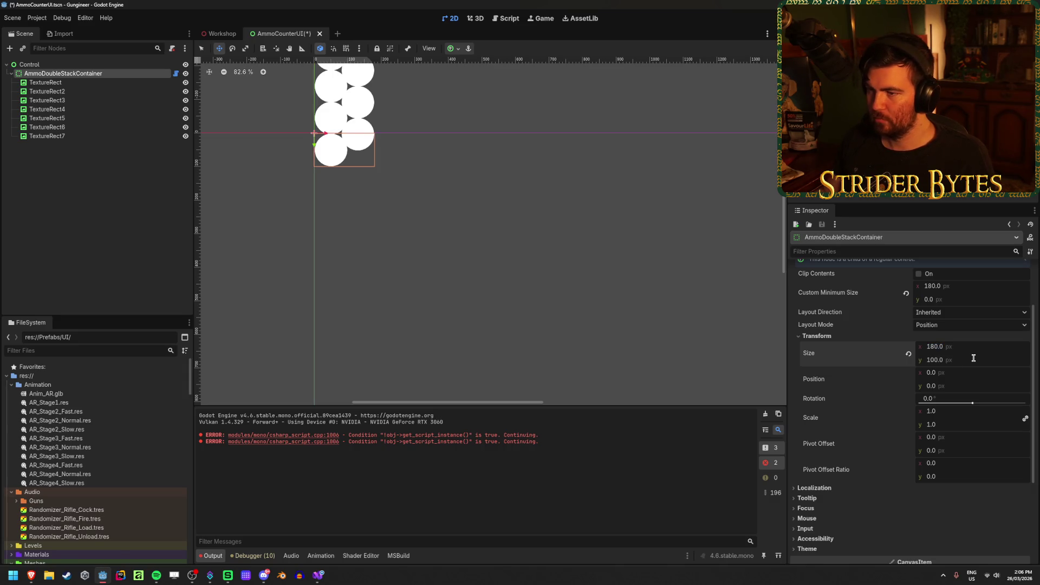
pyautogui.scroll(-3, 475, 227)
pyautogui.hotkey('ctrl', 's')
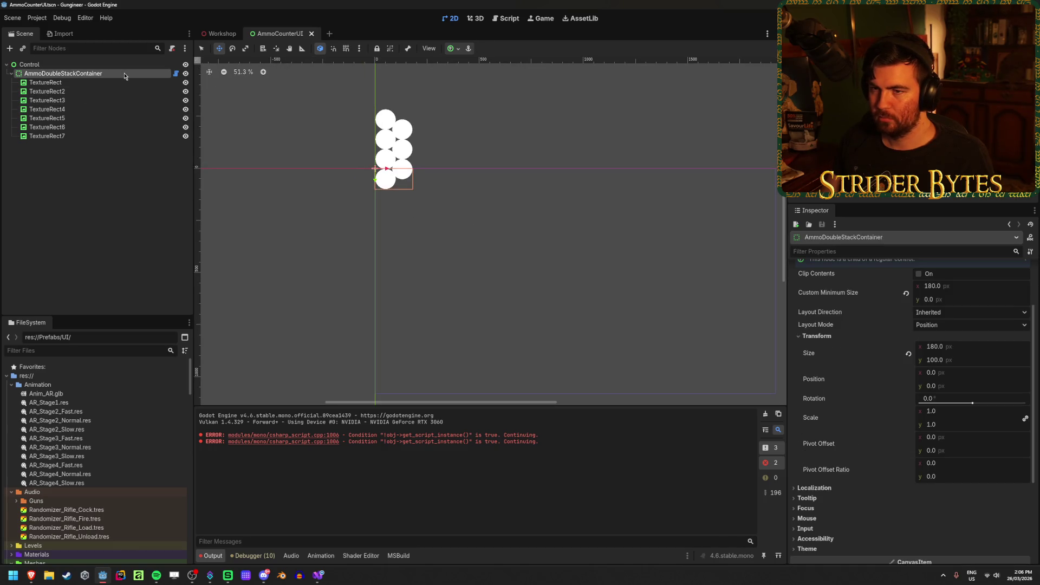
# Anchor the container Bottom Right at position 1740, 980 and save the scene
pyautogui.click(452, 49)
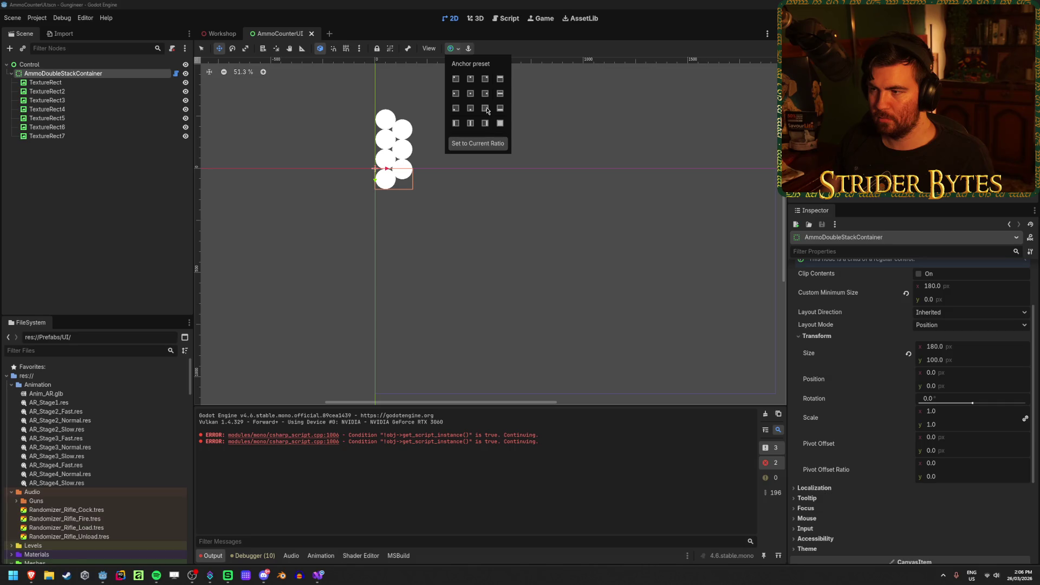
pyautogui.click(487, 110)
pyautogui.press('f')
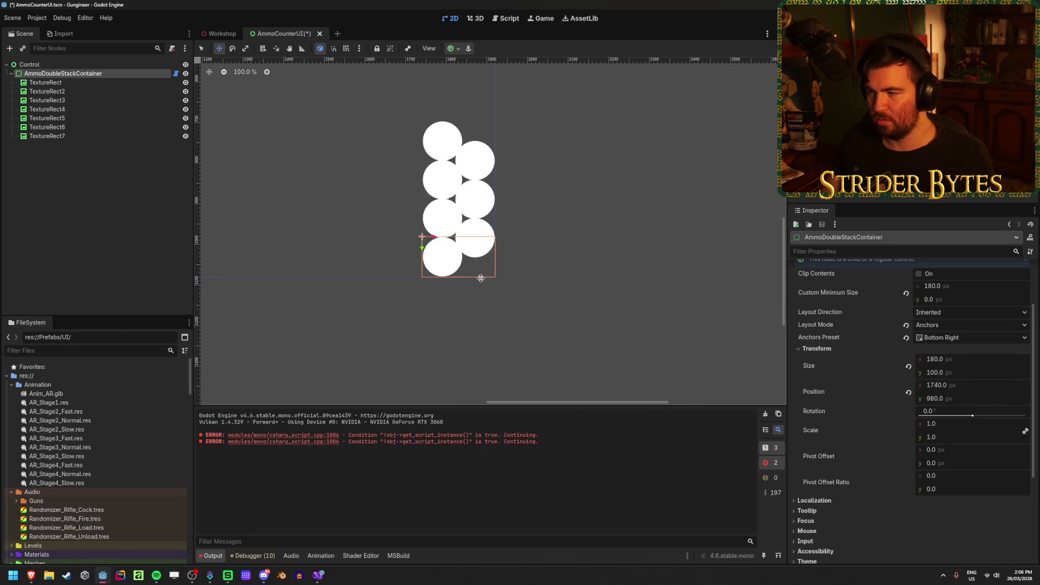
pyautogui.hotkey('ctrl', 's')
pyautogui.click(578, 302)
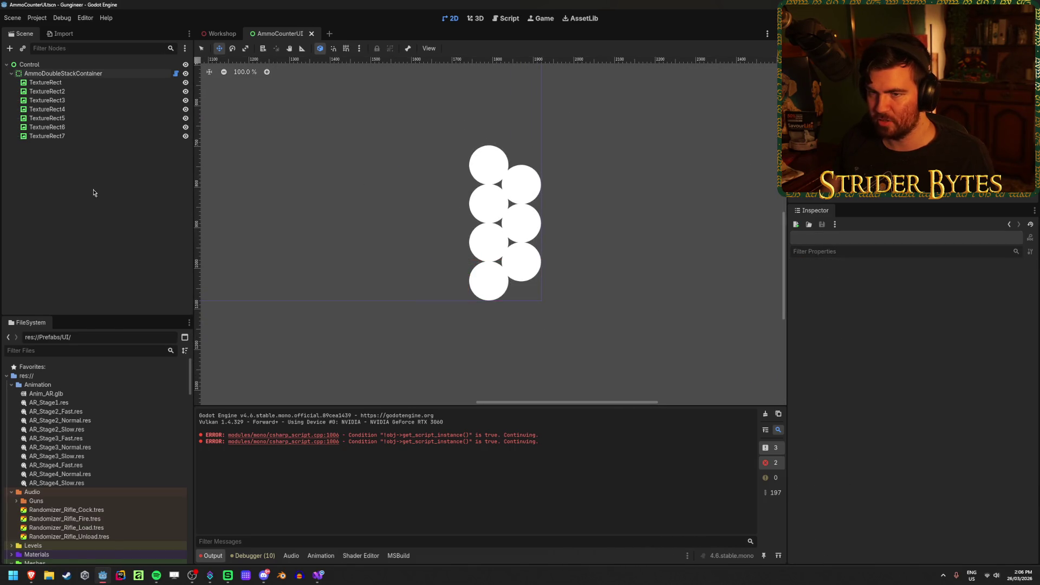
pyautogui.click(83, 75)
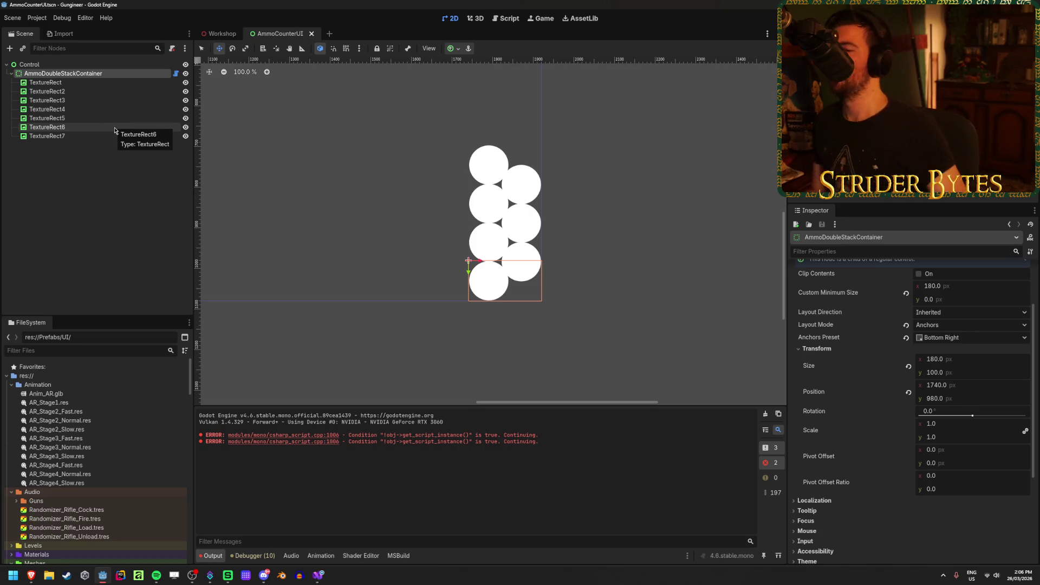
pyautogui.click(109, 161)
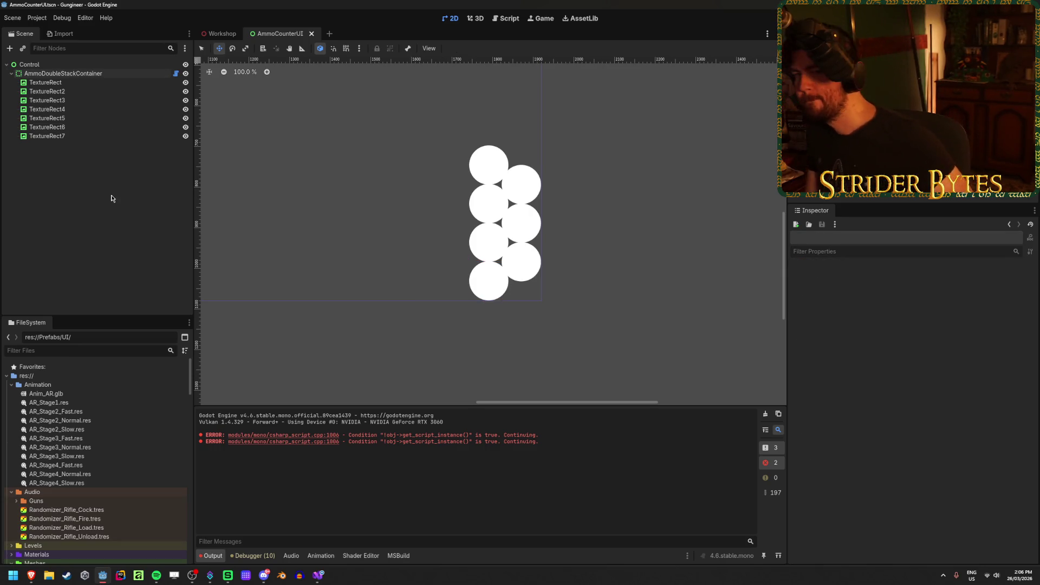
pyautogui.click(116, 141)
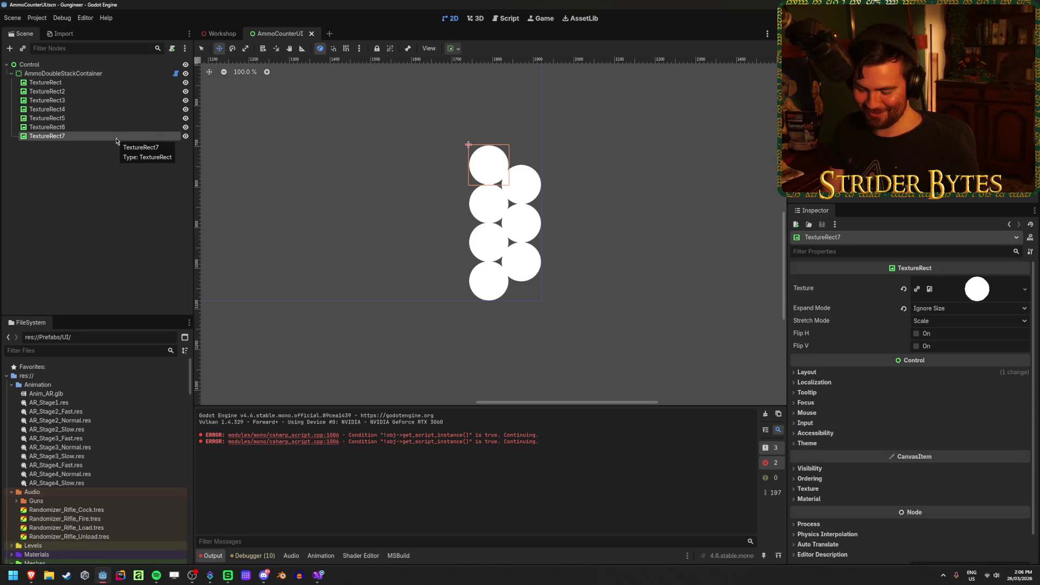
# Duplicate TextureRect7 repeatedly until circles run through TextureRect19, then save the scene
pyautogui.hotkey('ctrl', 'd')
pyautogui.hotkey('ctrl', 'd')
pyautogui.hotkey('ctrl', 'd')
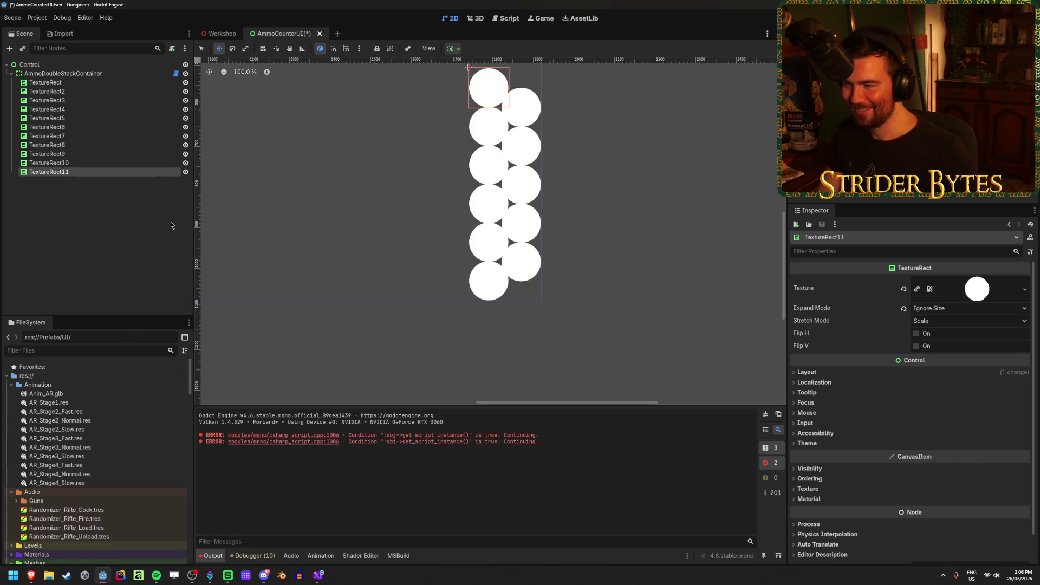
pyautogui.hotkey('ctrl', 'd')
pyautogui.hotkey('ctrl', 'd')
pyautogui.hotkey('ctrl', 'd')
pyautogui.scroll(-5, 364, 213)
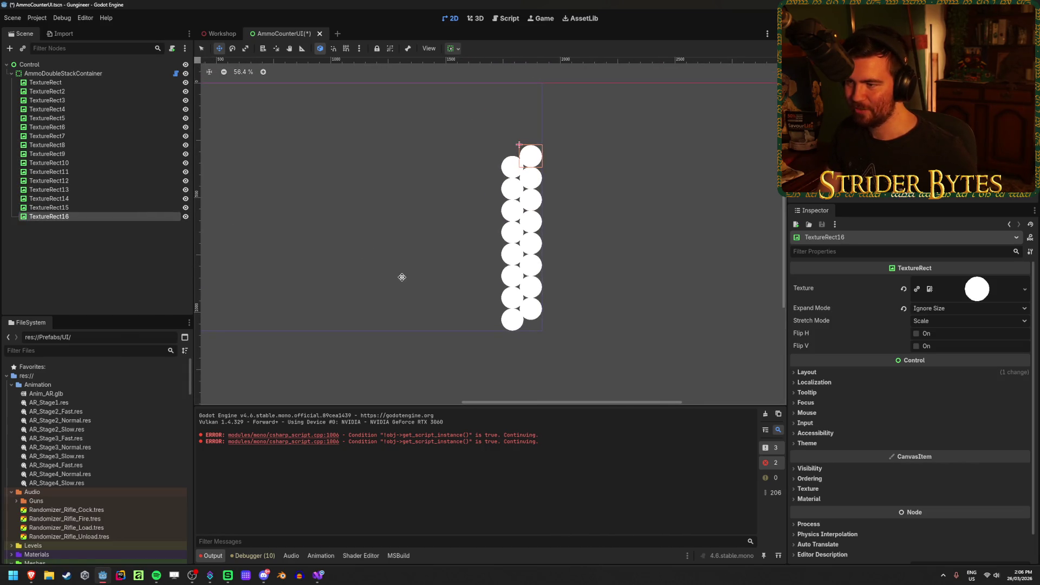
pyautogui.hotkey('ctrl', 'd')
pyautogui.hotkey('ctrl', 'd')
pyautogui.hotkey('ctrl', 's')
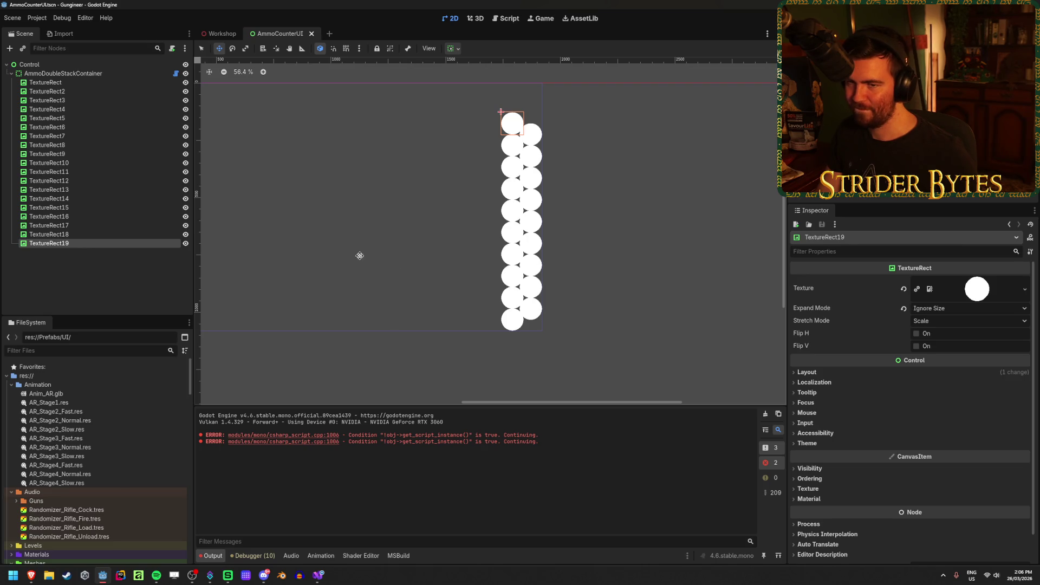
pyautogui.click(13, 74)
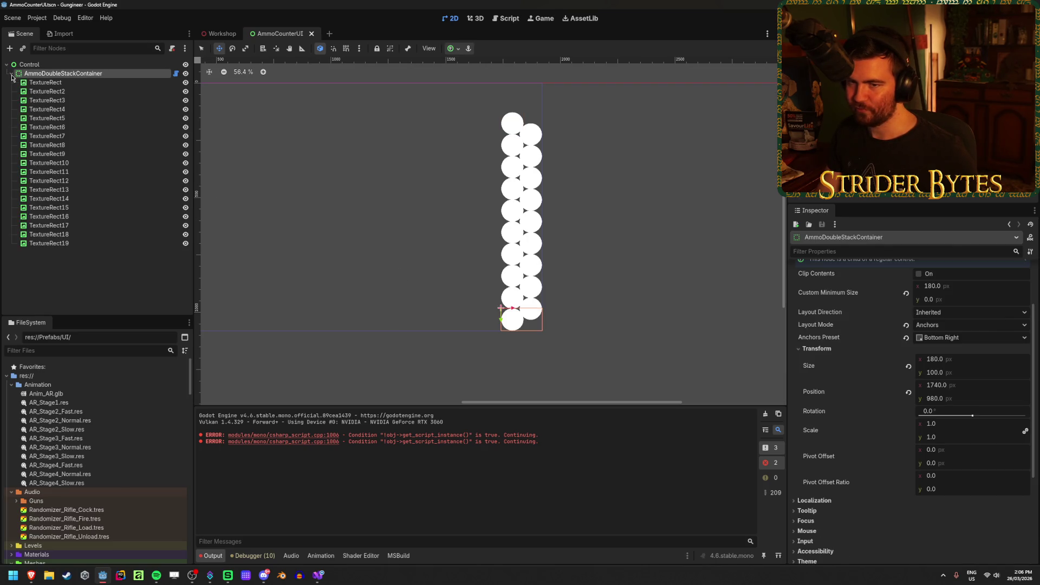
pyautogui.click(78, 309)
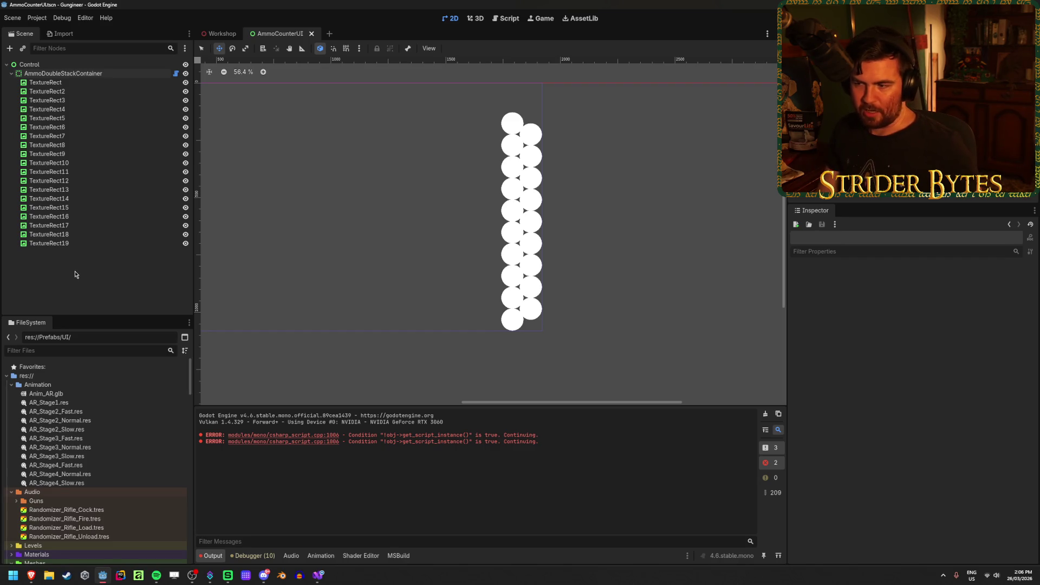
pyautogui.click(72, 74)
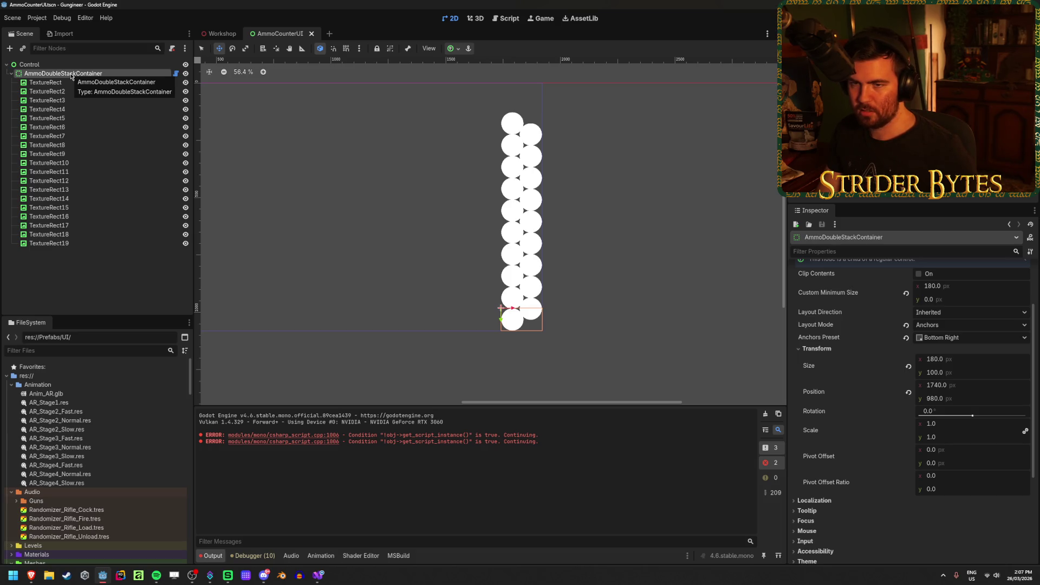
pyautogui.click(87, 258)
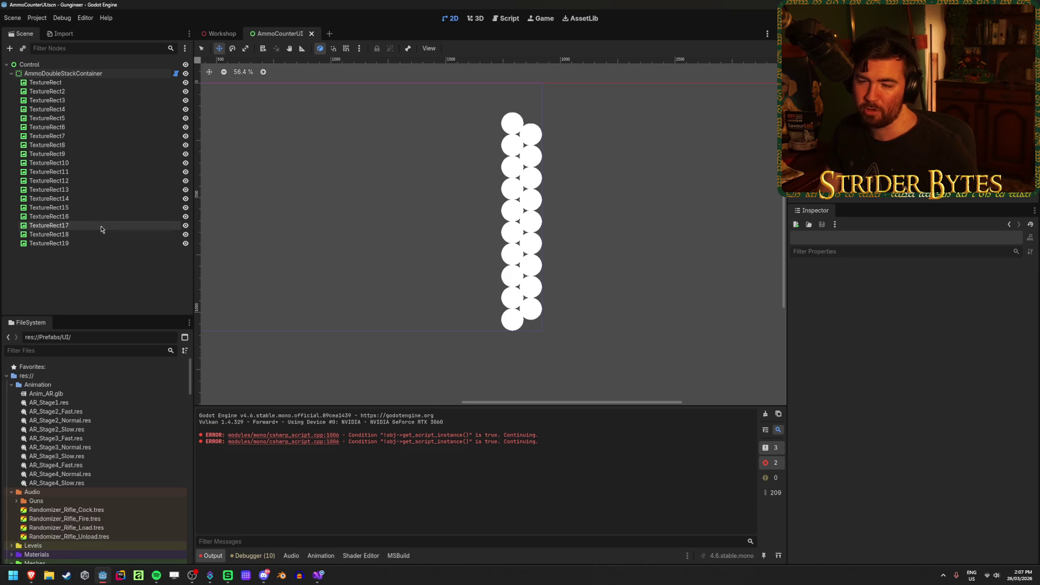
pyautogui.click(79, 74)
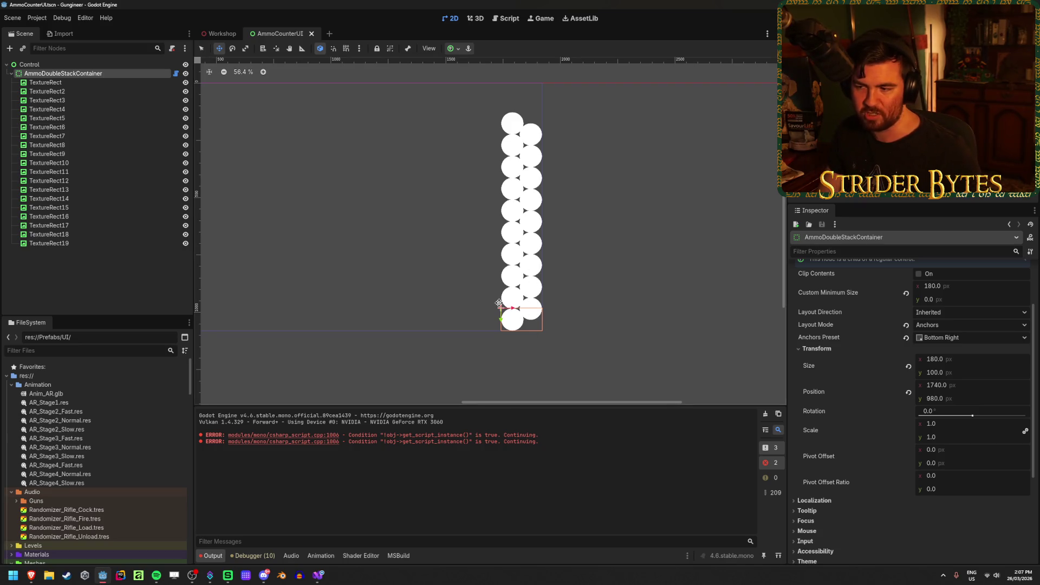
pyautogui.scroll(5, 493, 326)
pyautogui.scroll(1, 521, 318)
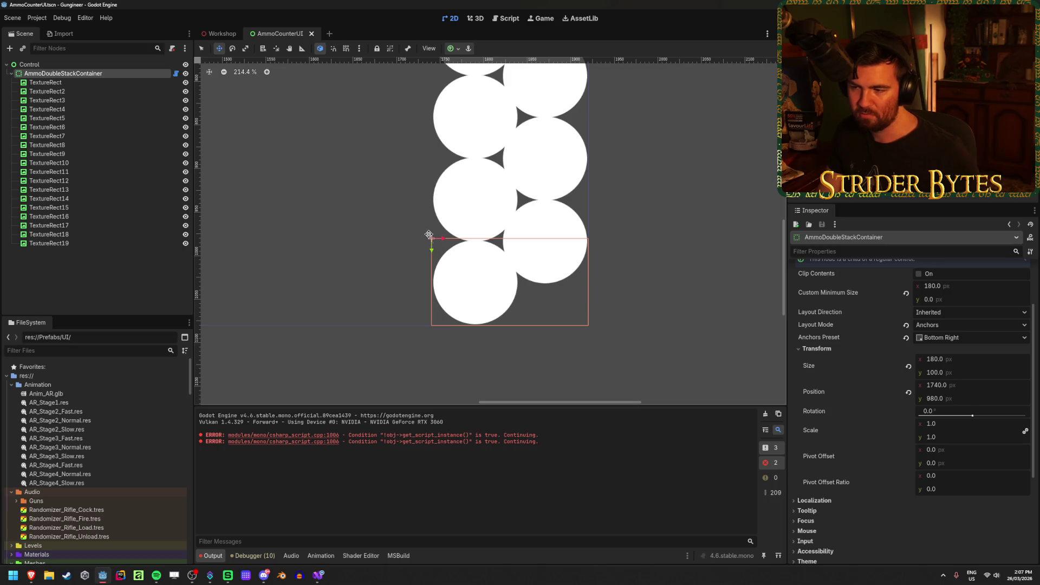
pyautogui.scroll(-6, 557, 316)
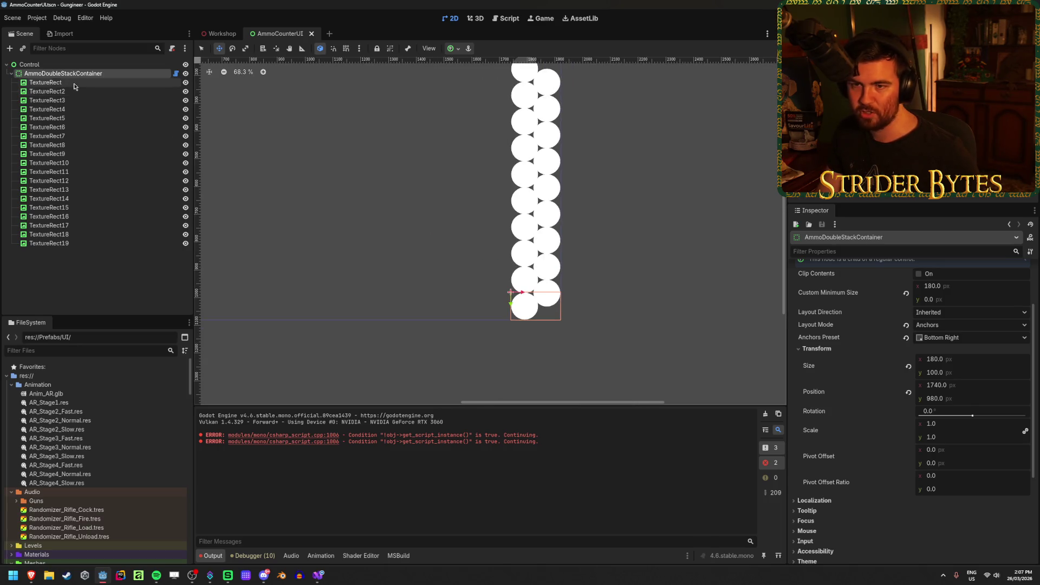
# Add a full-screen MarginContainer under Control and move AmmoDoubleStackContainer inside it
pyautogui.click(83, 64)
pyautogui.rightClick(83, 64)
pyautogui.click(143, 74)
pyautogui.write('margi')
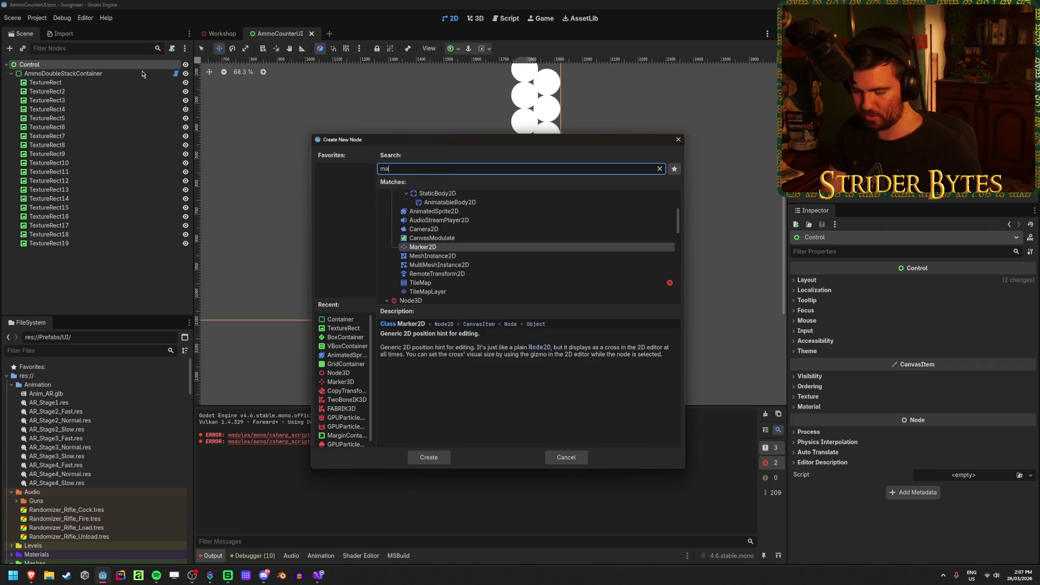
pyautogui.press('Return')
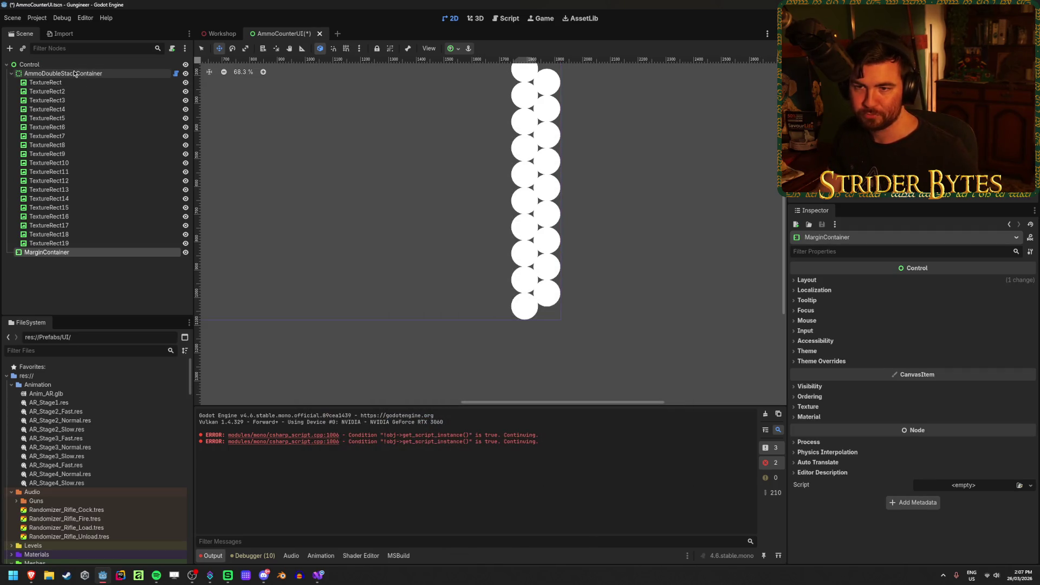
pyautogui.moveTo(70, 74)
pyautogui.mouseDown()
pyautogui.moveTo(90, 266)
pyautogui.moveTo(81, 253)
pyautogui.mouseUp()
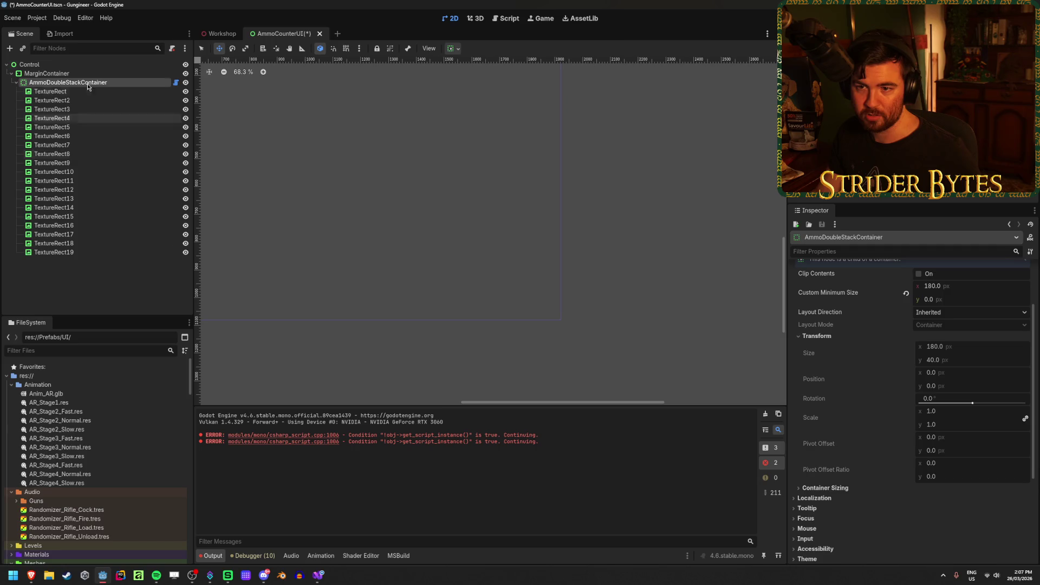
pyautogui.click(82, 74)
pyautogui.click(454, 48)
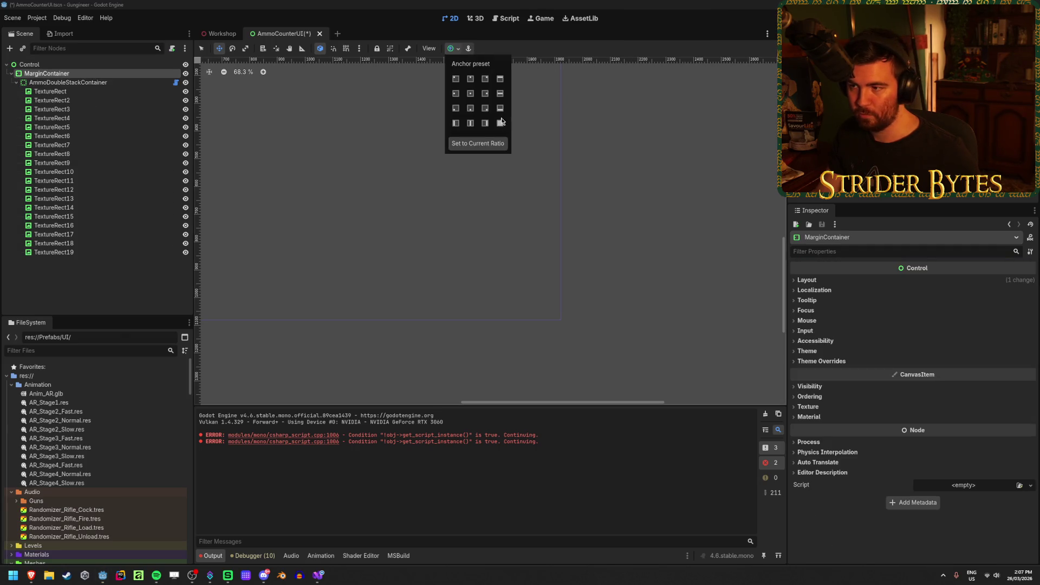
pyautogui.click(500, 123)
# Push the circle stack to the bottom-right and give it a 100 minimum height
pyautogui.scroll(-3, 319, 228)
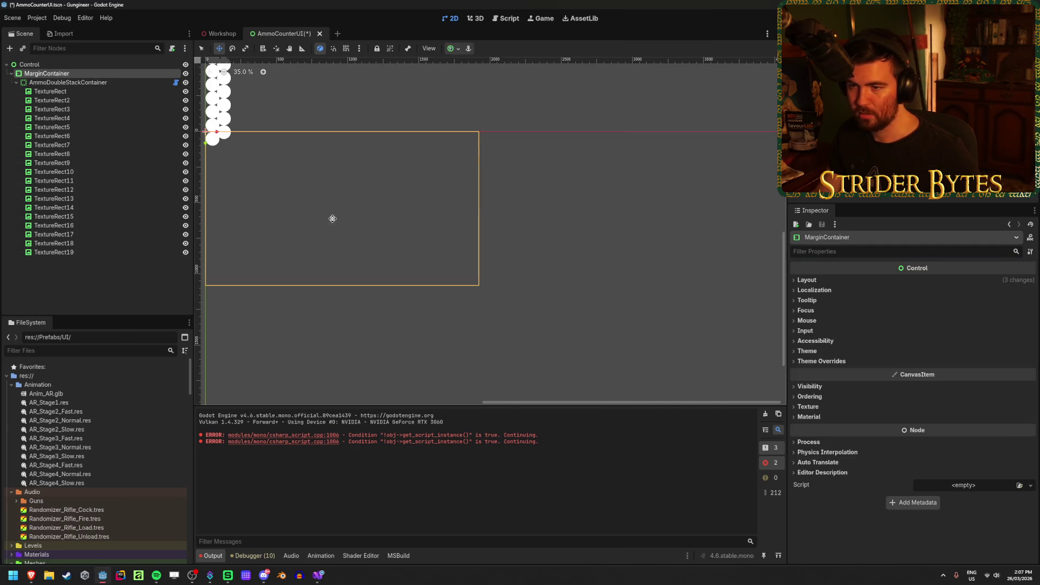
pyautogui.click(84, 82)
pyautogui.click(460, 51)
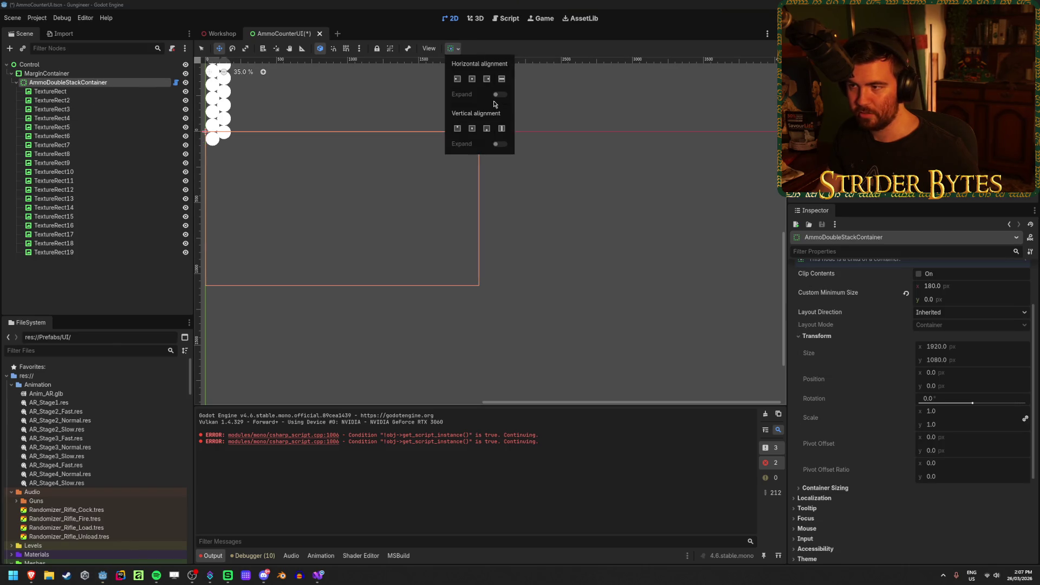
pyautogui.click(487, 128)
pyautogui.click(489, 79)
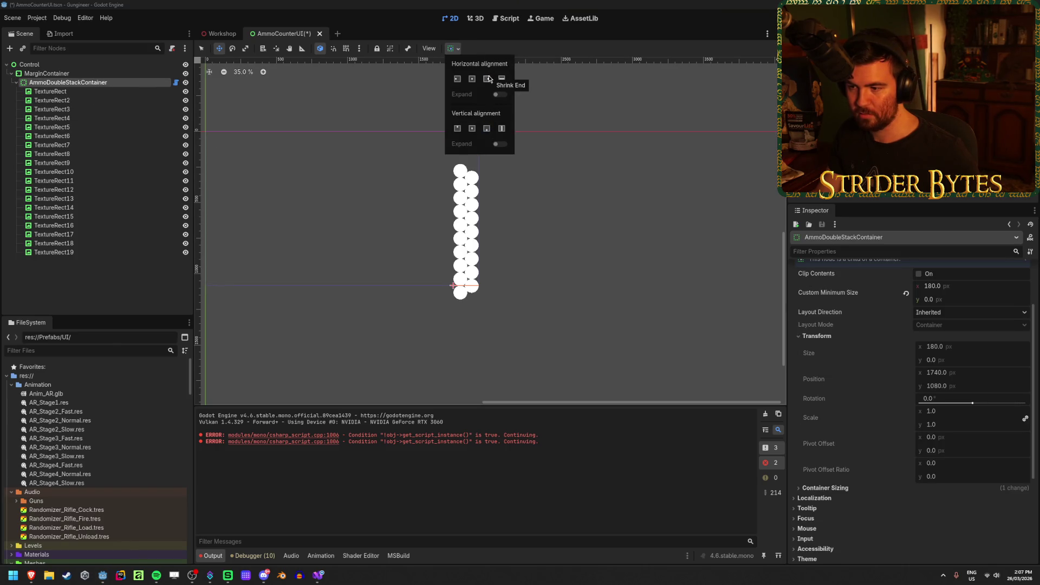
pyautogui.scroll(7, 452, 298)
pyautogui.scroll(2, 903, 362)
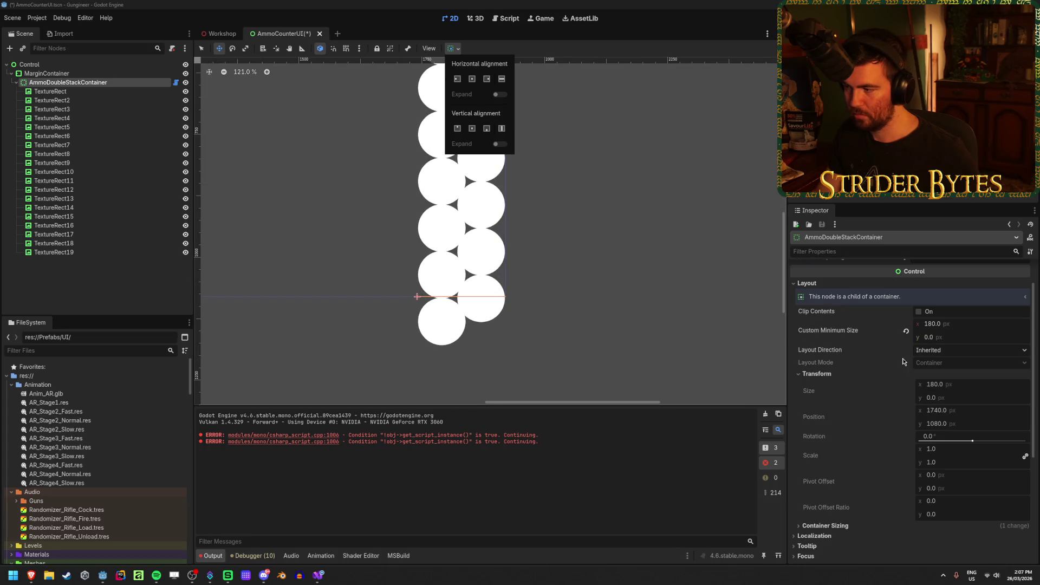
pyautogui.click(951, 340)
pyautogui.click(960, 336)
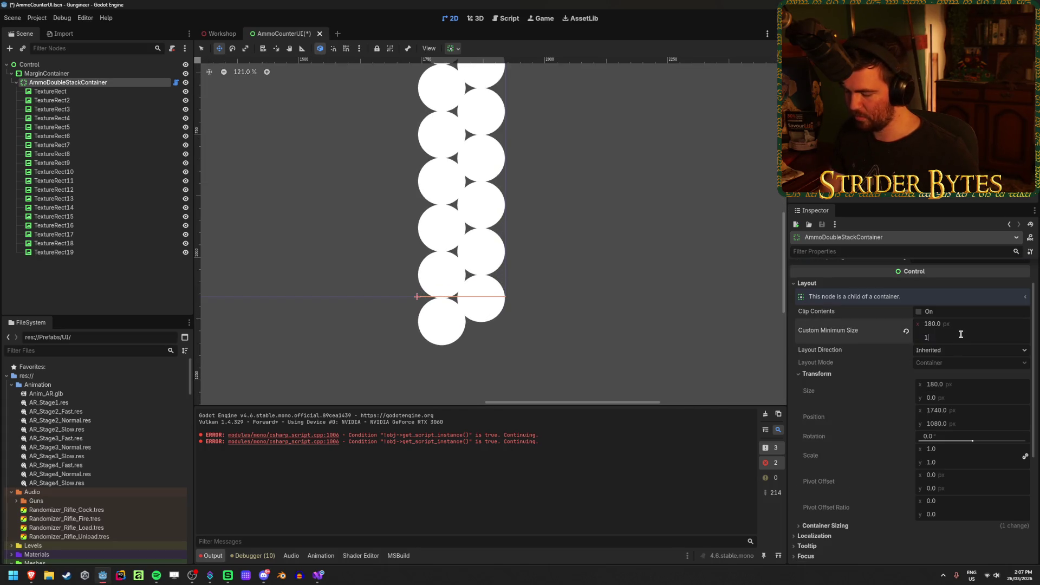
pyautogui.write('00')
pyautogui.press('Return')
# Set MarginContainer's right margin to 33 and bottom margin to 38, then save
pyautogui.click(49, 73)
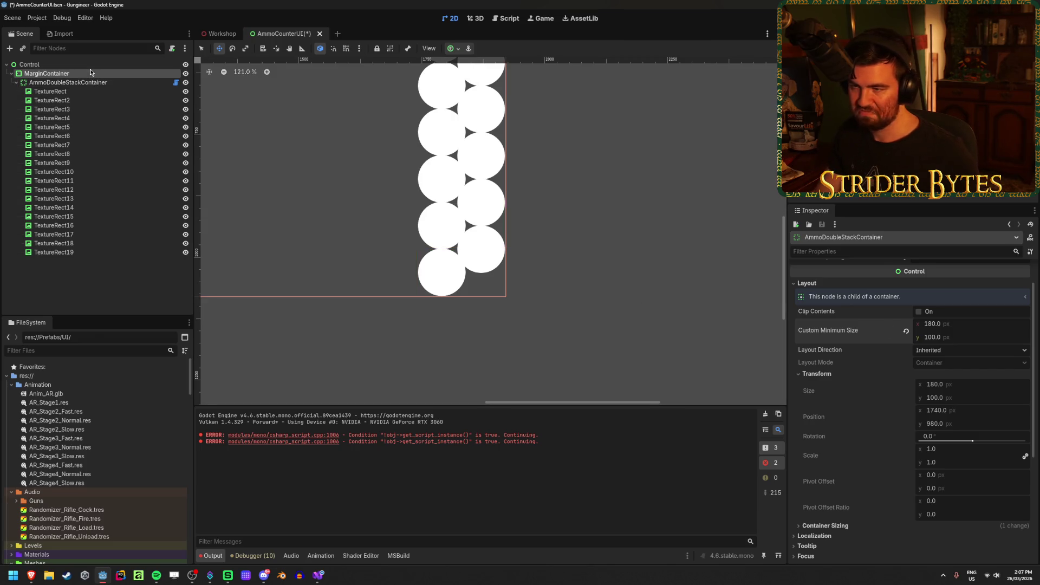
pyautogui.click(821, 361)
pyautogui.click(816, 371)
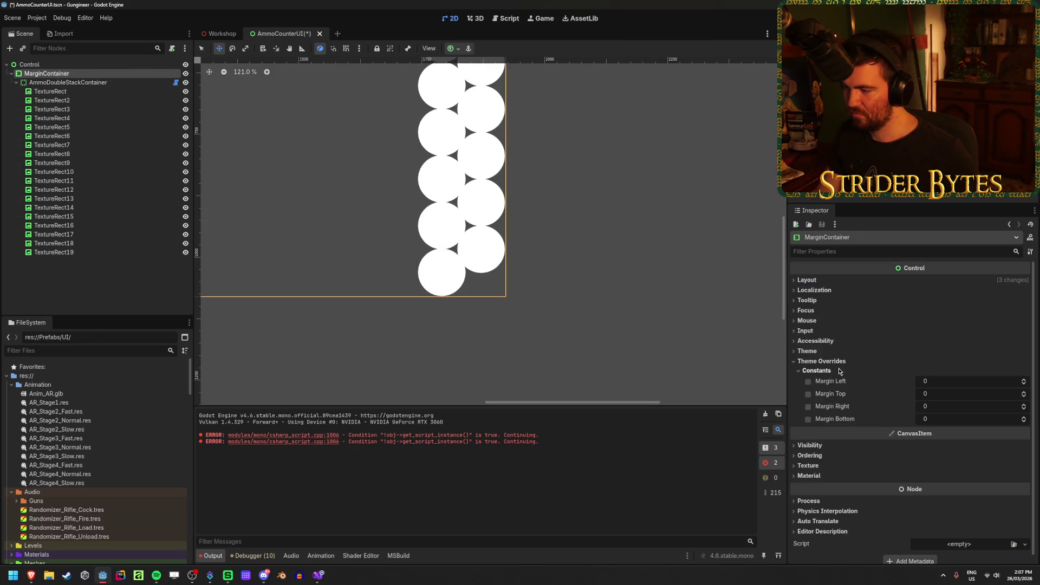
pyautogui.moveTo(921, 405)
pyautogui.mouseDown()
pyautogui.moveTo(940, 406)
pyautogui.moveTo(945, 419)
pyautogui.mouseUp()
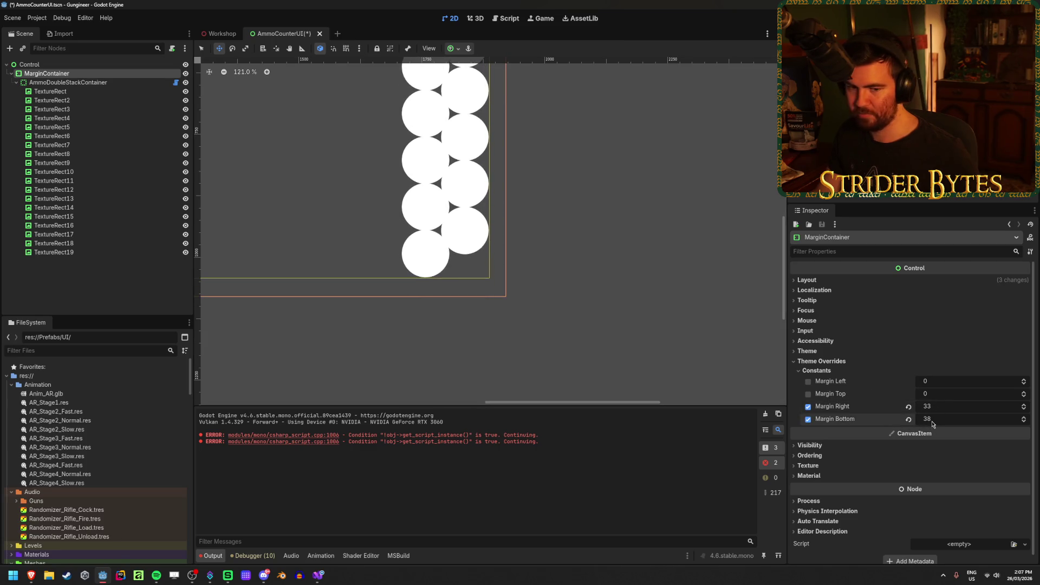
pyautogui.hotkey('ctrl', 's')
pyautogui.click(592, 281)
# Select all nineteen circle TextureRects and open their Custom Minimum Size width field
pyautogui.scroll(-4, 428, 301)
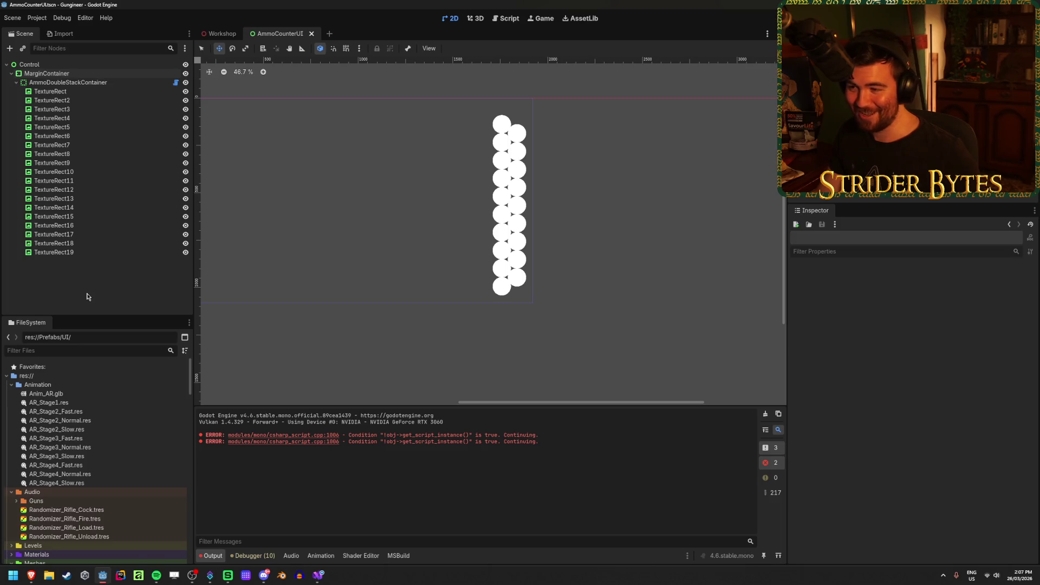
pyautogui.click(102, 253)
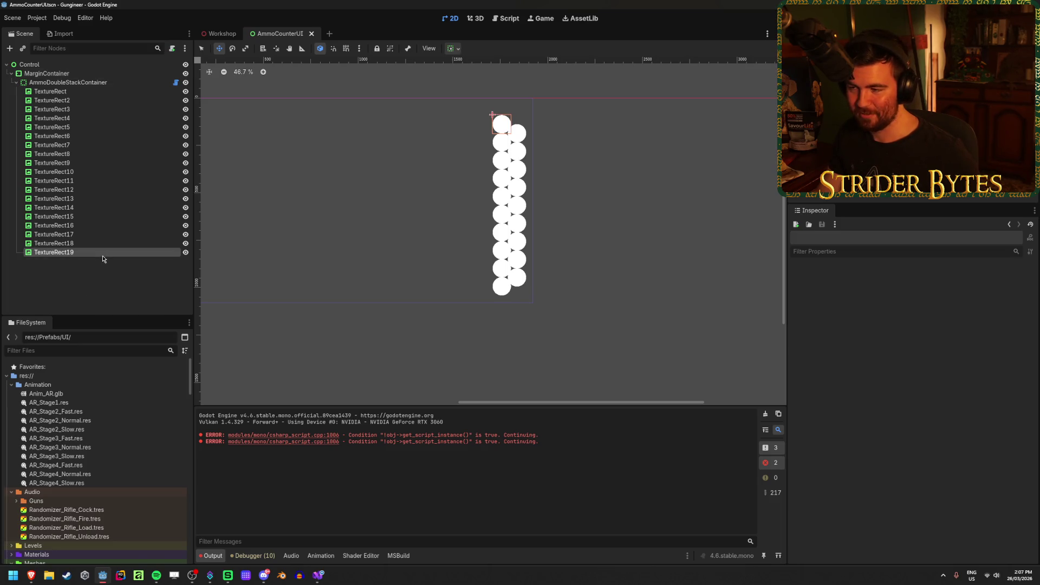
pyautogui.keyDown('shift'); pyautogui.click(73, 90); pyautogui.keyUp('shift')
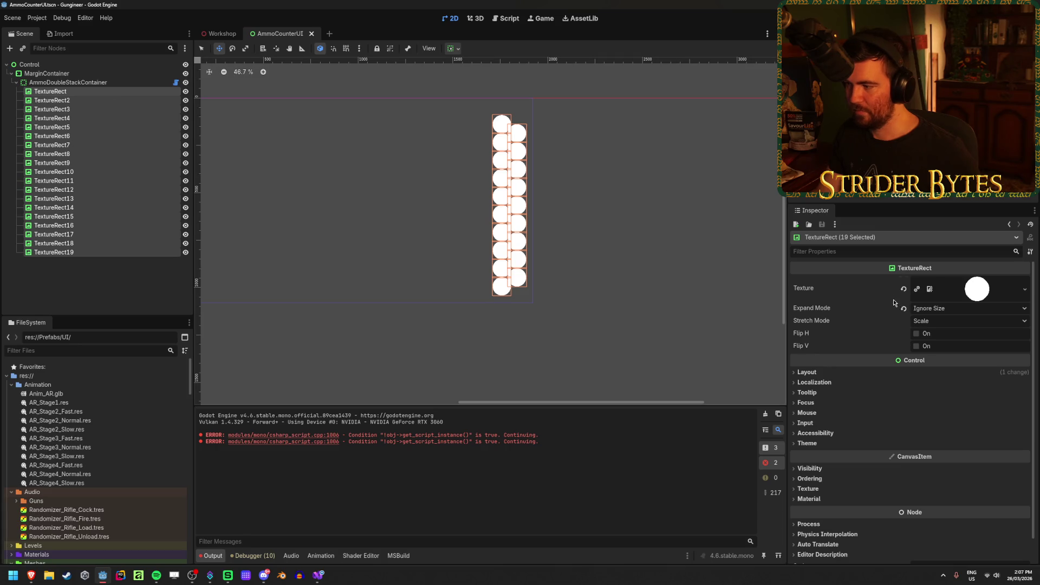
pyautogui.click(100, 280)
pyautogui.click(95, 252)
pyautogui.keyDown('shift'); pyautogui.click(60, 91); pyautogui.keyUp('shift')
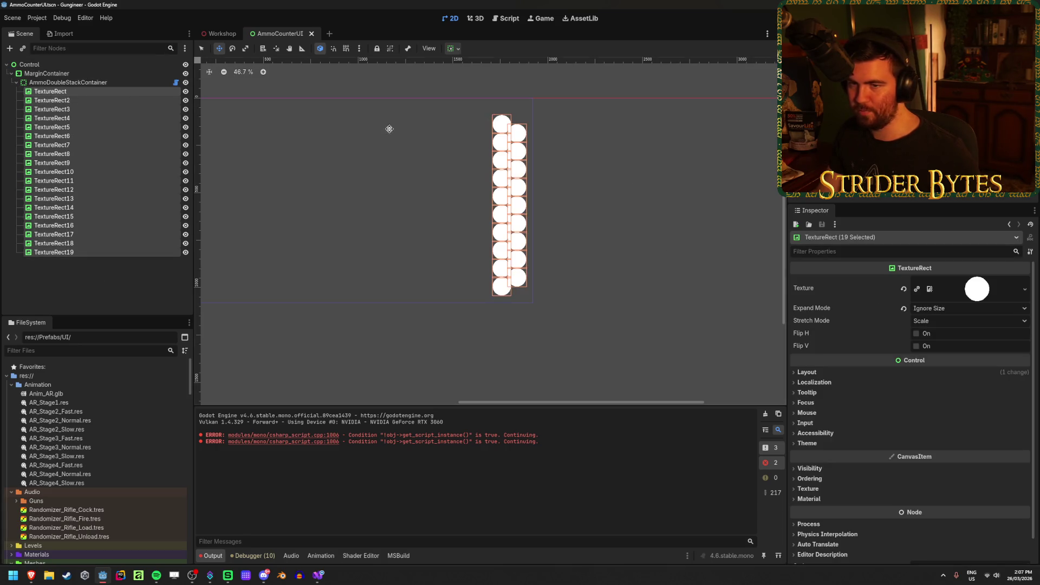
pyautogui.click(806, 372)
pyautogui.click(968, 396)
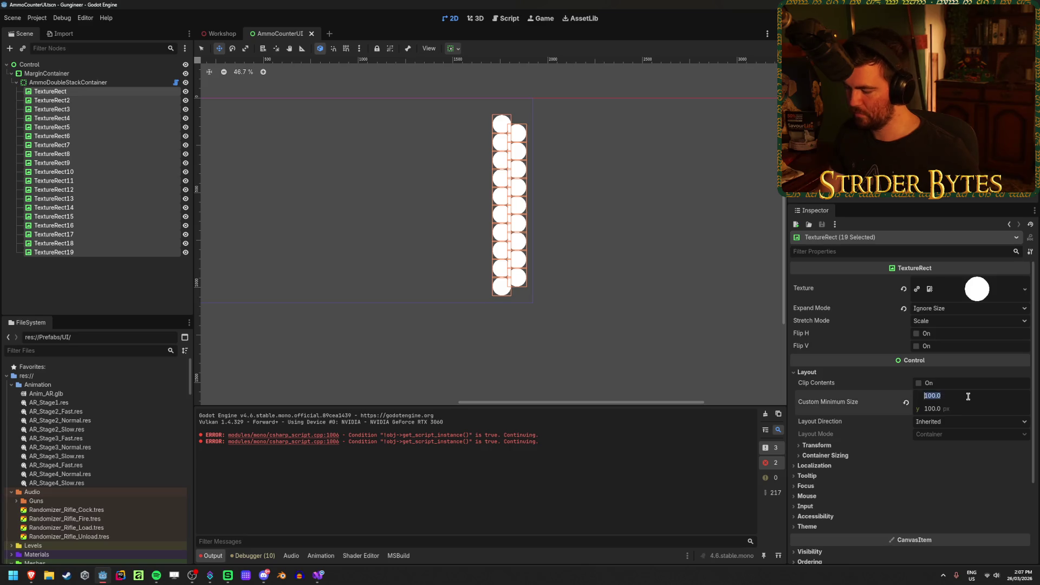
# Give the circle a 50 × 50 custom minimum size and save the scene
pyautogui.write('50')
pyautogui.press('Tab')
pyautogui.write('50')
pyautogui.press('Return')
pyautogui.hotkey('ctrl', 's')
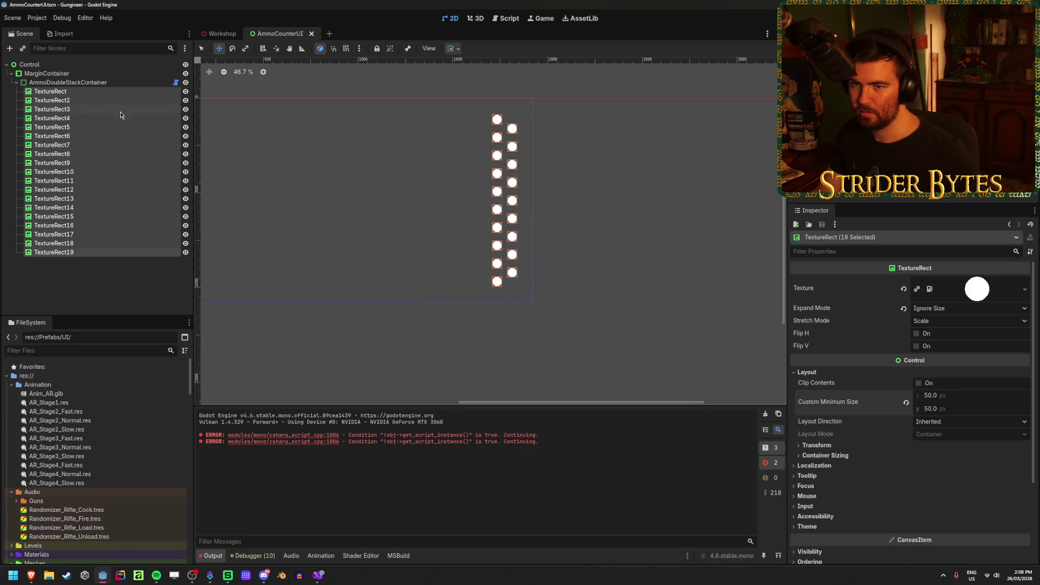
# Set the AmmoDoubleStackContainer's horizontal spacing to 40
pyautogui.click(81, 83)
pyautogui.scroll(1, 948, 322)
pyautogui.click(960, 293)
pyautogui.write('40')
pyautogui.press('Return')
# Tighten the container's vertical spacing to 47.5 and save the scene
pyautogui.scroll(5, 561, 221)
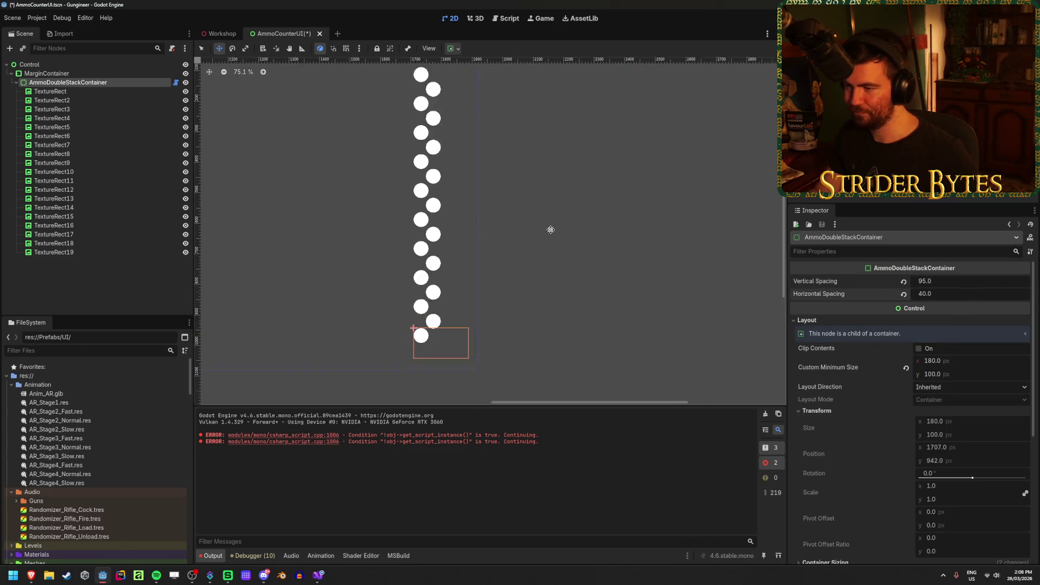
pyautogui.moveTo(960, 283); pyautogui.dragTo(936, 284)
pyautogui.moveTo(973, 281); pyautogui.dragTo(958, 281)
pyautogui.click(973, 279)
pyautogui.write('47.5')
pyautogui.press('Return')
pyautogui.hotkey('ctrl', 's')
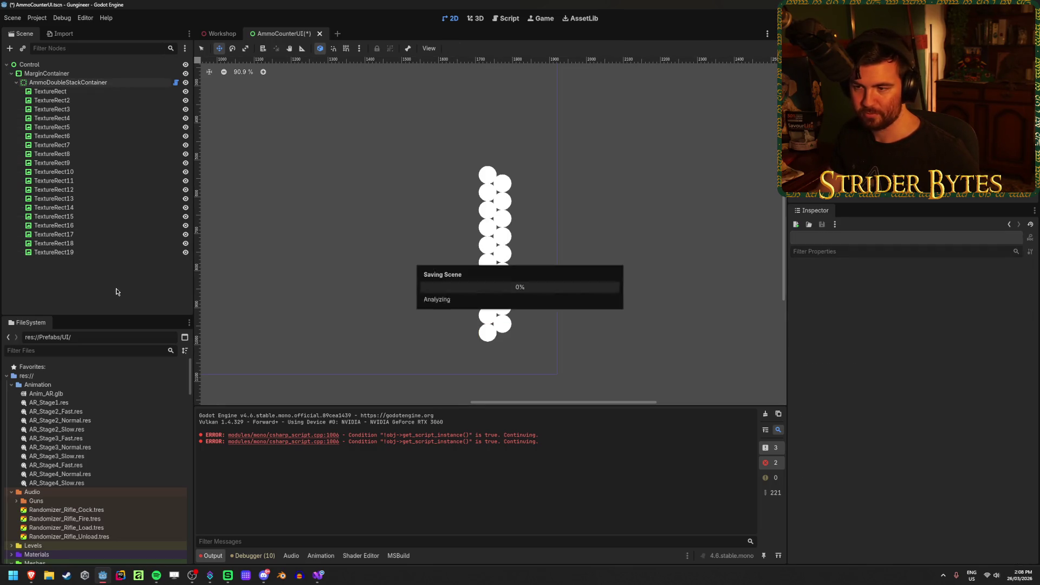
pyautogui.scroll(4, 544, 302)
pyautogui.scroll(-7, 385, 285)
pyautogui.click(46, 73)
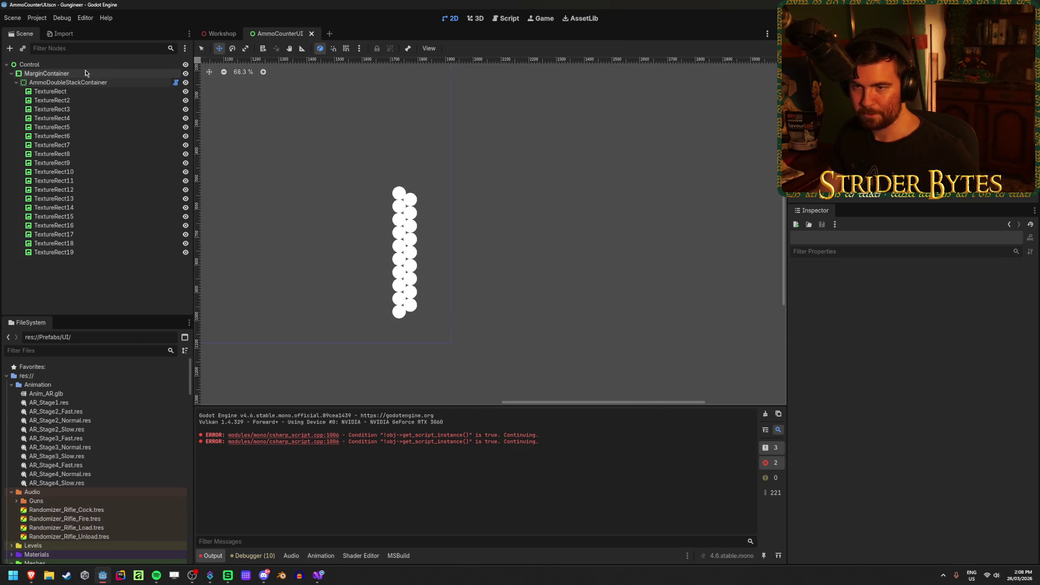
# Inspect the right margin, the container's minimum size and the first circle's size settings
pyautogui.click(941, 408)
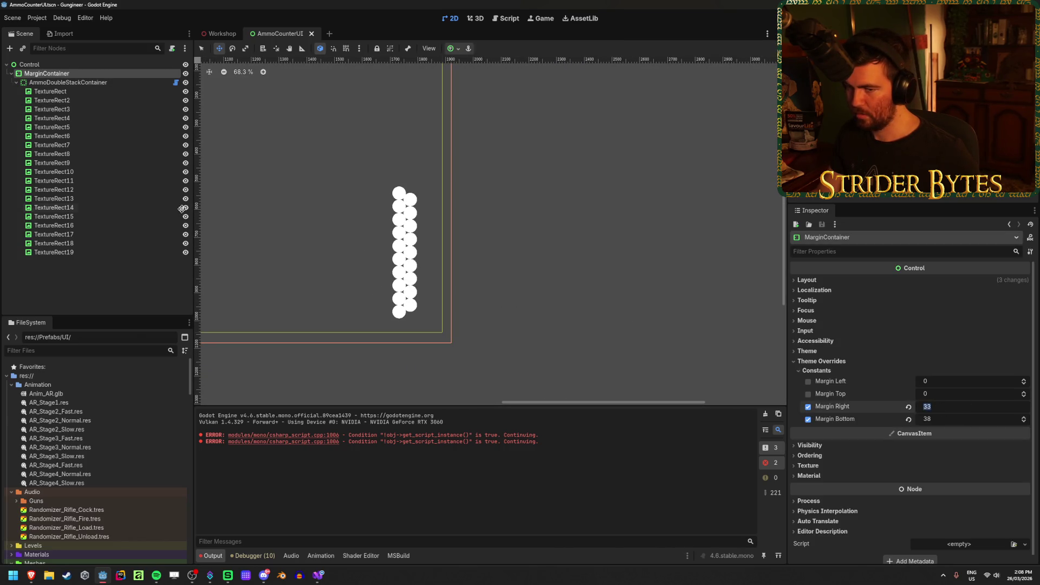
pyautogui.click(67, 82)
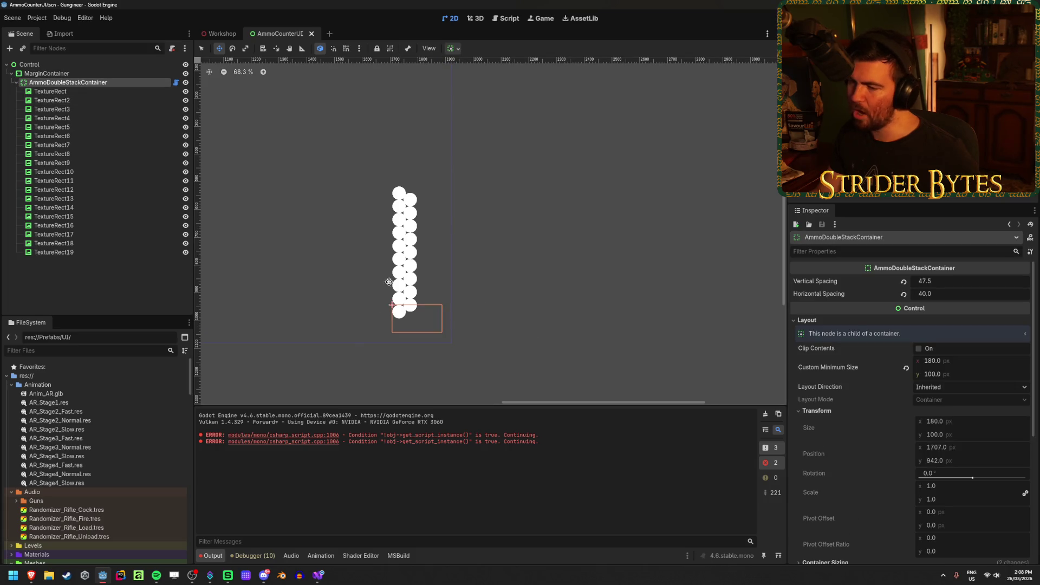
pyautogui.scroll(10, 388, 281)
pyautogui.scroll(-1, 416, 298)
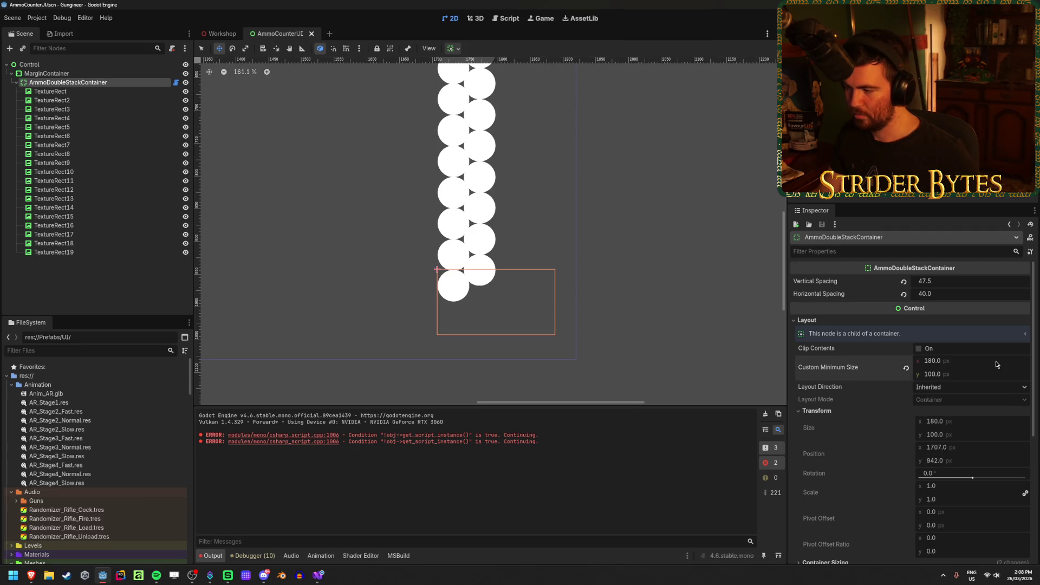
pyautogui.click(985, 377)
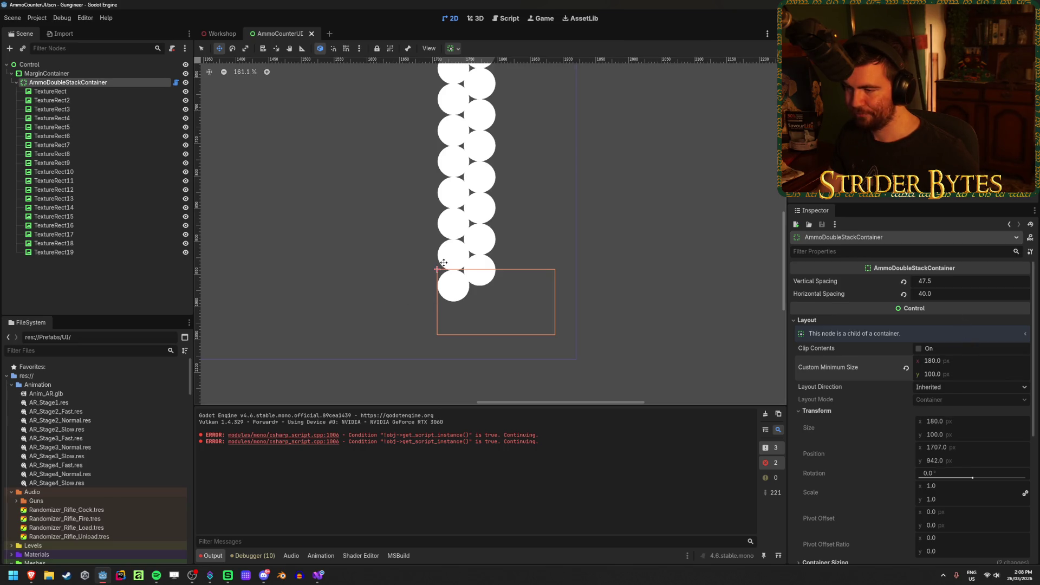
pyautogui.click(960, 361)
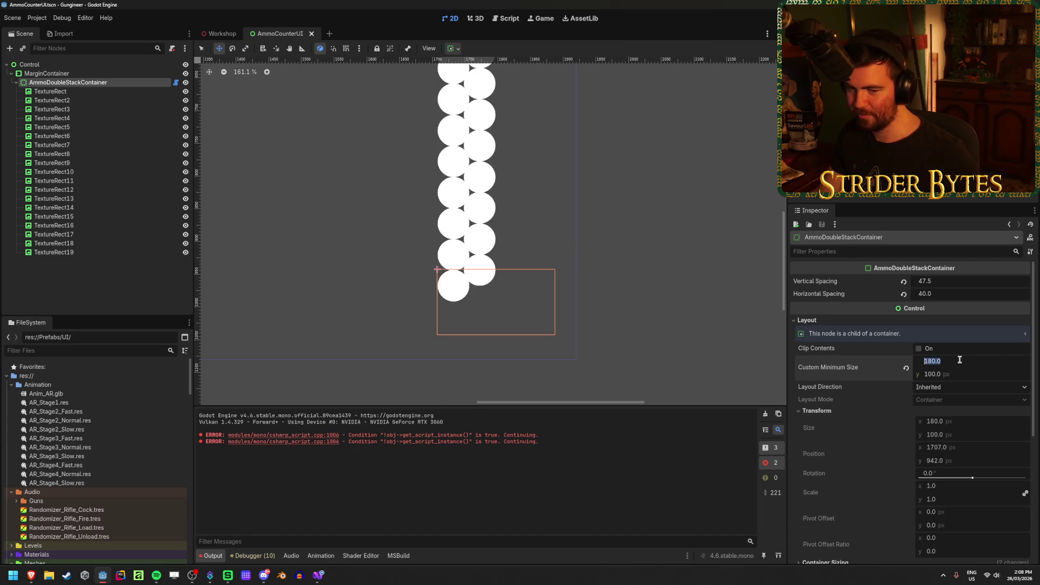
pyautogui.click(82, 74)
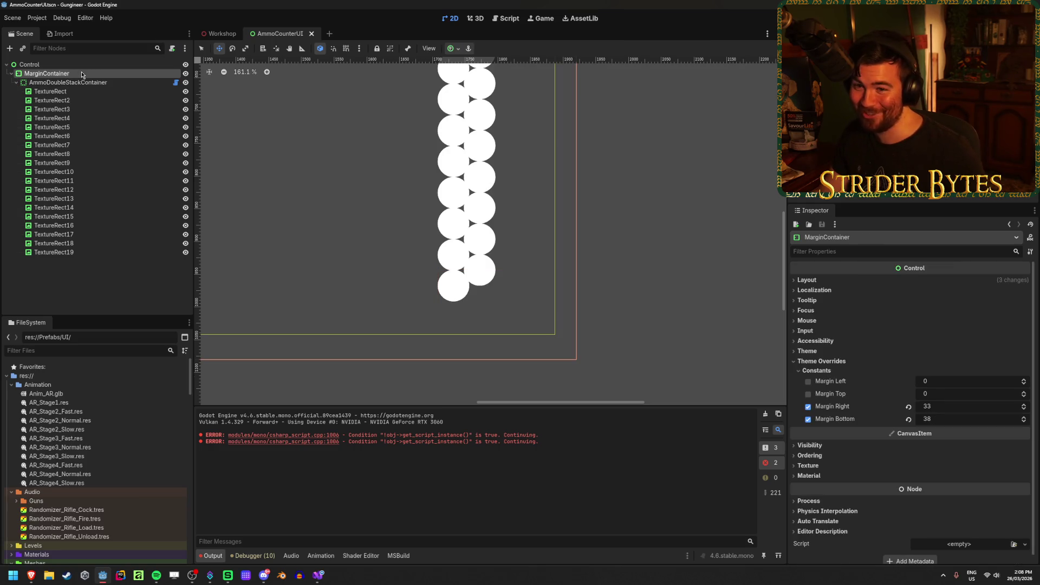
pyautogui.click(71, 81)
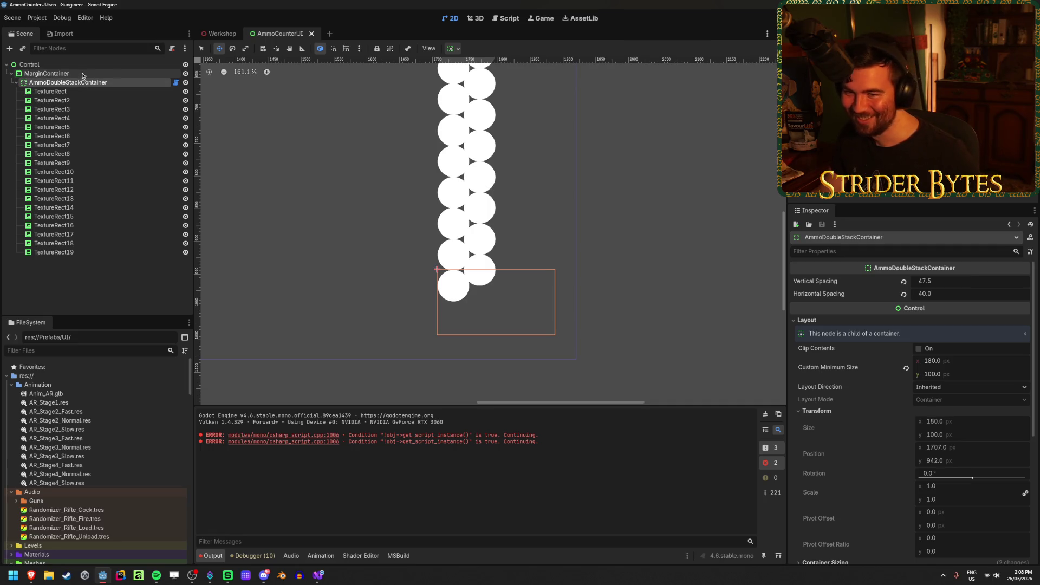
pyautogui.click(76, 92)
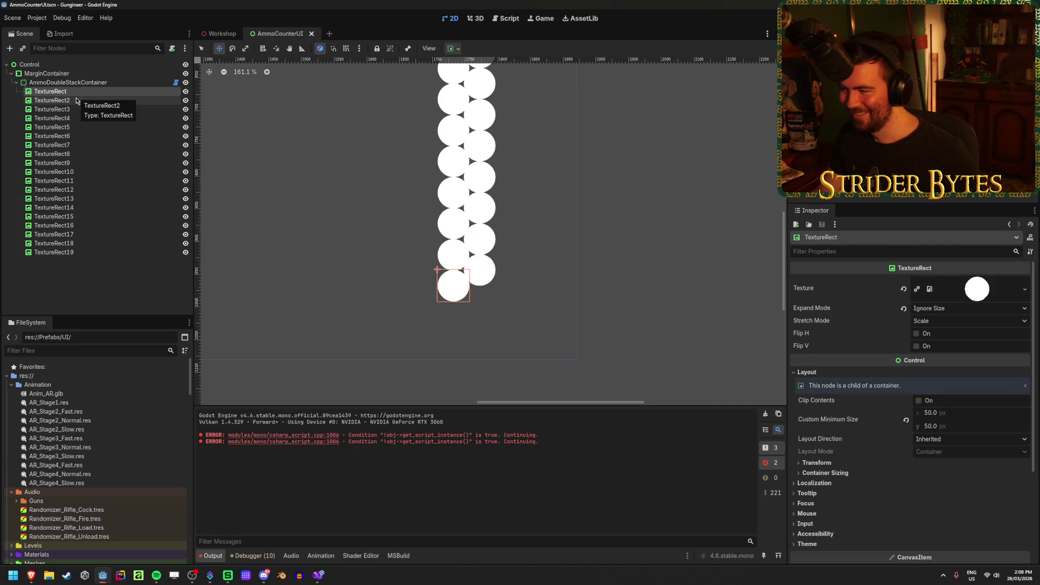
pyautogui.click(72, 82)
pyautogui.click(72, 75)
pyautogui.click(72, 82)
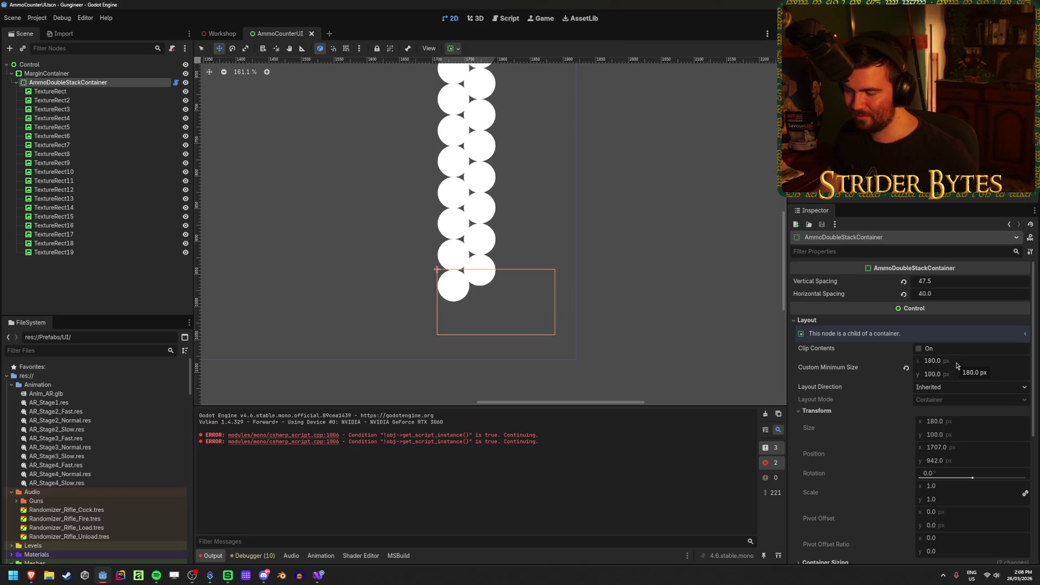
# Set the AmmoDoubleStackContainer's minimum size to 90 × 50, save, and switch to Visual Studio
pyautogui.click(972, 361)
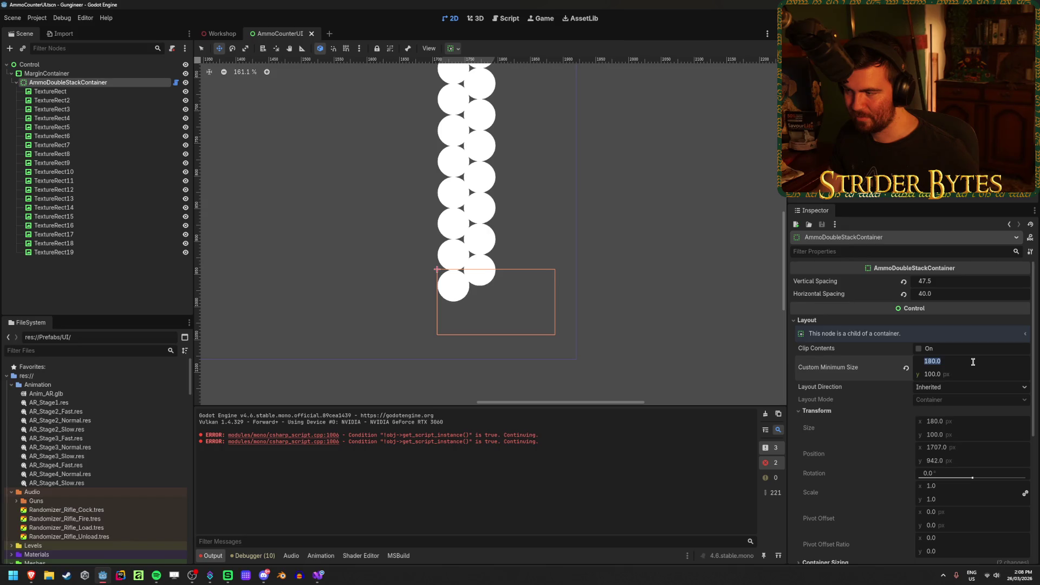
pyautogui.write('90')
pyautogui.press('Return')
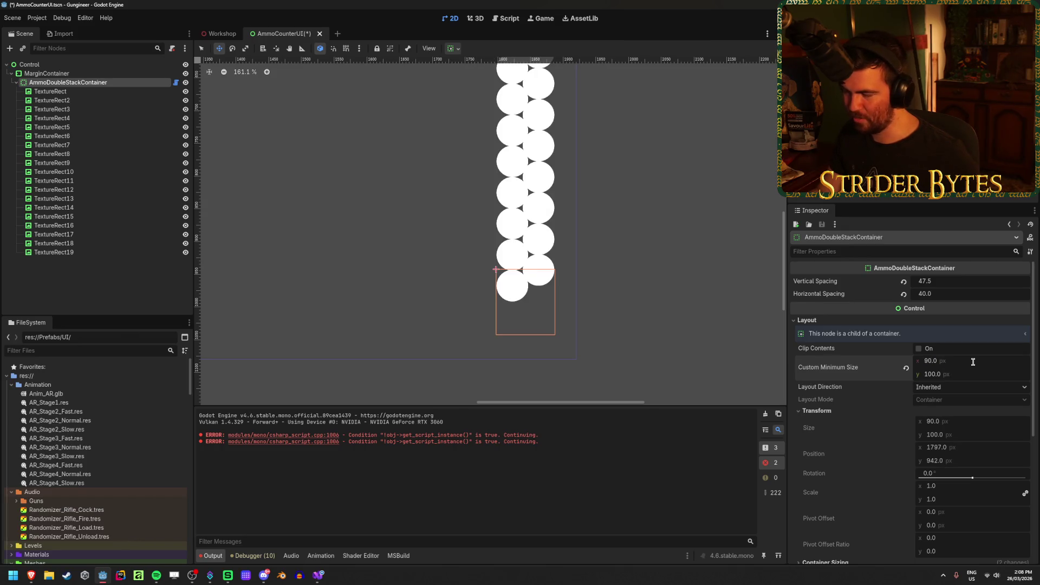
pyautogui.click(963, 374)
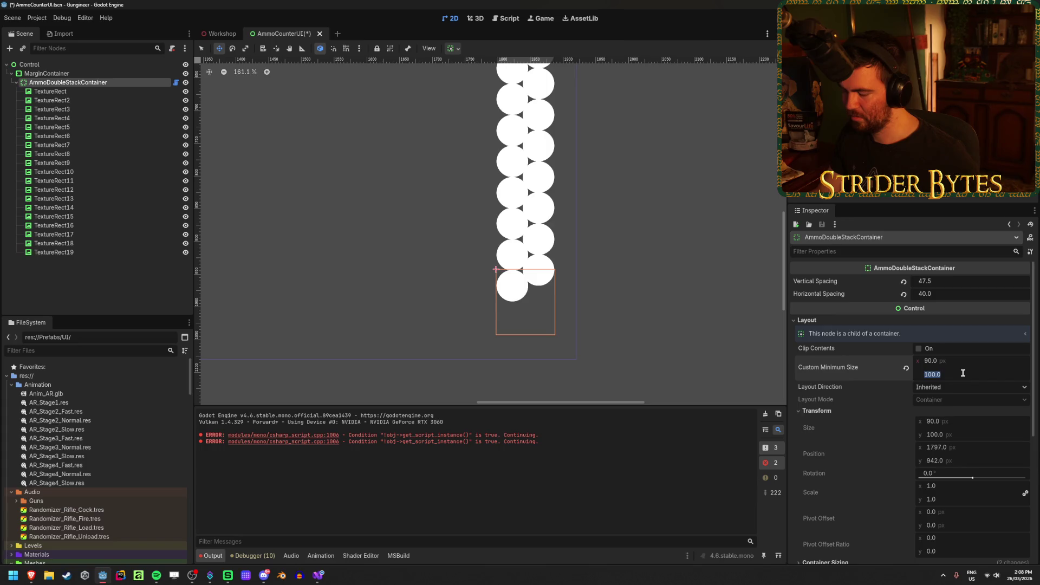
pyautogui.write('50')
pyautogui.press('Return')
pyautogui.hotkey('ctrl', 's')
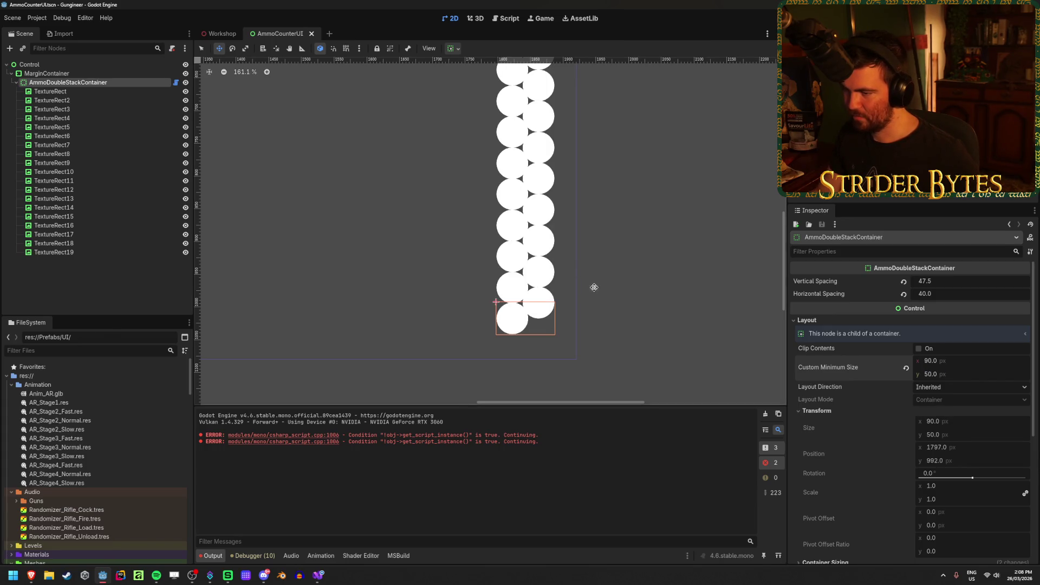
pyautogui.scroll(6, 495, 323)
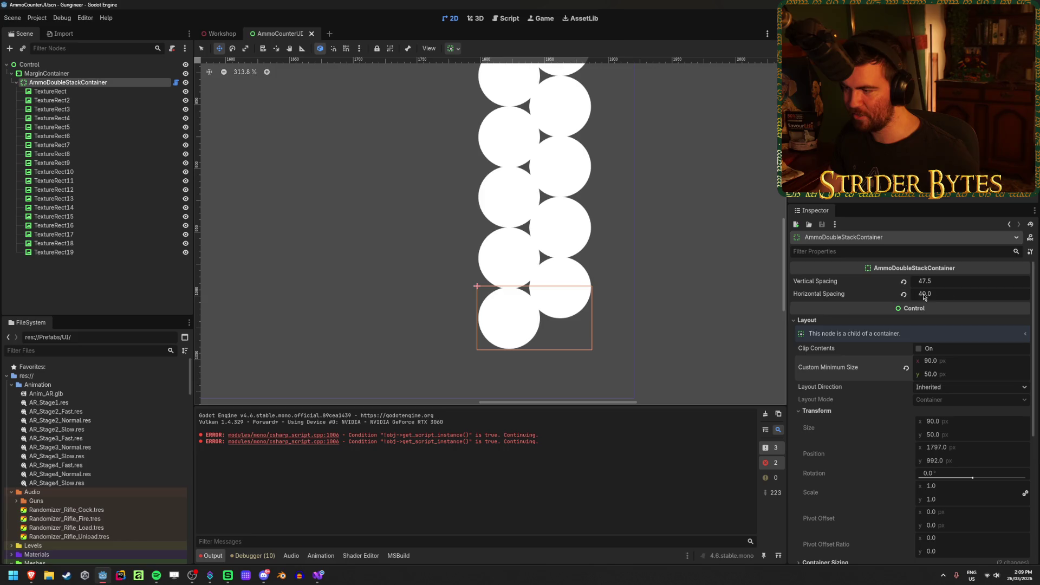
pyautogui.click(314, 576)
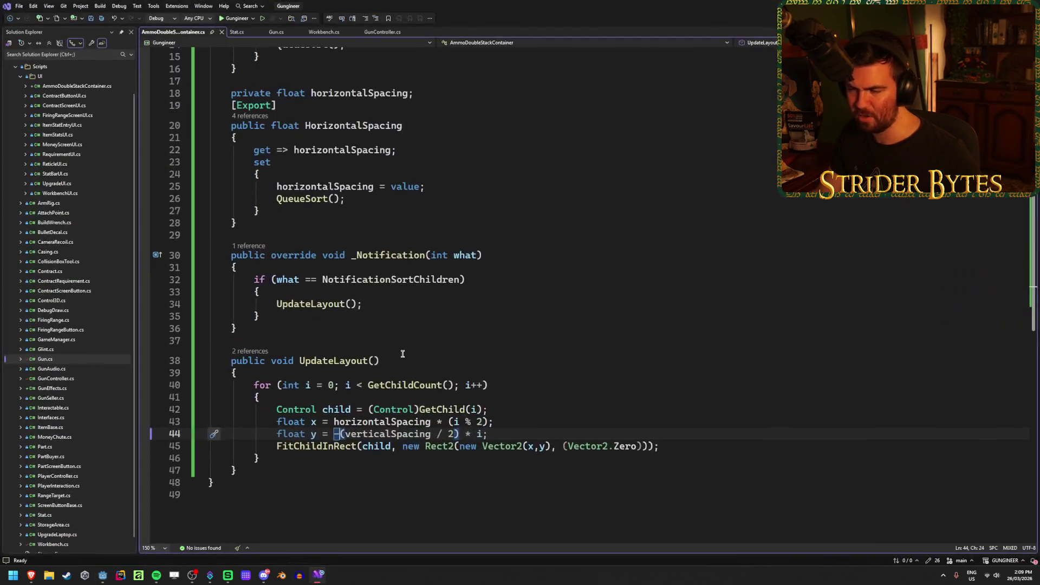
# Start a 'CustomMinimumSize = new Vector2(GetChild(0)' line after the UpdateLayout loop and save
pyautogui.click(540, 383)
pyautogui.press('Down')
pyautogui.press('Down')
pyautogui.press('Down')
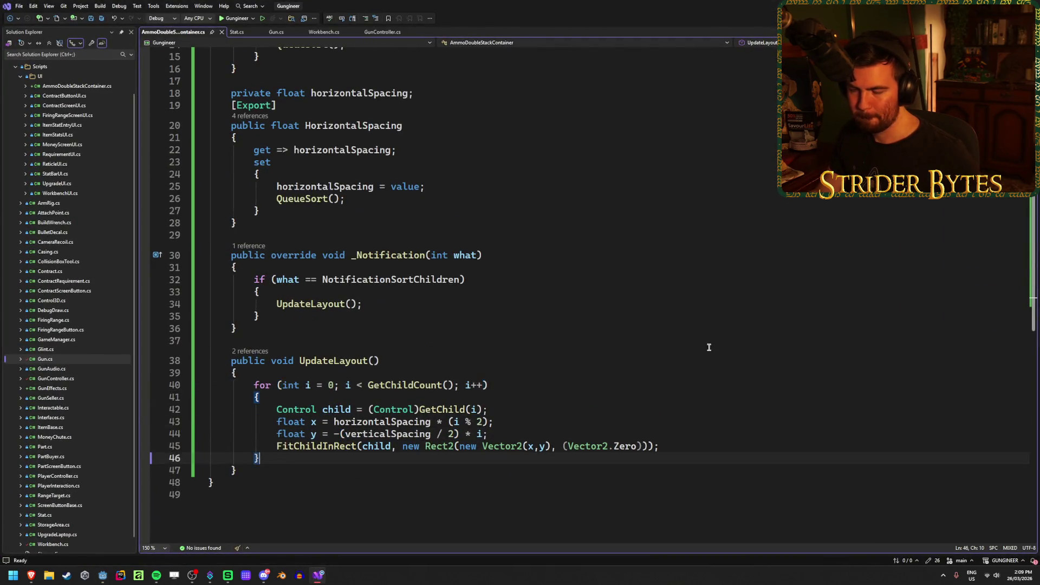
pyautogui.scroll(-2, 693, 341)
pyautogui.press('Return')
pyautogui.press('Return')
pyautogui.write('CustomMinimumSize = new')
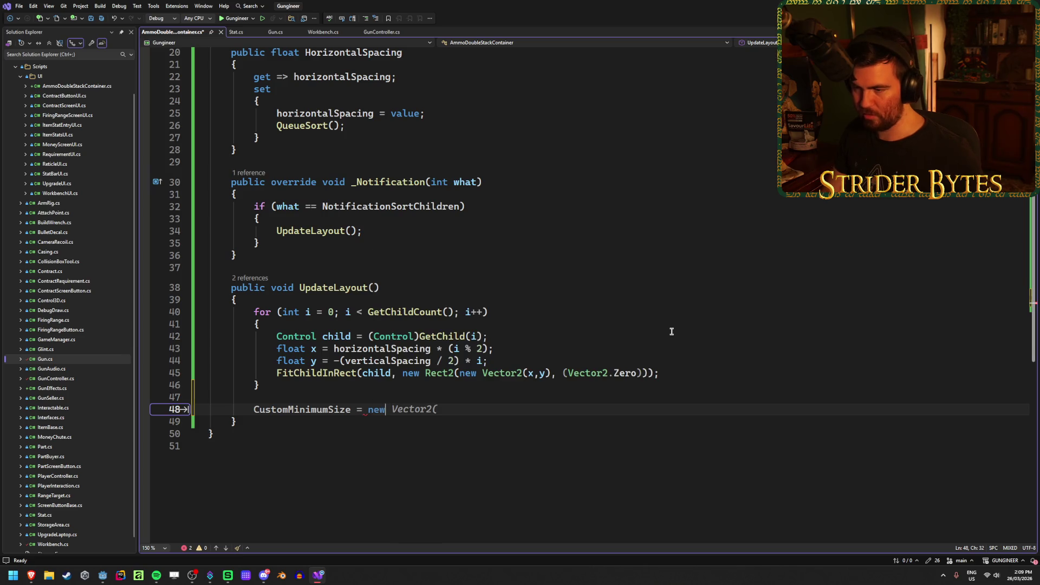
pyautogui.press('Tab')
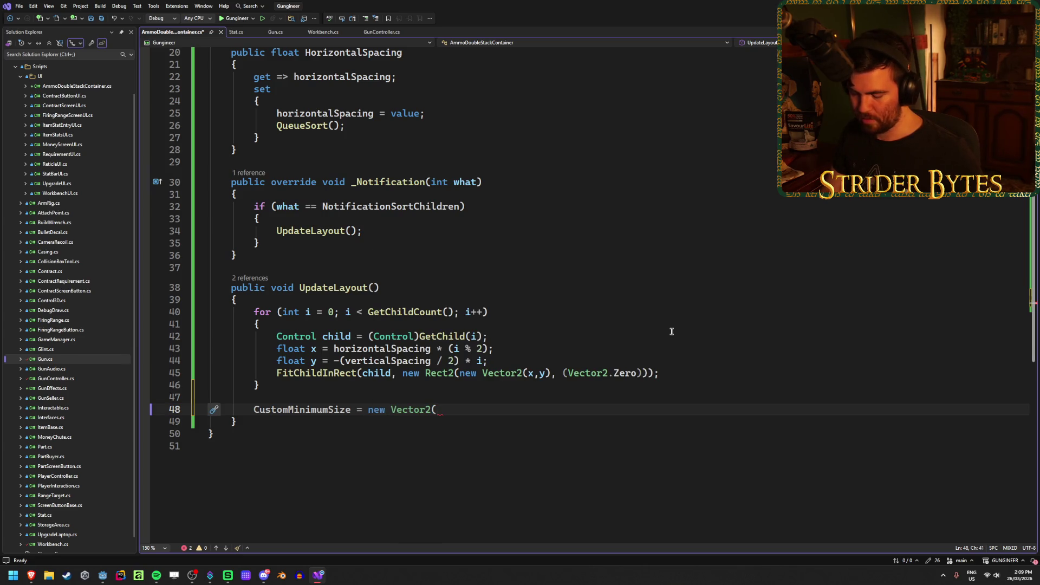
pyautogui.write('Get')
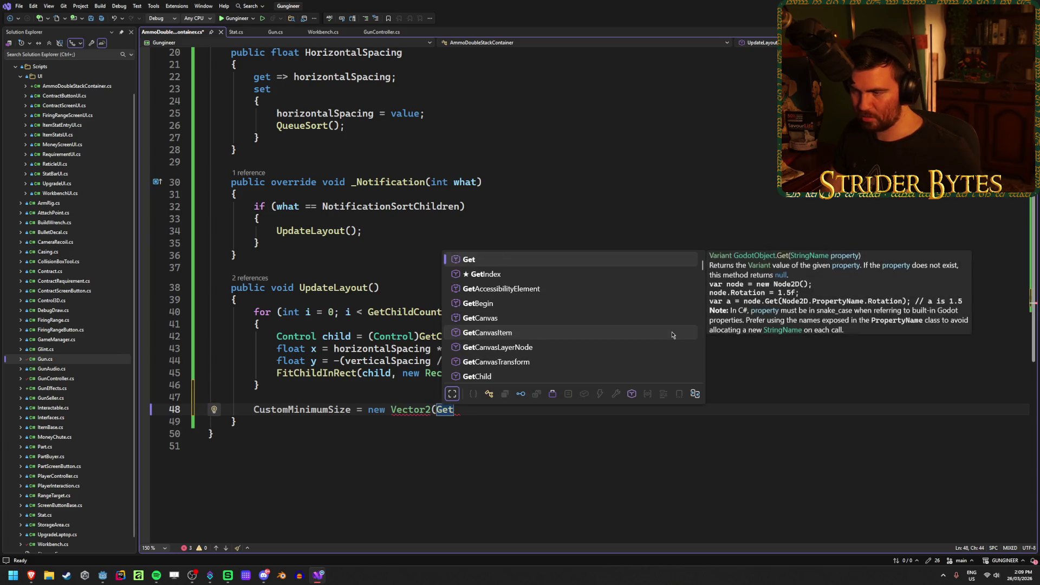
pyautogui.write('Child')
pyautogui.press('Escape')
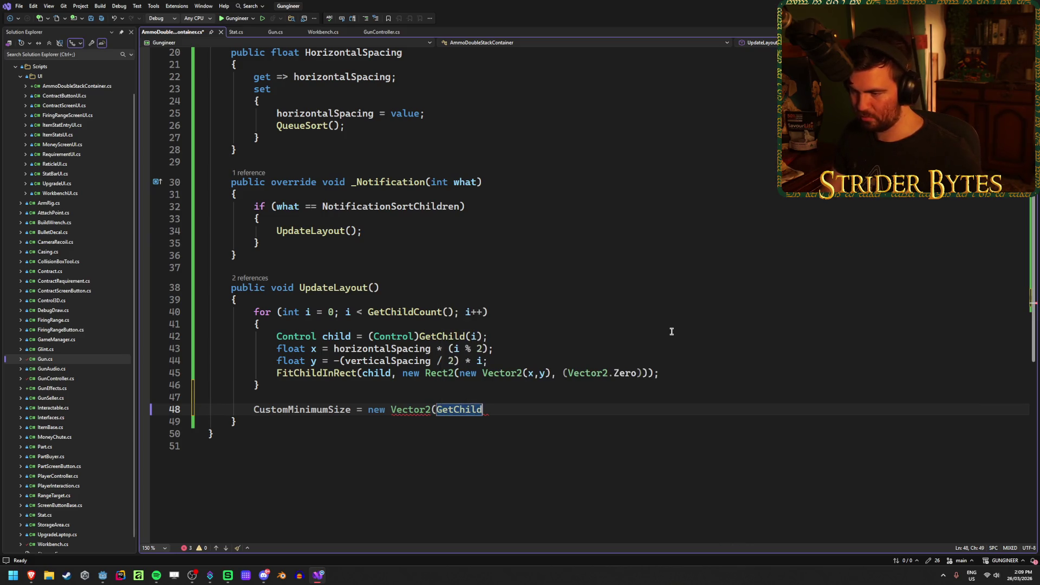
pyautogui.write('(0')
pyautogui.hotkey('ctrl', 's')
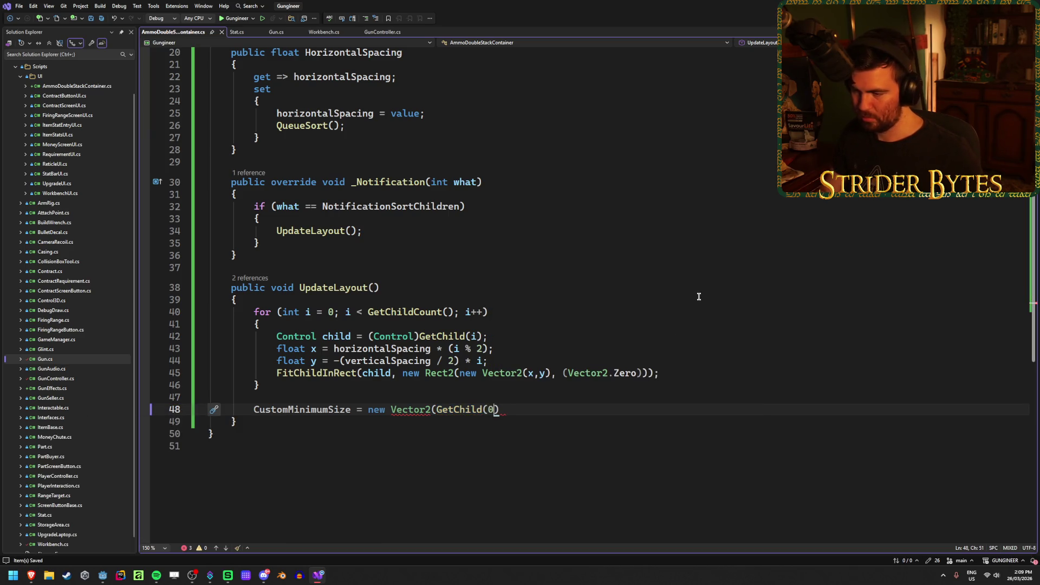
# Cast GetChild(0) to Control, try and remove .Size, then select the cast expression
pyautogui.write('.')
pyautogui.press('pagedown')
pyautogui.press('pagedown')
pyautogui.press('pagedown')
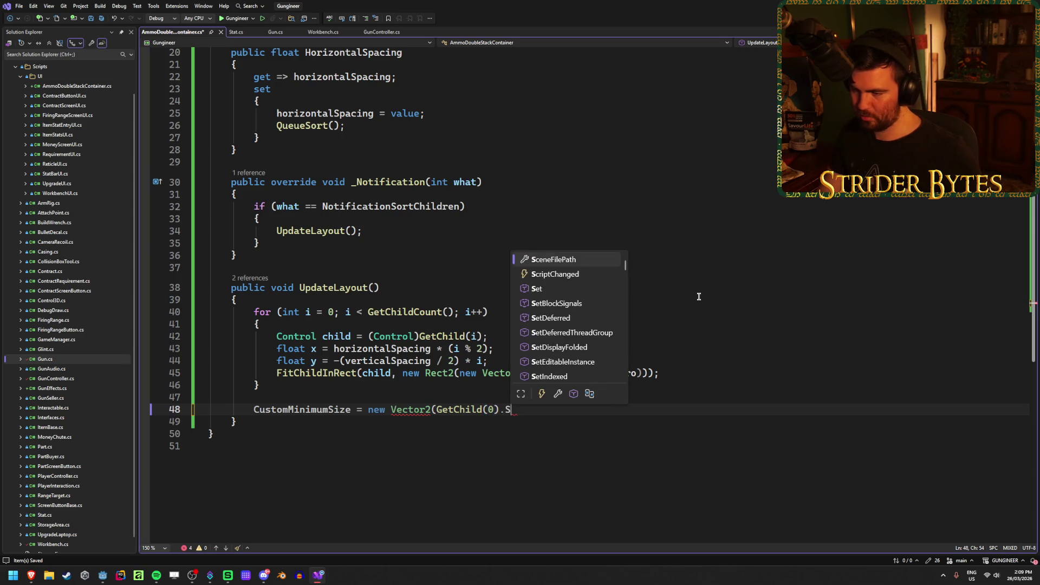
pyautogui.press('BackSpace')
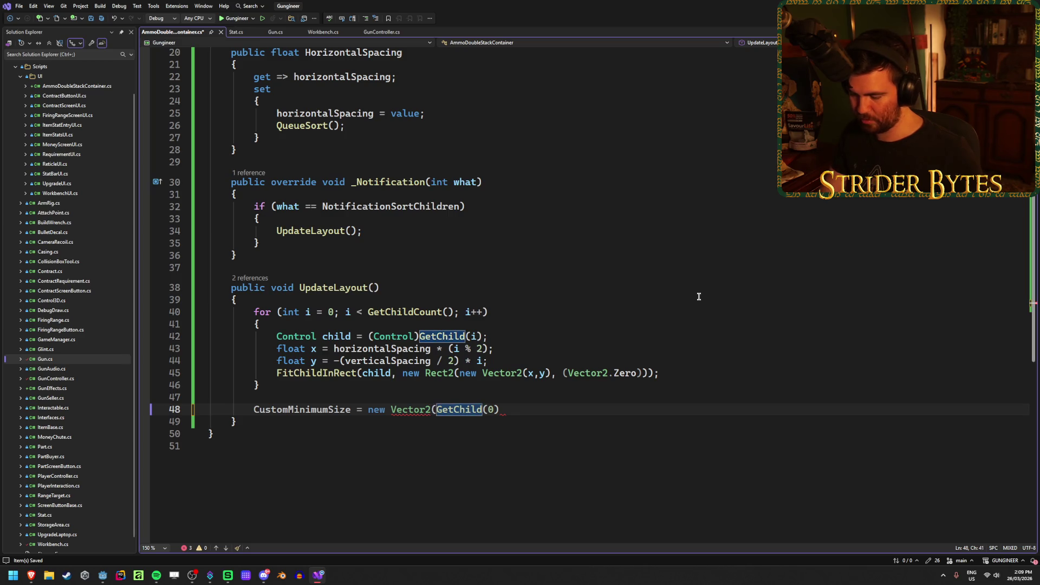
pyautogui.write('(Control)')
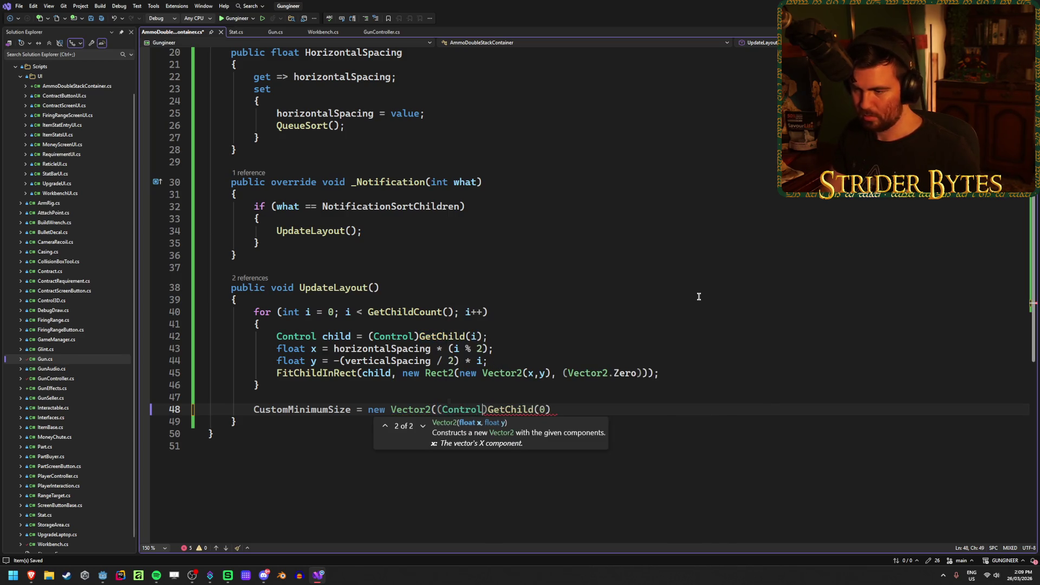
pyautogui.hotkey('ctrl', 'Right')
pyautogui.press('End')
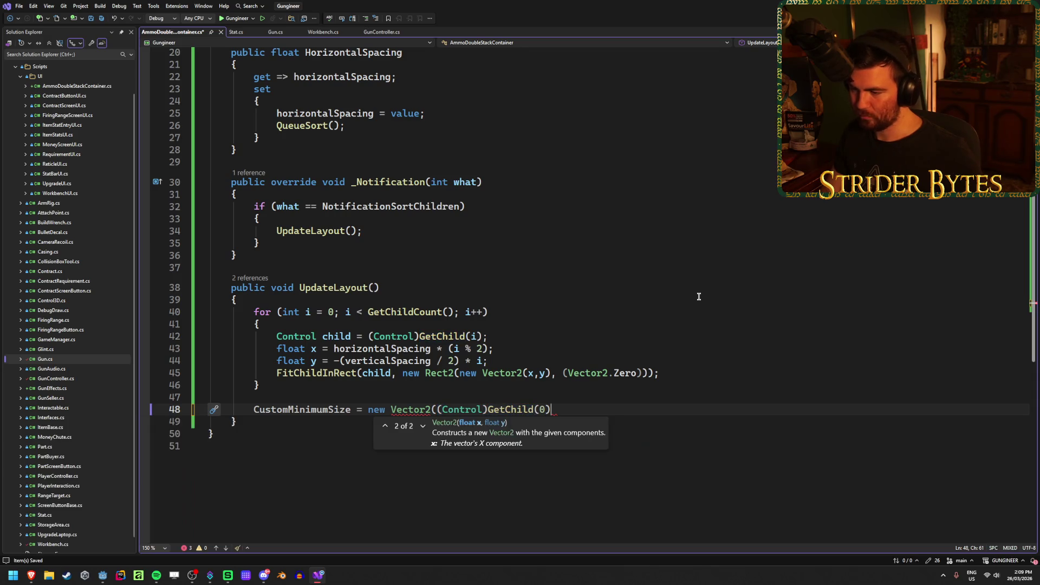
pyautogui.write('.Siz')
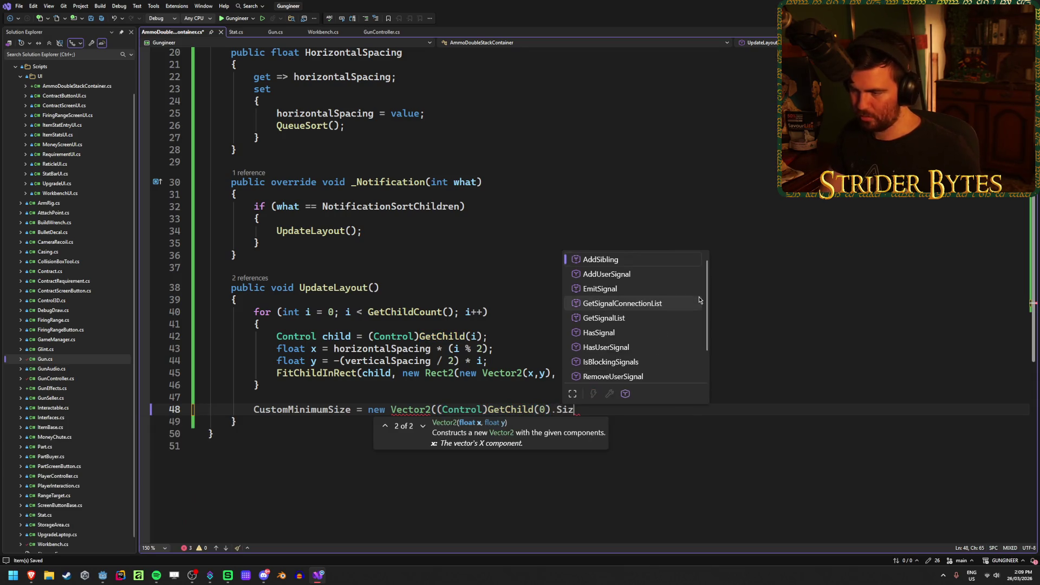
pyautogui.press('BackSpace')
pyautogui.press('BackSpace')
pyautogui.press('BackSpace')
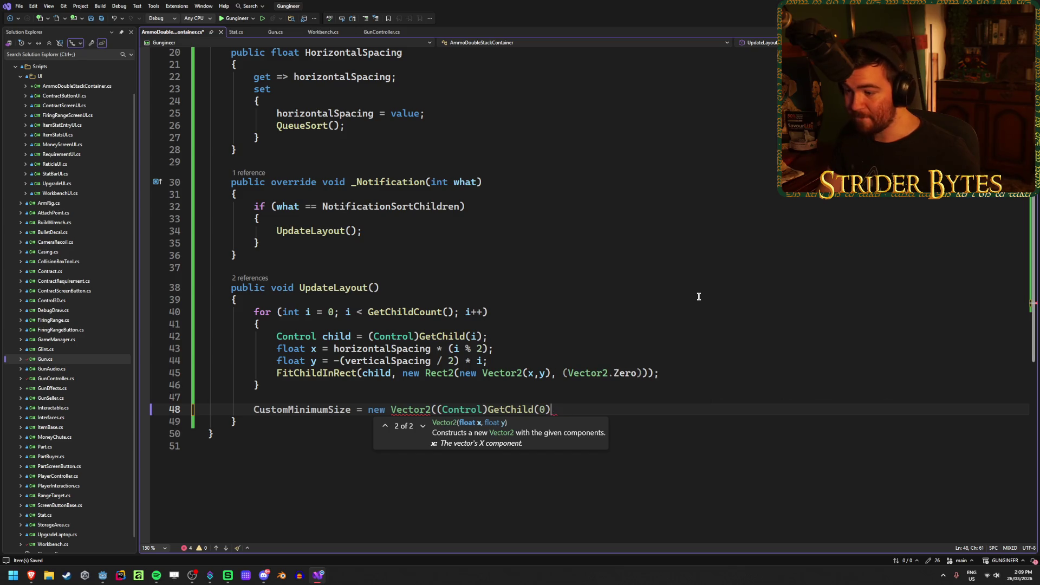
pyautogui.write('.Size')
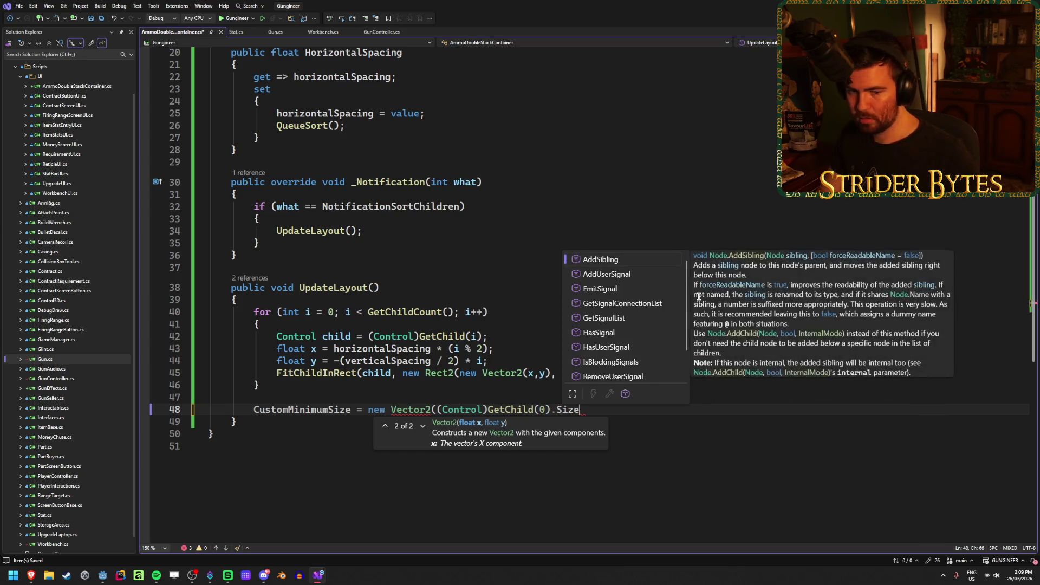
pyautogui.press('BackSpace')
pyautogui.press('BackSpace')
pyautogui.press('BackSpace')
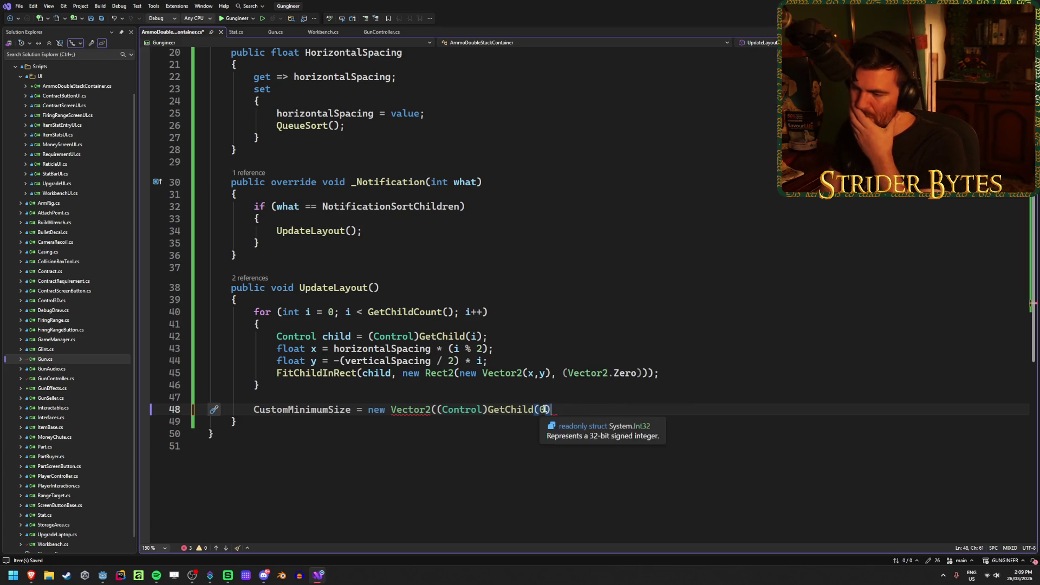
pyautogui.moveTo(522, 409)
pyautogui.moveTo(453, 415)
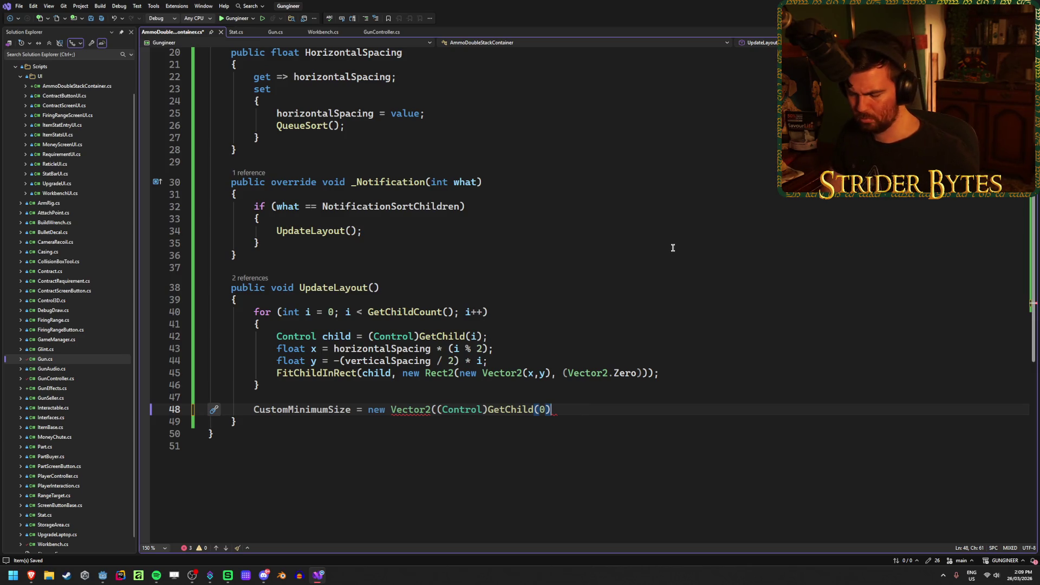
pyautogui.moveTo(550, 409); pyautogui.dragTo(438, 409)
# Declare 'Control firstChild = (Control)GetChild(0);' on a new line above CustomMinimumSize
pyautogui.hotkey('ctrl', 'x')
pyautogui.click(352, 397)
pyautogui.press('Return')
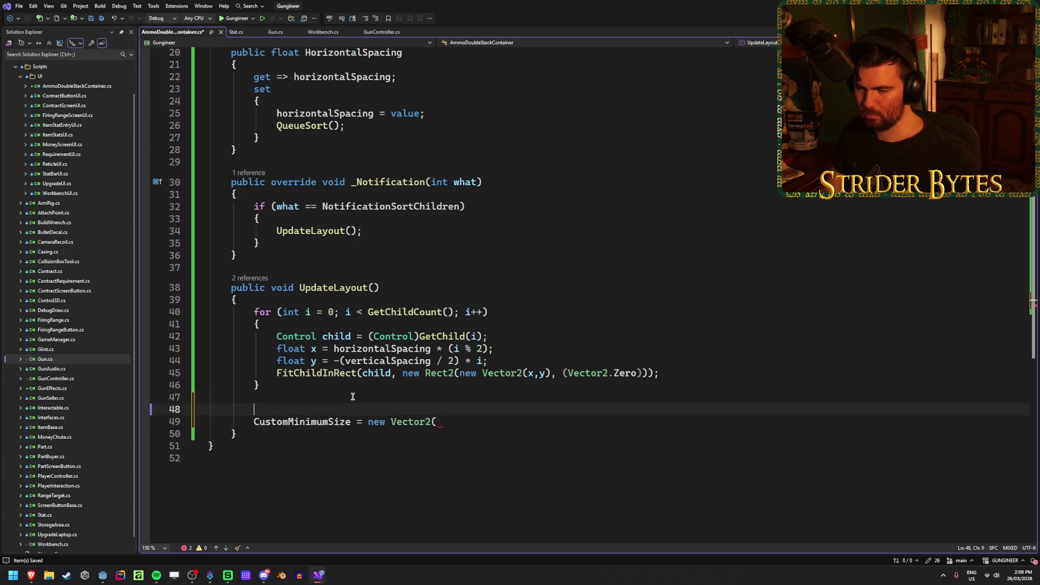
pyautogui.write('Contro')
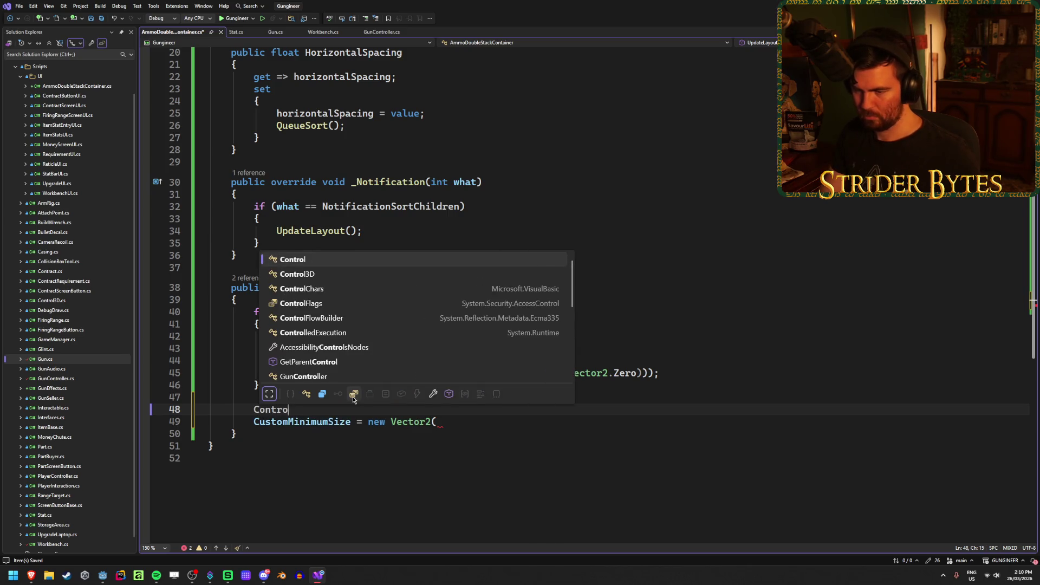
pyautogui.write('l child =')
pyautogui.hotkey('ctrl', 'v')
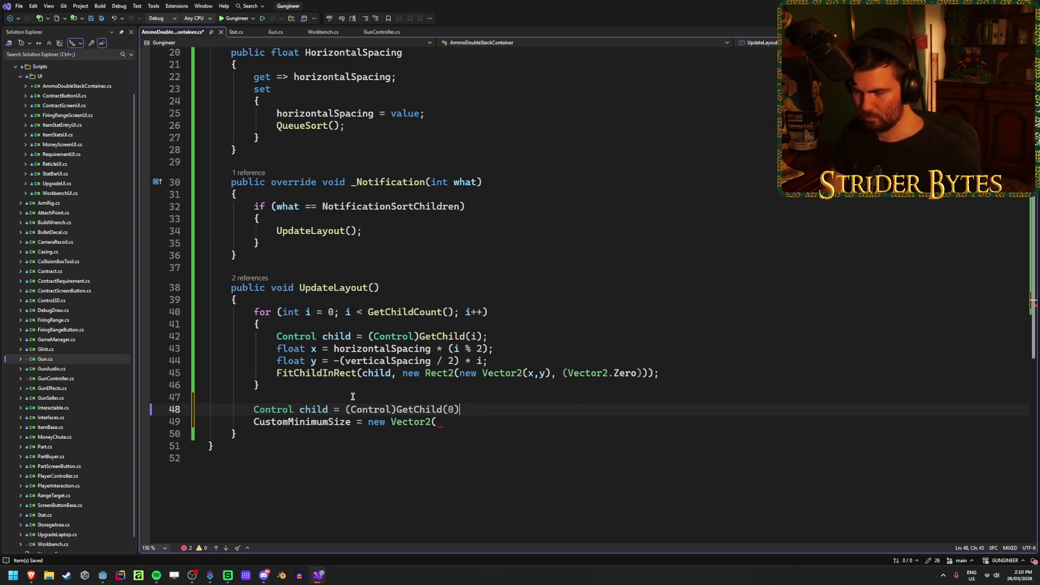
pyautogui.write(';')
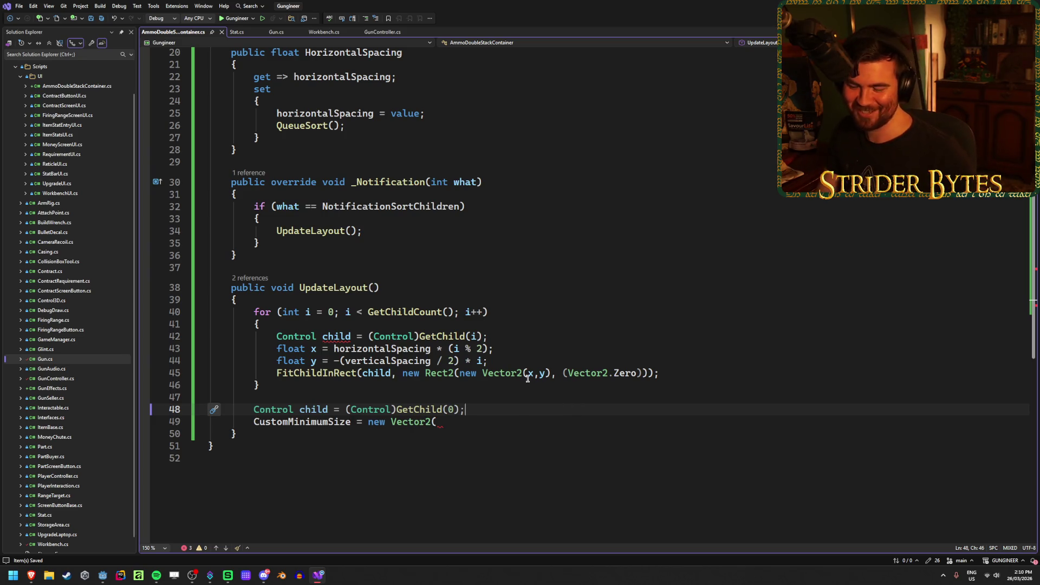
pyautogui.click(305, 410)
pyautogui.hotkey('ctrl', 'r')
pyautogui.hotkey('ctrl', 'r')
pyautogui.press('BackSpace')
pyautogui.write('firstC')
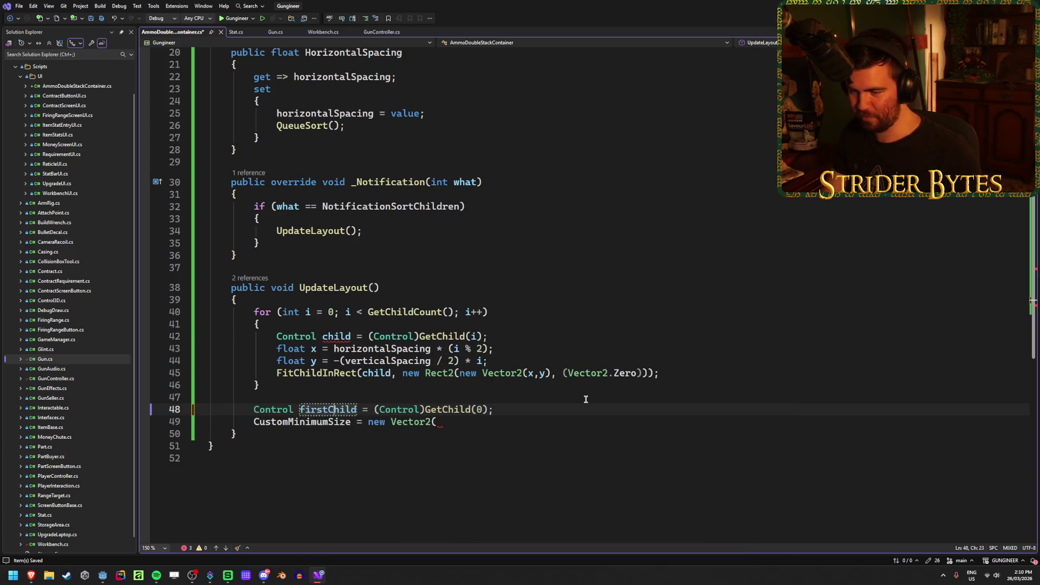
pyautogui.press('Return')
# Finish the line as Vector2(firstChild.Size.X + horizontalSpacing, firstChild.Size.Y), save, and return to Godot
pyautogui.click(520, 421)
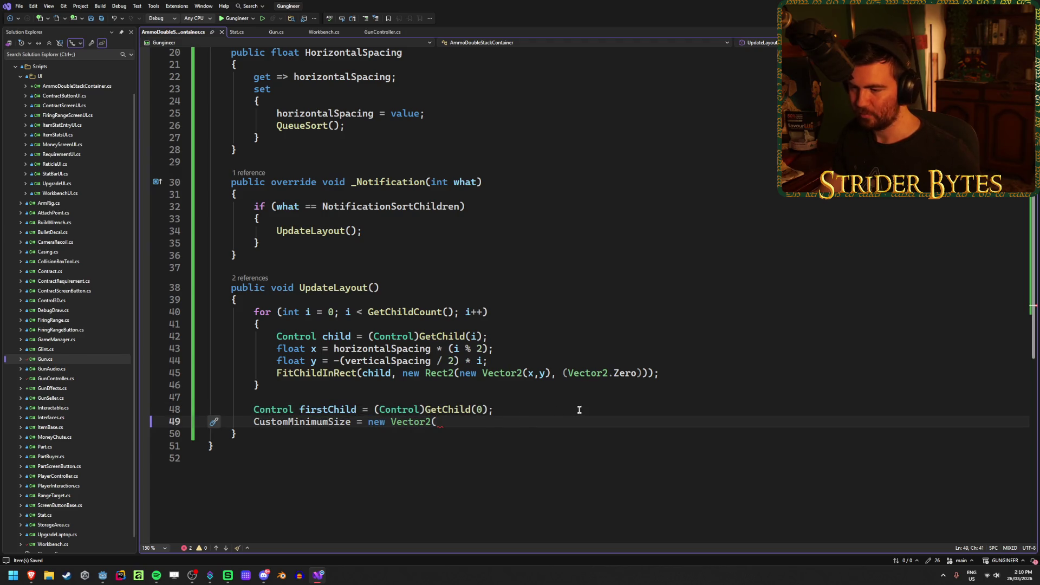
pyautogui.write('first')
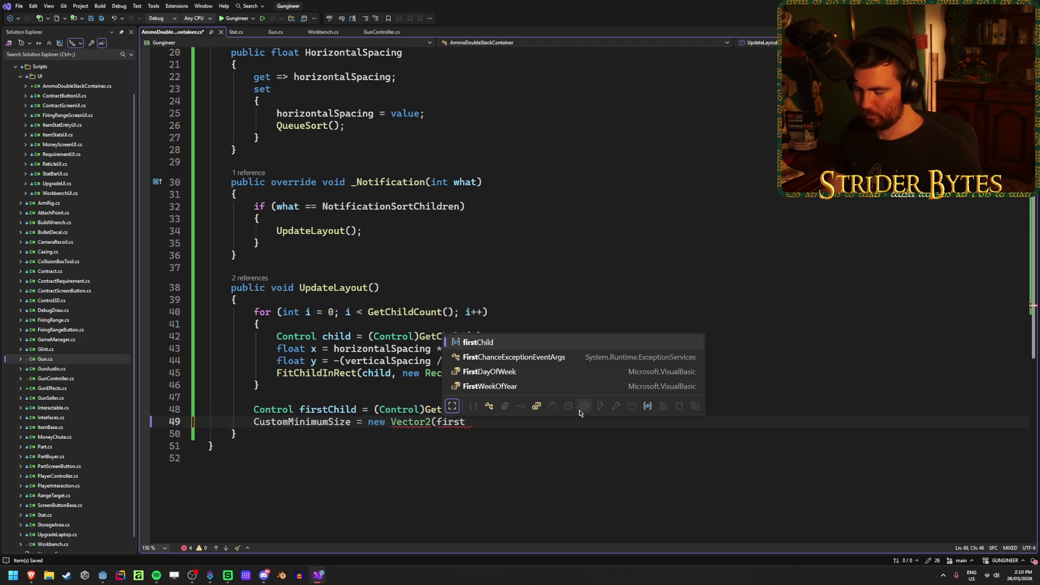
pyautogui.write('Child.Siz')
pyautogui.press('Tab')
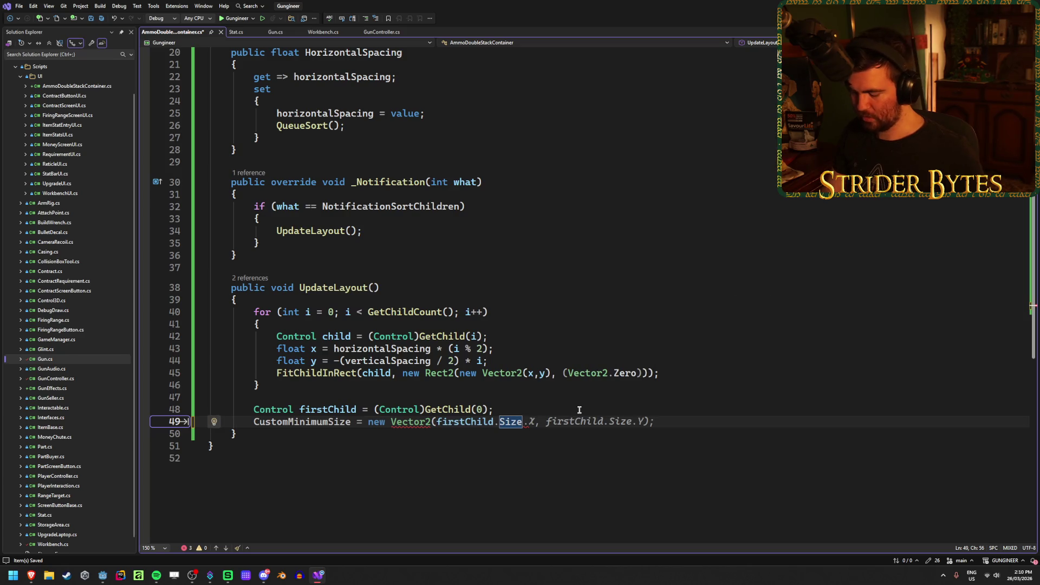
pyautogui.write('.X')
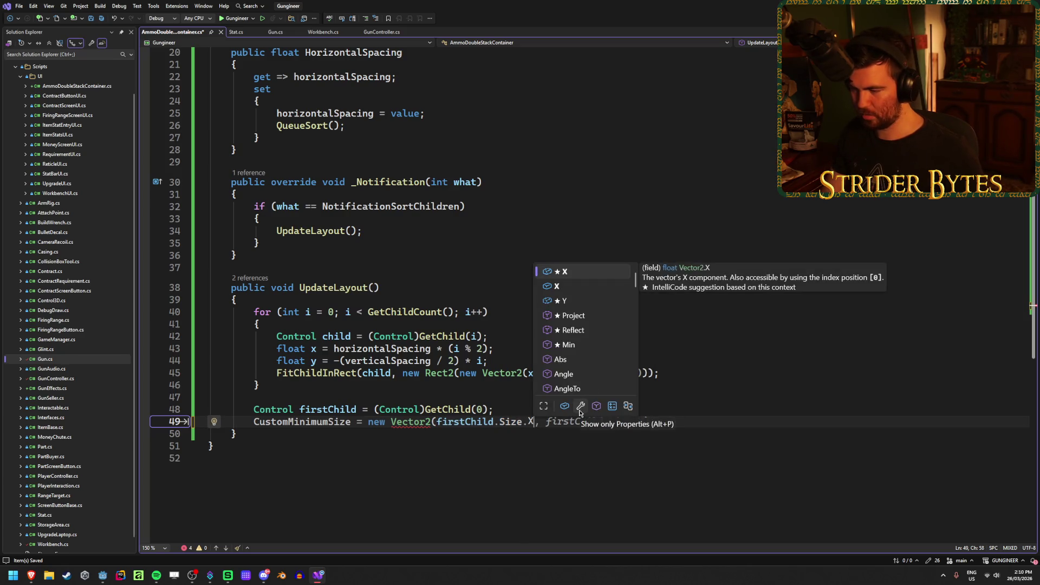
pyautogui.write(' + hori')
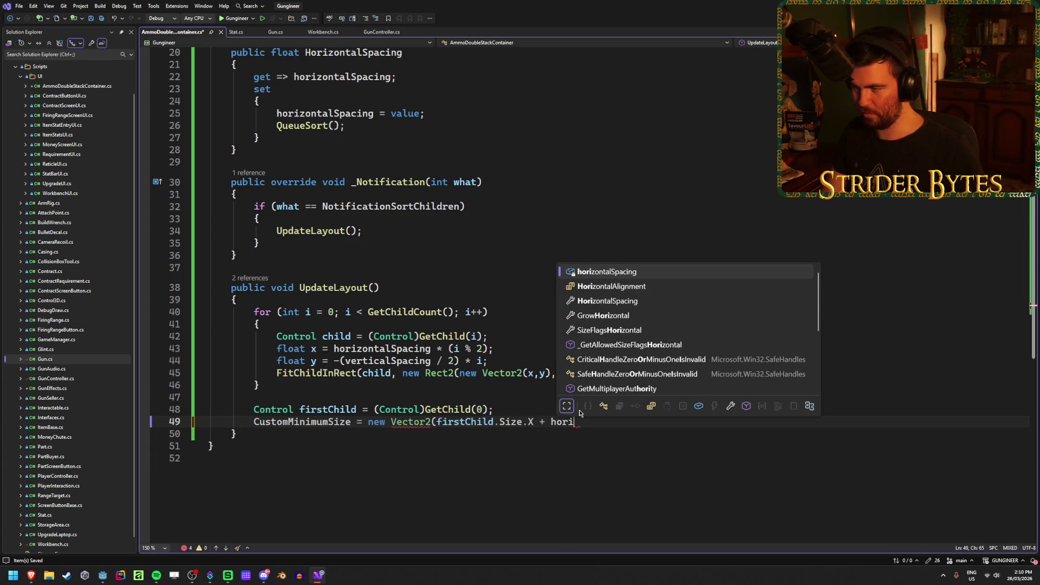
pyautogui.press('Tab')
pyautogui.write(',')
pyautogui.press('Tab')
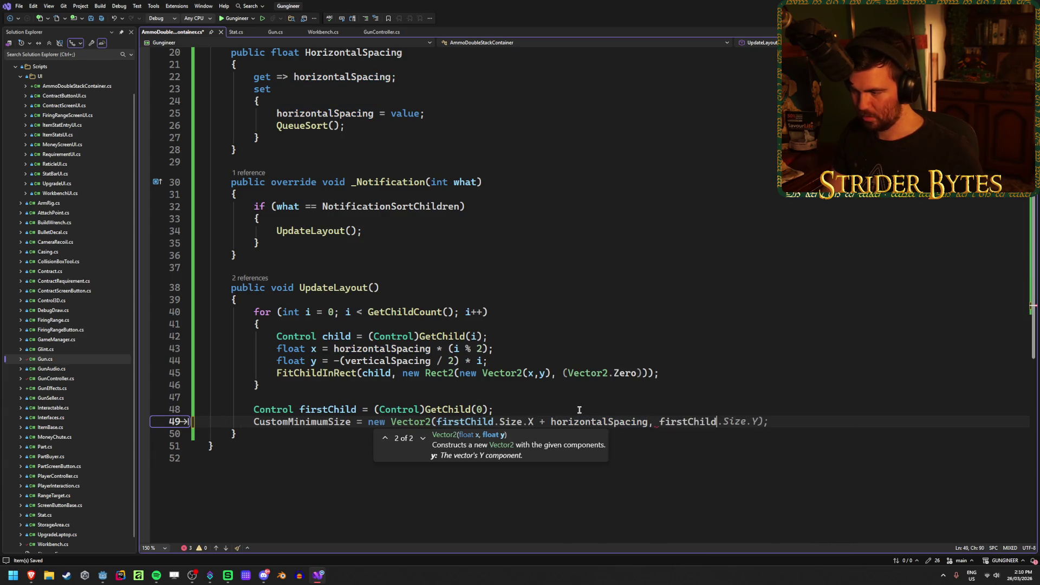
pyautogui.hotkey('ctrl', 's')
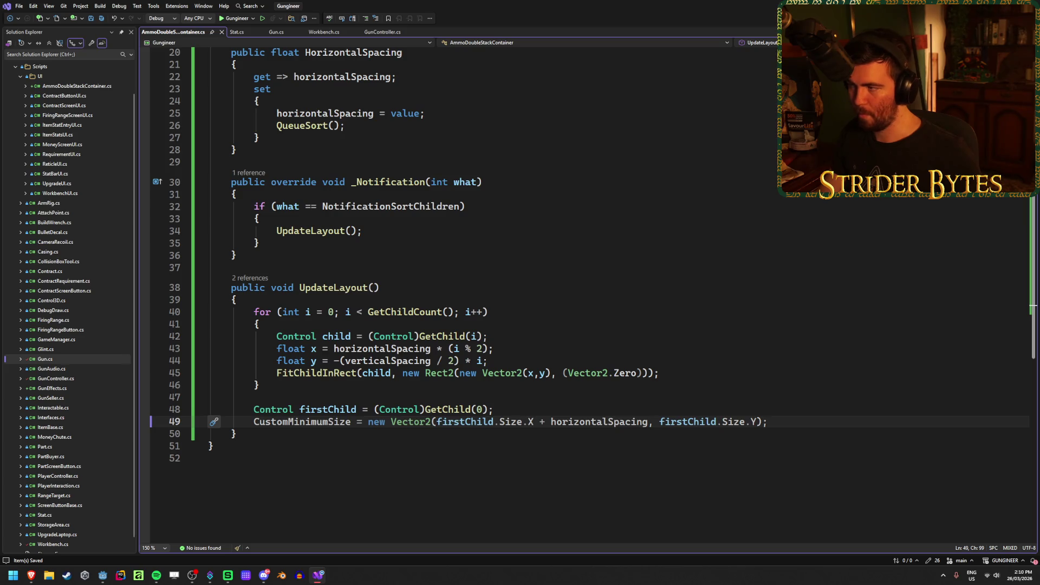
pyautogui.hotkey('alt', 'Tab')
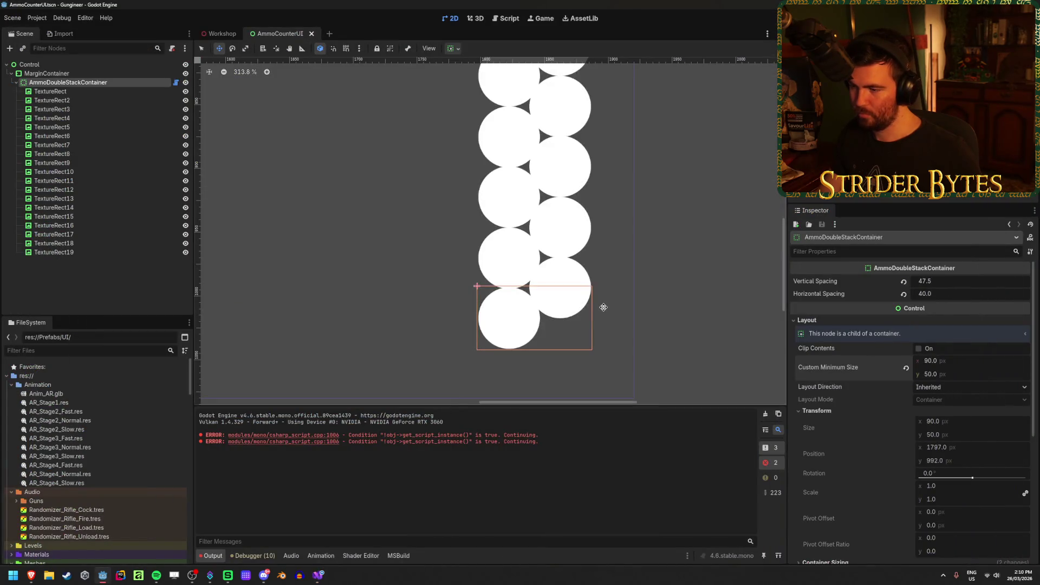
# Give all 19 circle TextureRects an 80 × 80 custom minimum size
pyautogui.click(55, 91)
pyautogui.keyDown('shift'); pyautogui.click(108, 252); pyautogui.keyUp('shift')
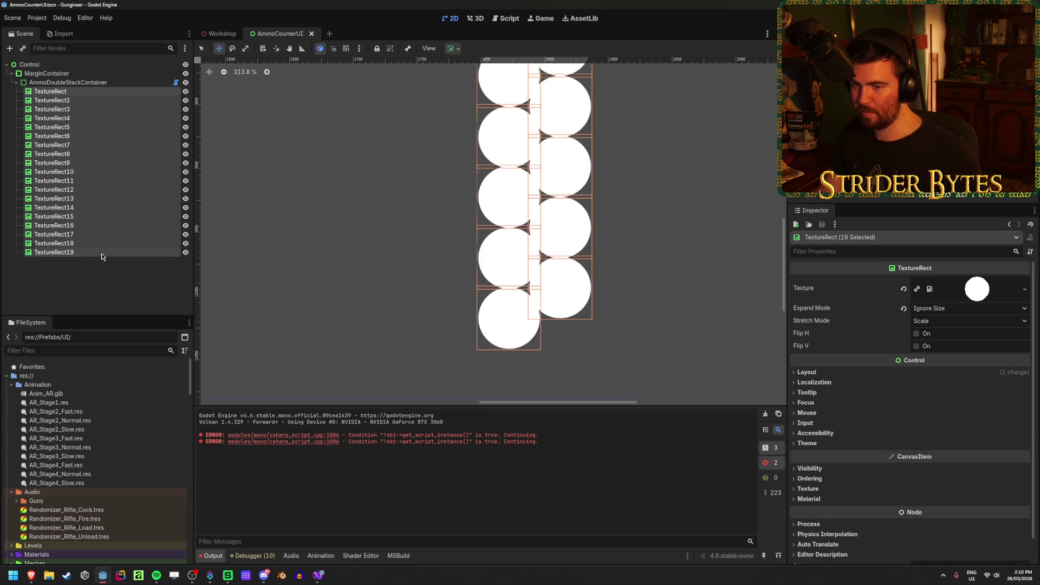
pyautogui.click(827, 371)
pyautogui.click(953, 394)
pyautogui.press('Return')
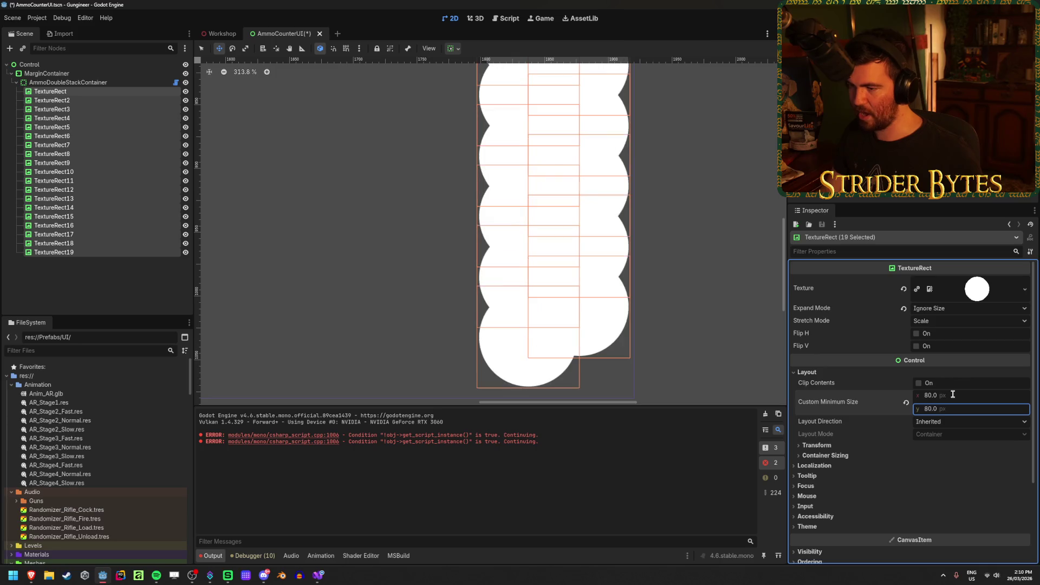
# Select the AmmoDoubleStackContainer, rebuild the C# project so it resizes to 120 × 80, and save
pyautogui.click(316, 182)
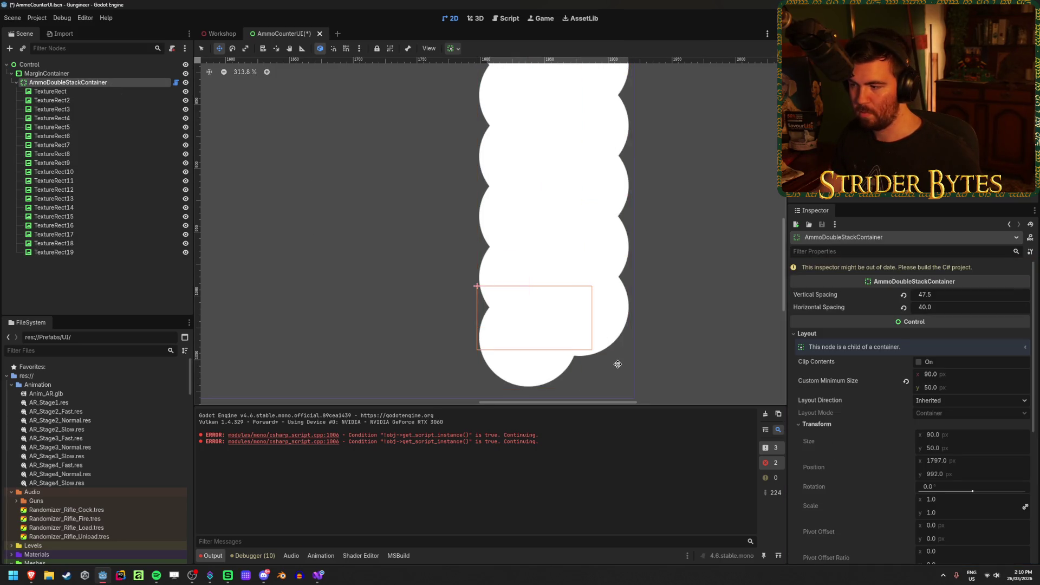
pyautogui.moveTo(617, 364); pyautogui.dragTo(589, 337)
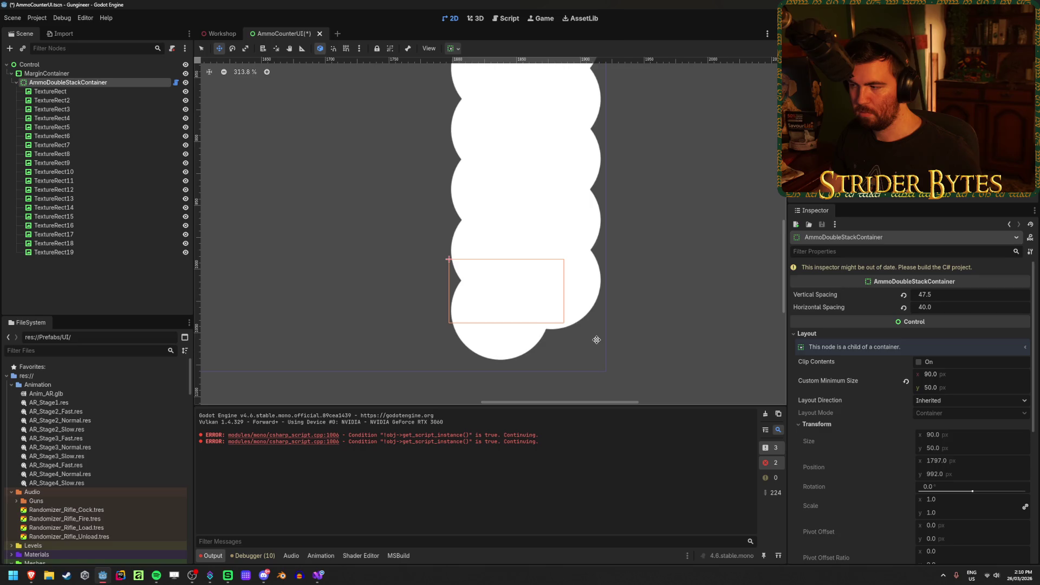
pyautogui.hotkey('alt', 'b')
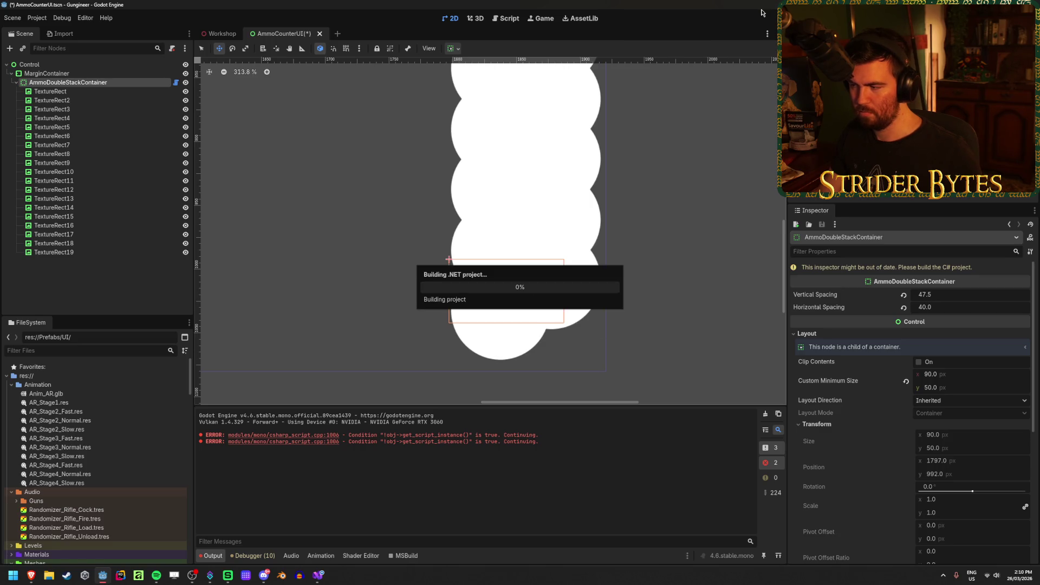
pyautogui.hotkey('ctrl', 's')
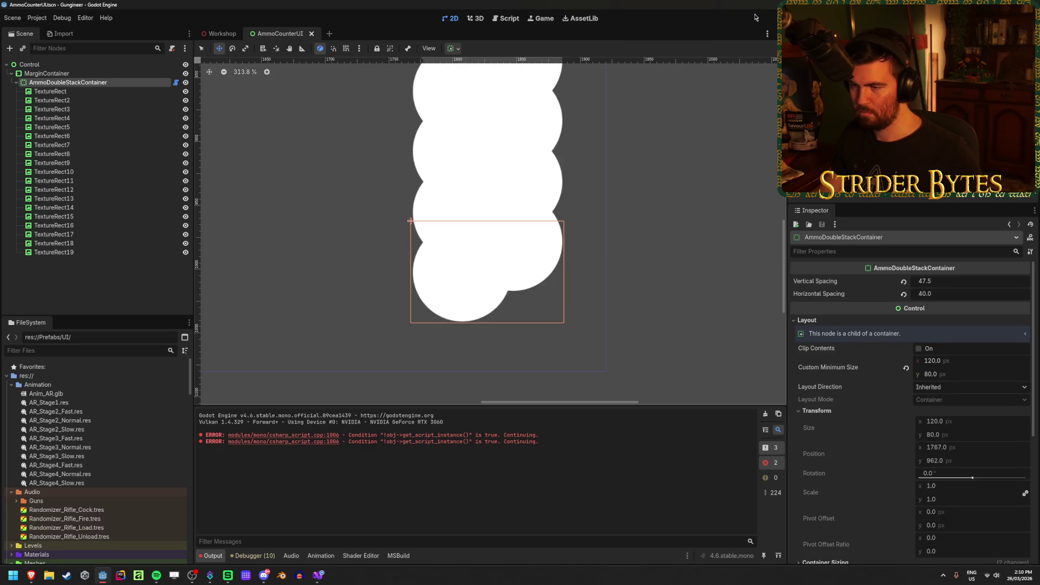
pyautogui.click(81, 101)
# Deselect and reselect the AmmoDoubleStackContainer to refresh its layout and check spacing 47.5 and 40
pyautogui.click(94, 82)
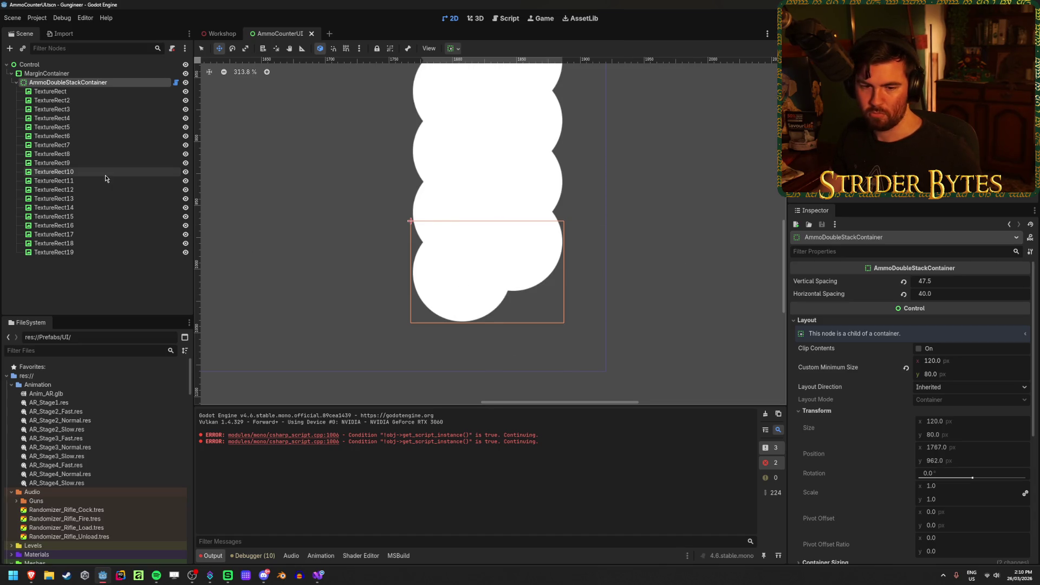
pyautogui.click(60, 287)
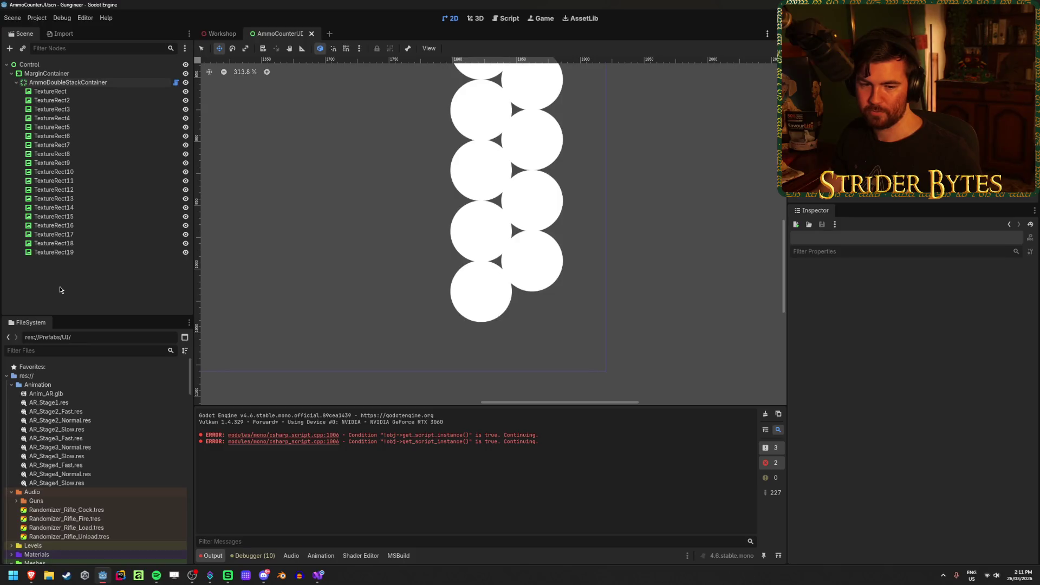
pyautogui.click(98, 83)
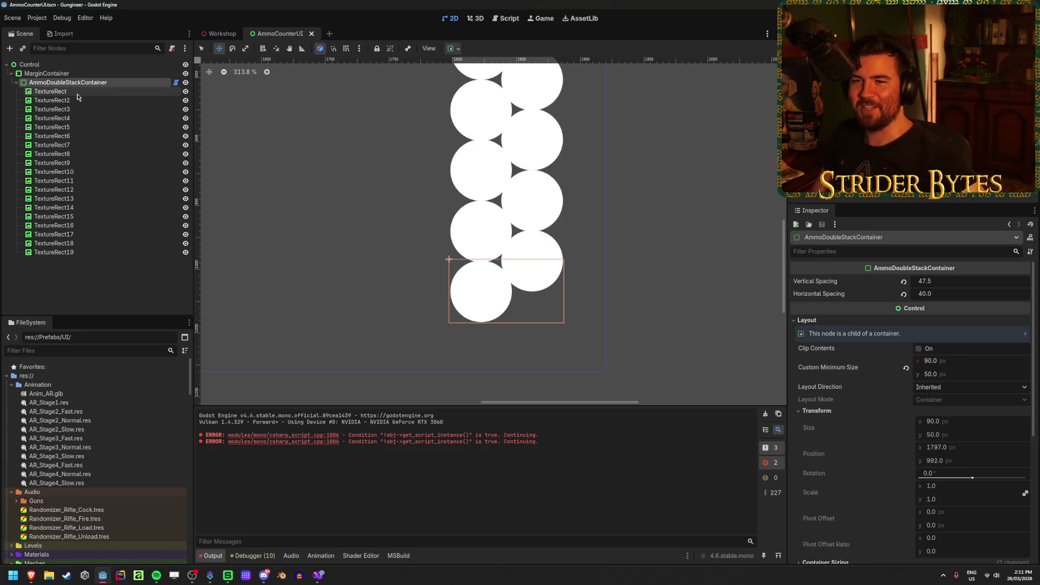
pyautogui.click(77, 76)
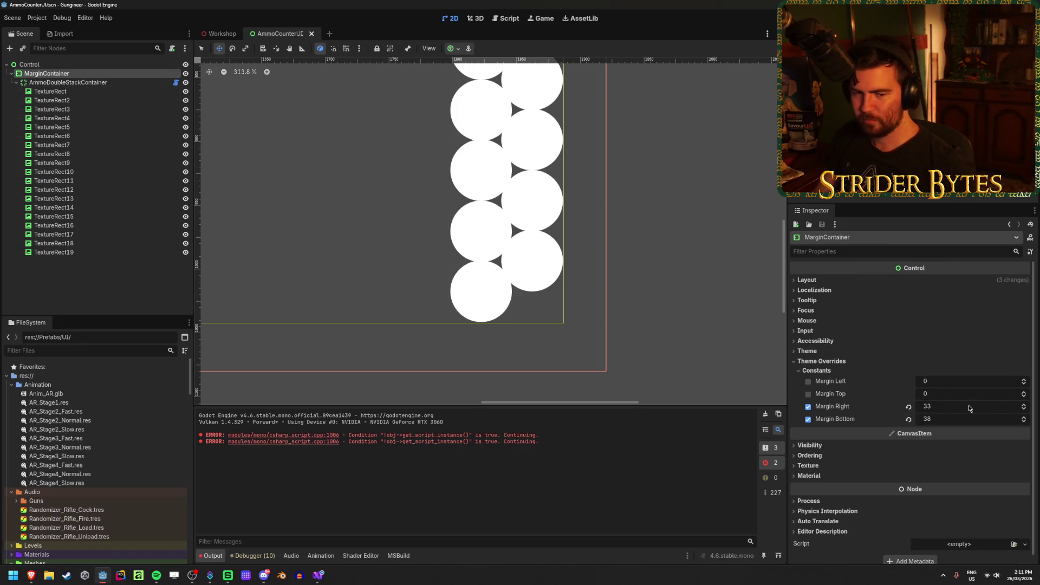
# Give the MarginContainer Margin Right 20 and Margin Bottom 20, save AmmoCounterUI, and review the layout
pyautogui.moveTo(1002, 405); pyautogui.dragTo(933, 419)
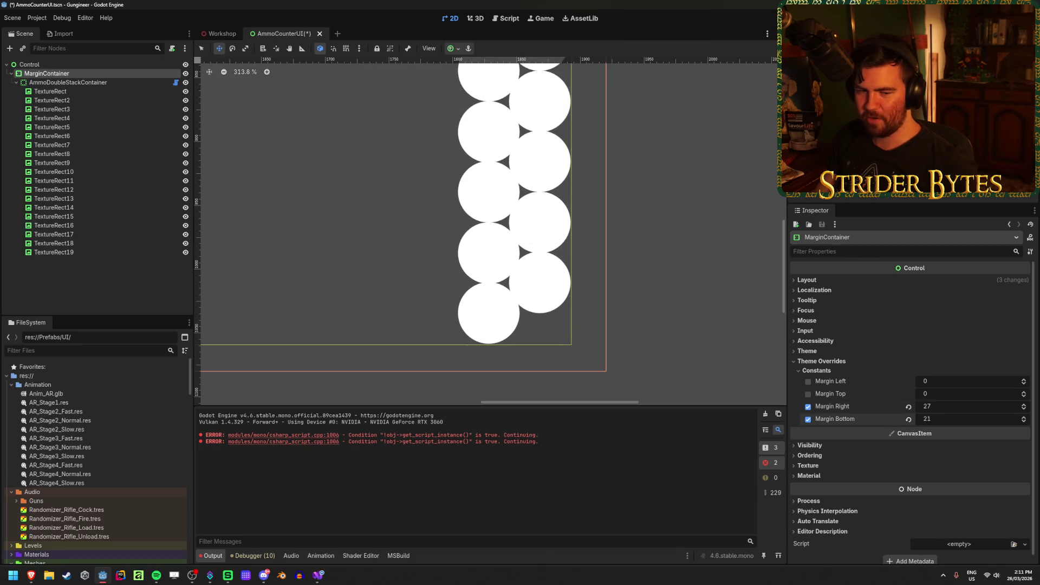
pyautogui.click(952, 407)
pyautogui.write('20')
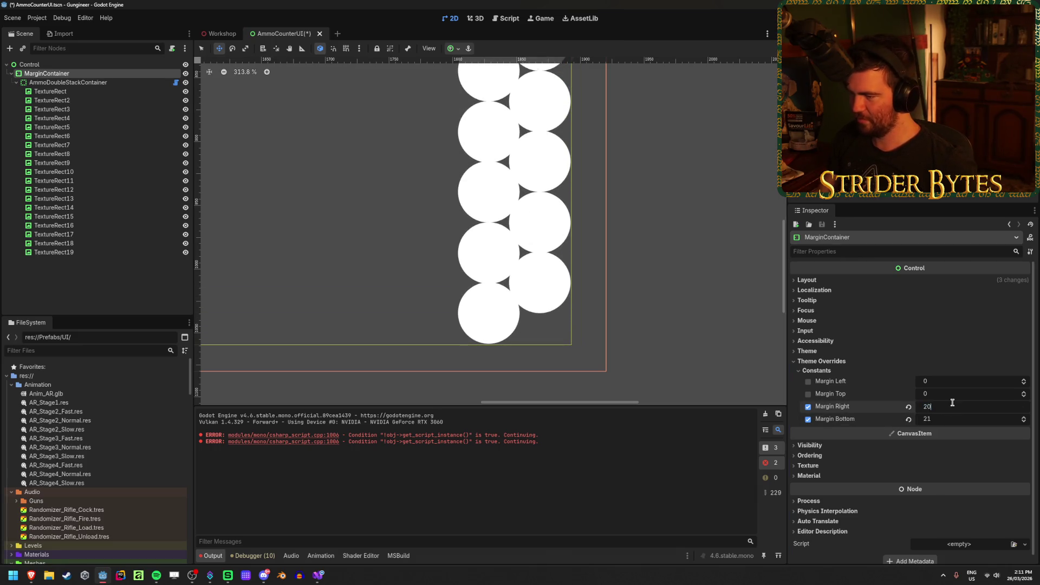
pyautogui.press('Tab')
pyautogui.write('20')
pyautogui.press('Return')
pyautogui.hotkey('ctrl', 's')
pyautogui.click(622, 269)
pyautogui.scroll(-8, 622, 269)
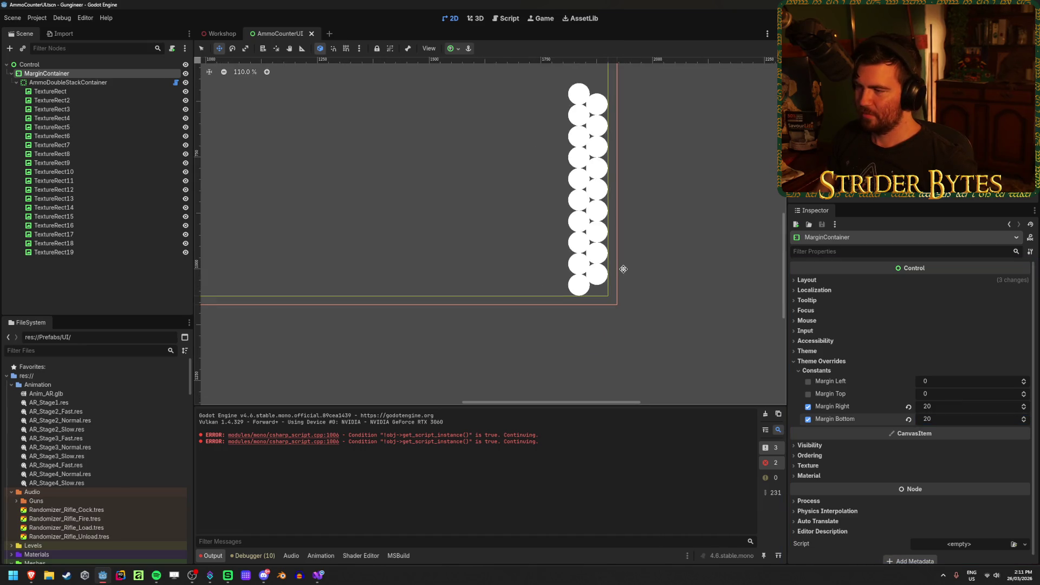
pyautogui.scroll(-2, 492, 351)
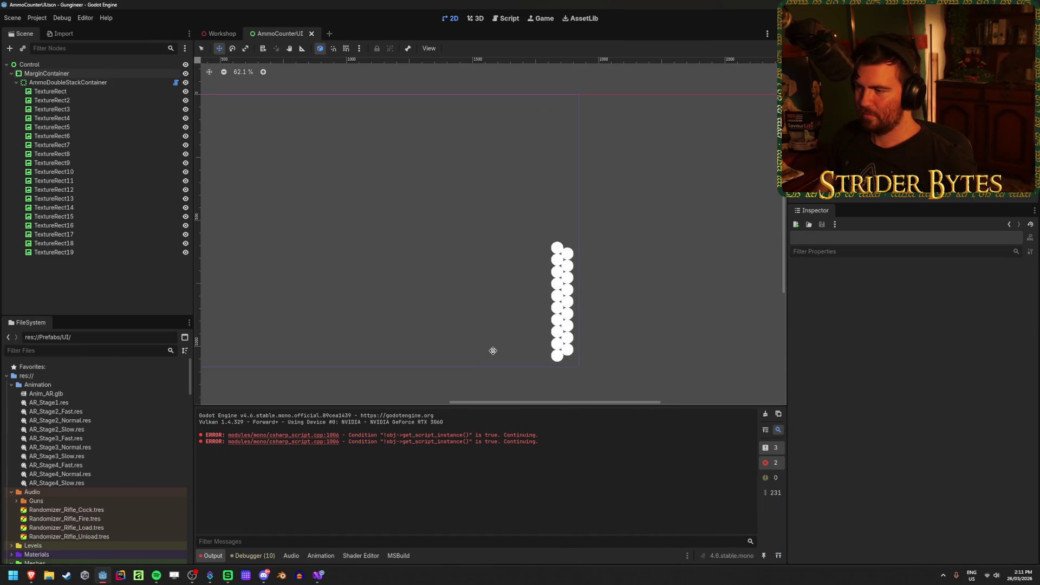
pyautogui.scroll(-1, 423, 327)
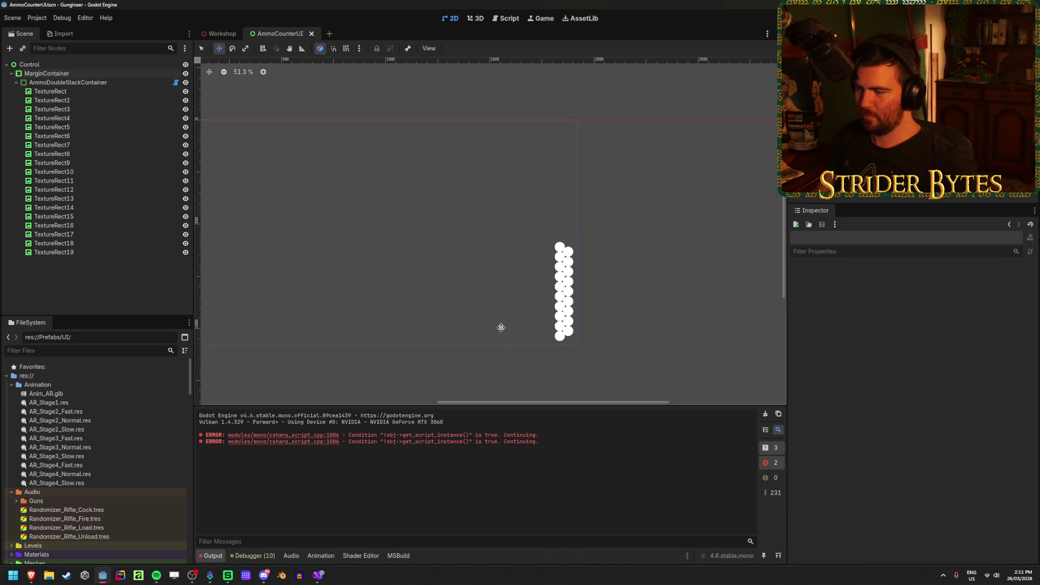
pyautogui.scroll(9, 499, 327)
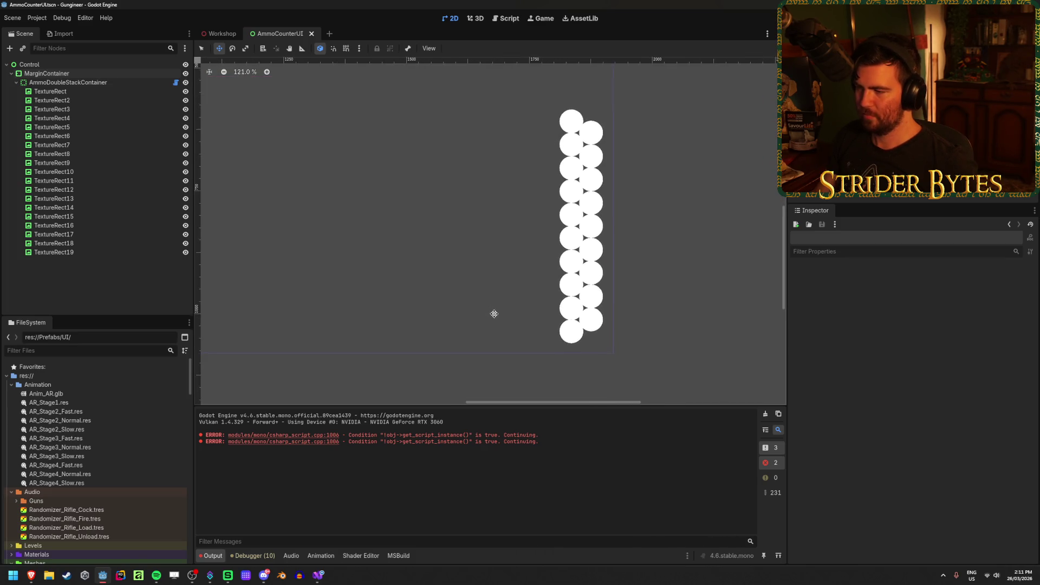
pyautogui.scroll(2, 477, 288)
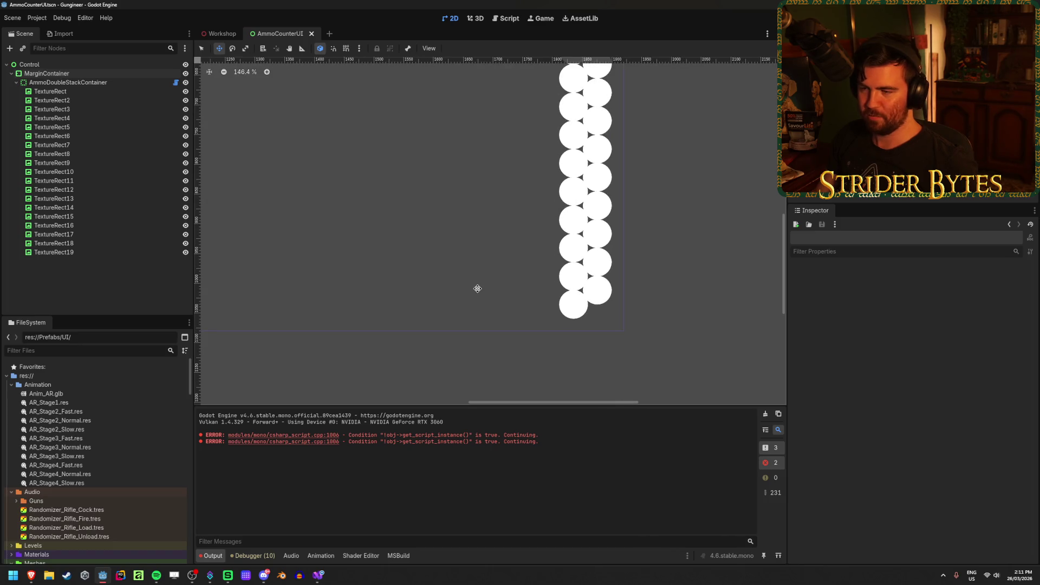
# Duplicate TextureRect19 to extend the circles up to TextureRect29, save, and open the Workshop scene
pyautogui.click(81, 91)
pyautogui.keyDown('shift'); pyautogui.click(78, 253); pyautogui.keyUp('shift')
pyautogui.click(77, 285)
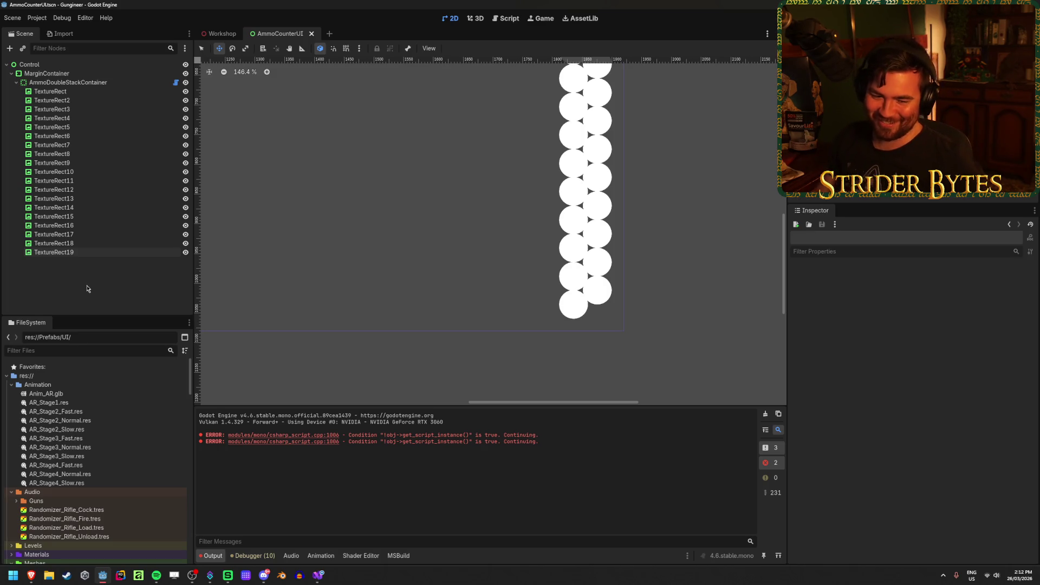
pyautogui.click(98, 252)
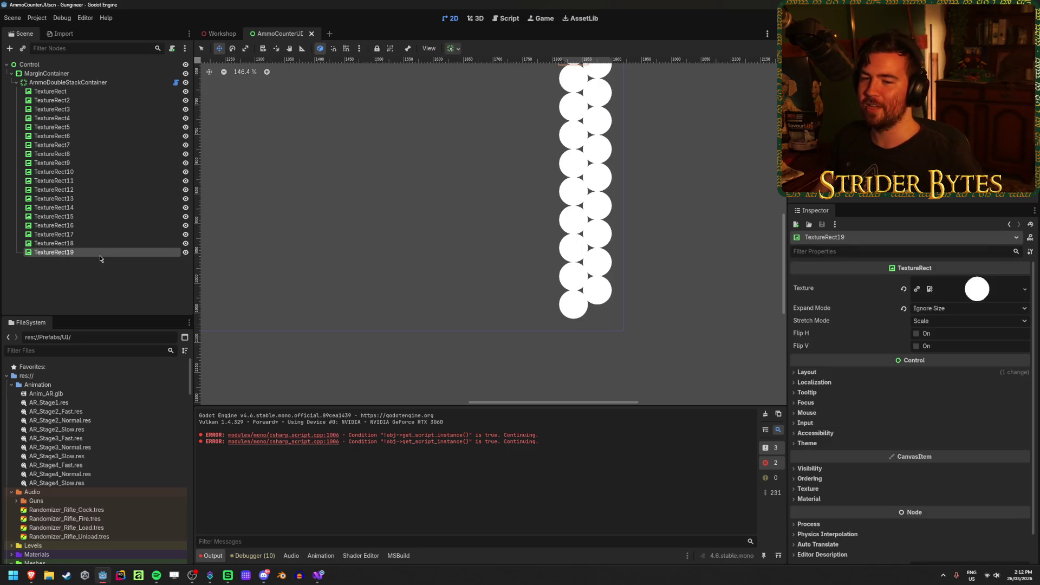
pyautogui.hotkey('ctrl', 'd')
pyautogui.hotkey('ctrl', 'd')
pyautogui.hotkey('ctrl', 'd')
pyautogui.hotkey('ctrl', 'd')
pyautogui.hotkey('ctrl', 'd')
pyautogui.hotkey('ctrl', 'd')
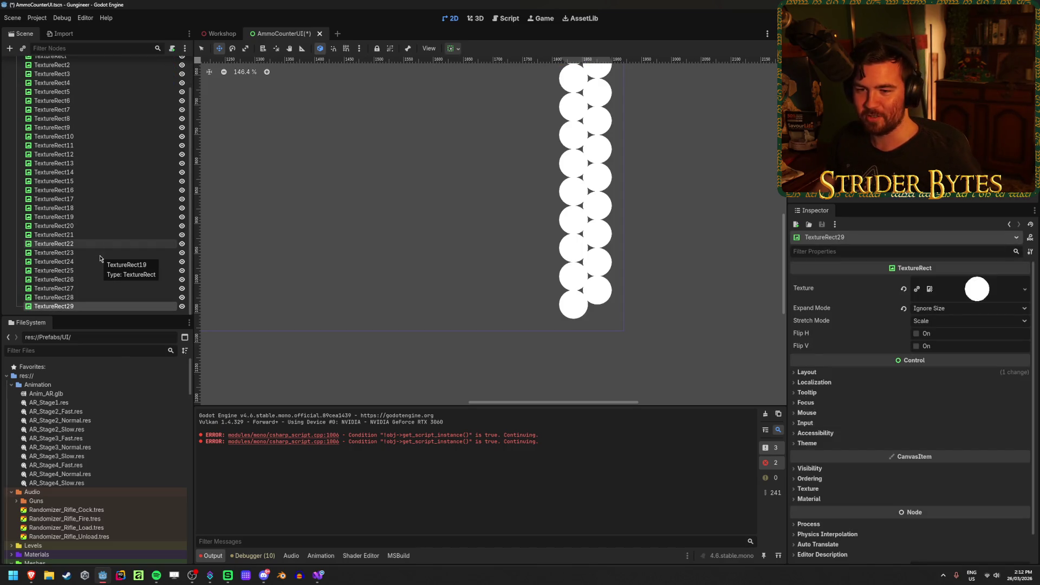
pyautogui.scroll(-5, 381, 336)
pyautogui.scroll(-4, 381, 335)
pyautogui.hotkey('ctrl', 's')
pyautogui.click(220, 33)
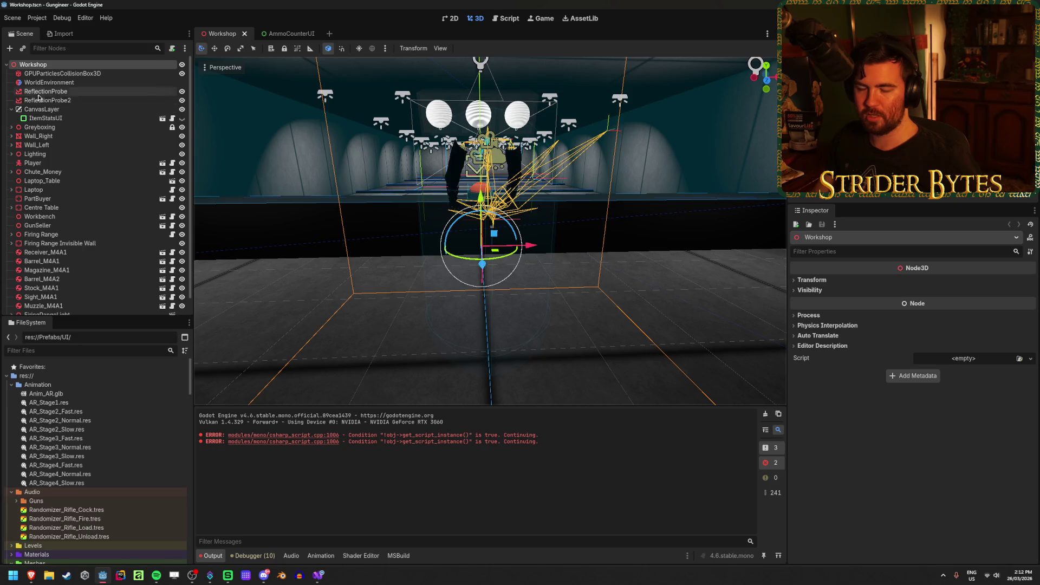
# Move AmmoCounterUI.tscn into Prefabs/UI and view the Workshop scene with its instance in 3D
pyautogui.scroll(-10, 58, 436)
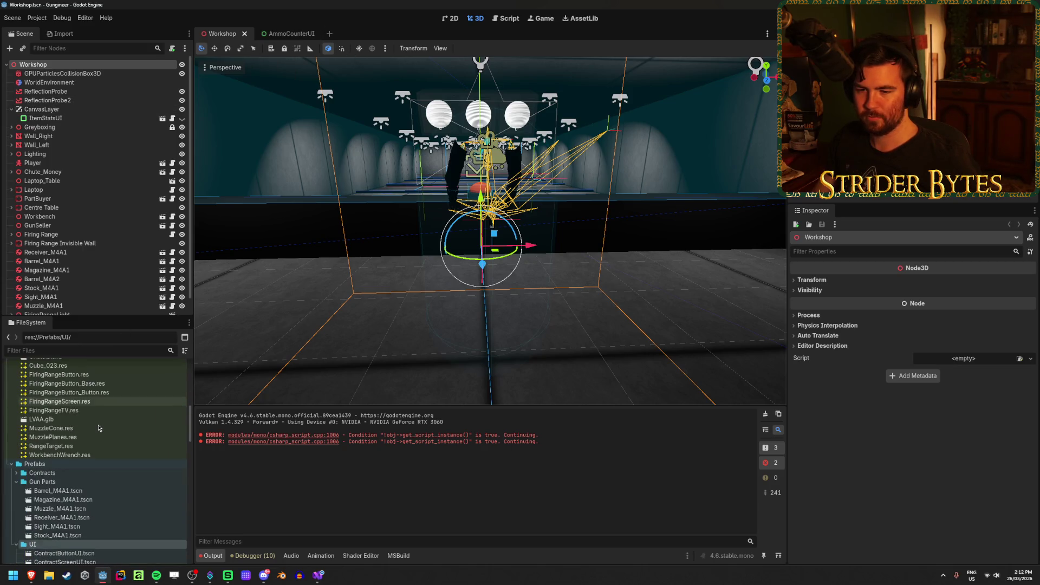
pyautogui.scroll(-5, 87, 428)
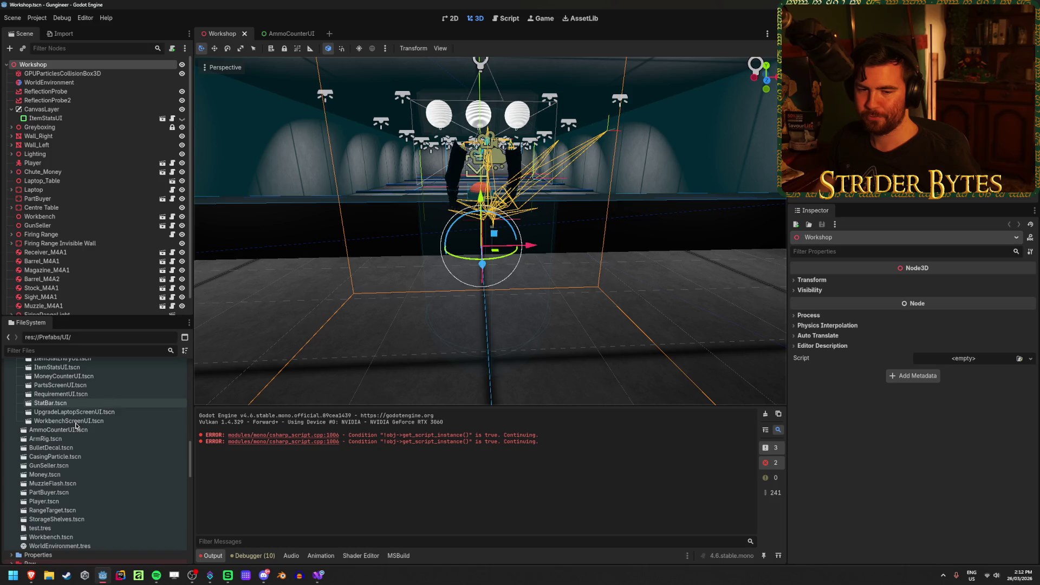
pyautogui.scroll(1, 81, 427)
pyautogui.scroll(-1, 89, 429)
pyautogui.moveTo(94, 431)
pyautogui.mouseDown()
pyautogui.moveTo(54, 369)
pyautogui.moveTo(48, 420)
pyautogui.moveTo(73, 185)
pyautogui.moveTo(65, 104)
pyautogui.mouseUp()
pyautogui.click(489, 307)
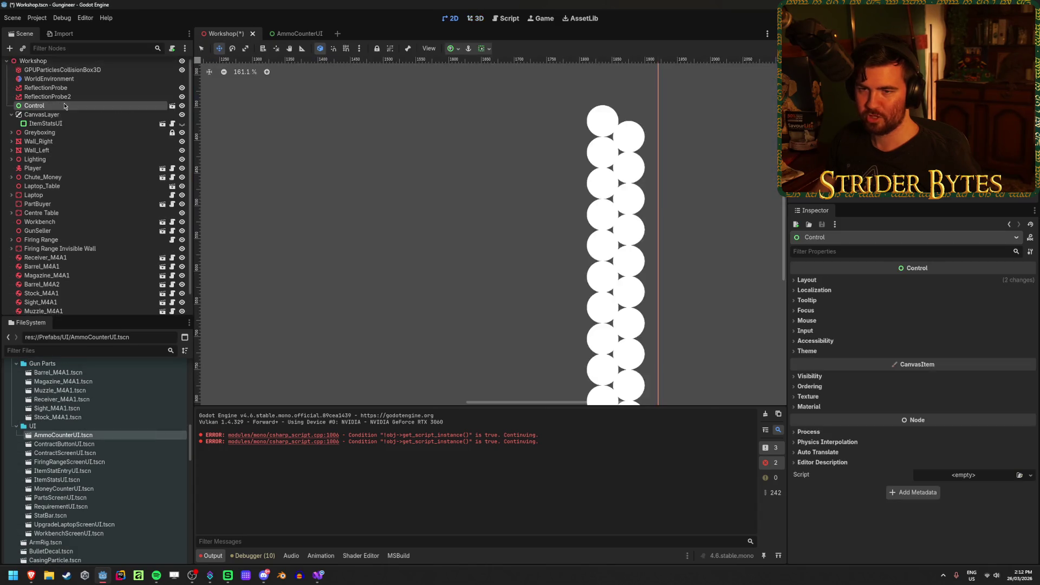
pyautogui.click(292, 35)
pyautogui.click(222, 34)
pyautogui.click(47, 96)
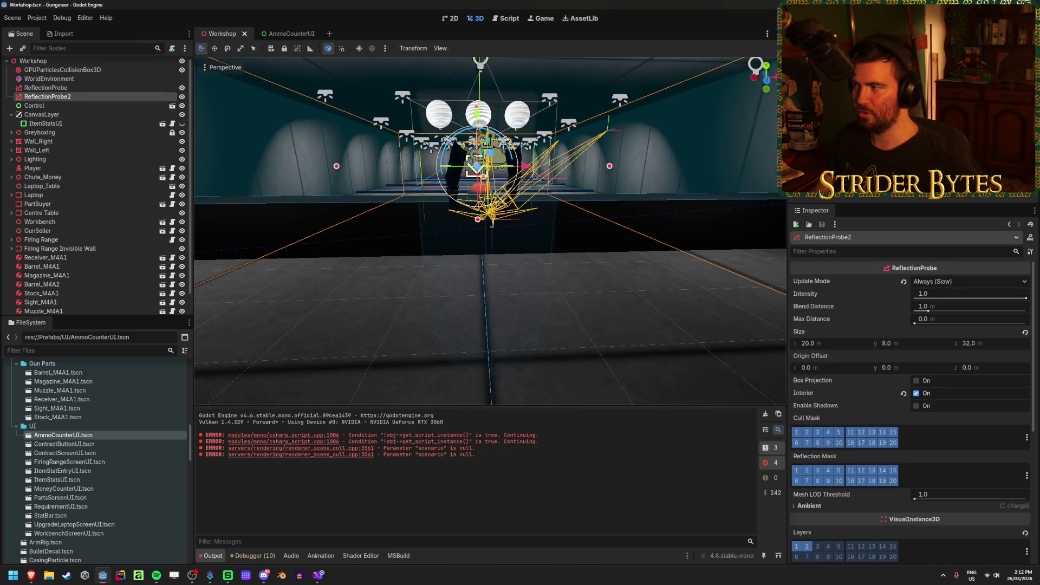
# Run the game with F5 and walk around the Workshop to check the ammo circles HUD
pyautogui.press('F5')
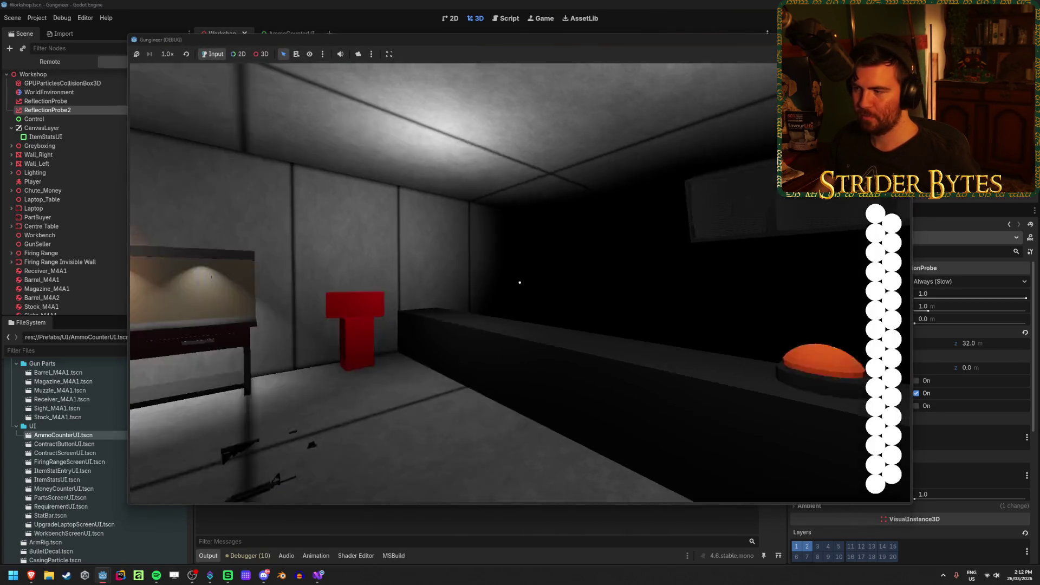
pyautogui.press('w')
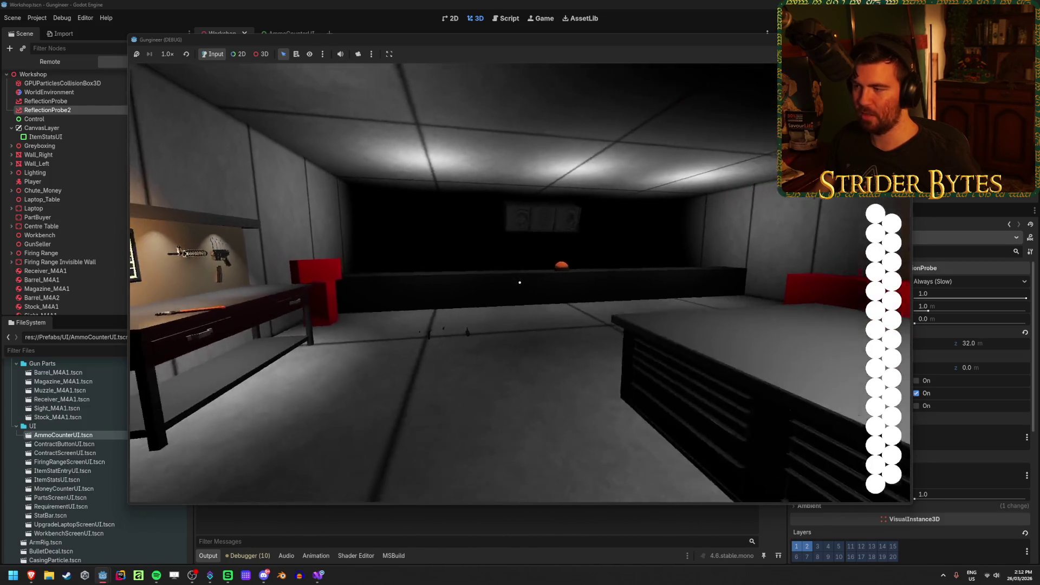
pyautogui.press('w')
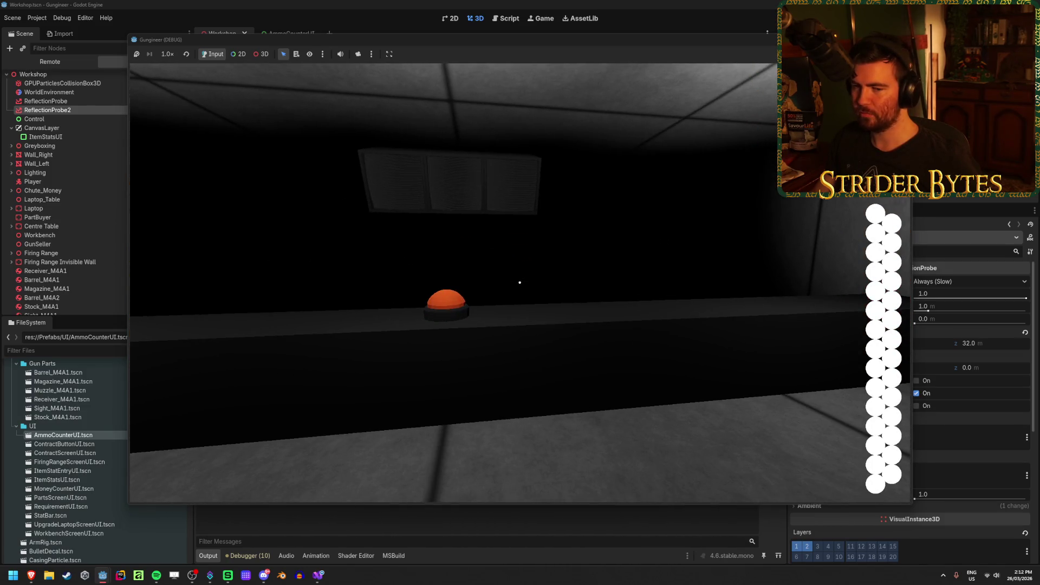
pyautogui.press('d')
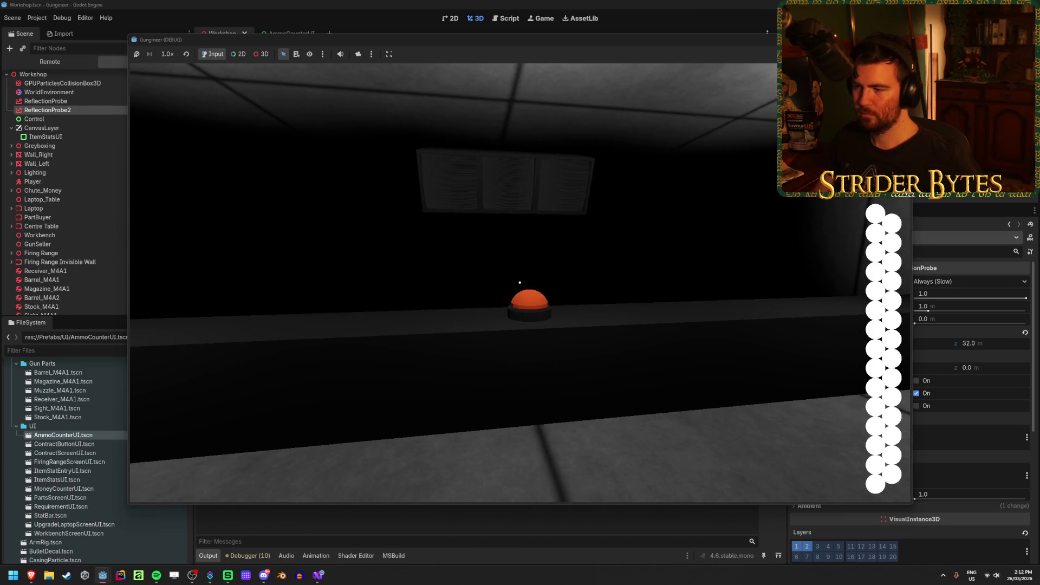
pyautogui.press('w')
pyautogui.press('d')
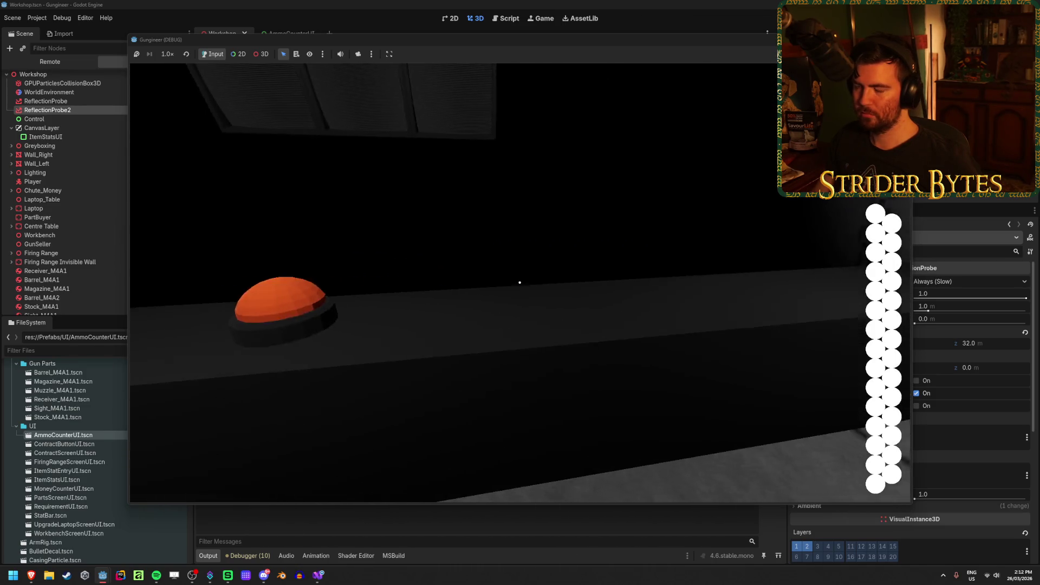
pyautogui.press('s')
pyautogui.press('s')
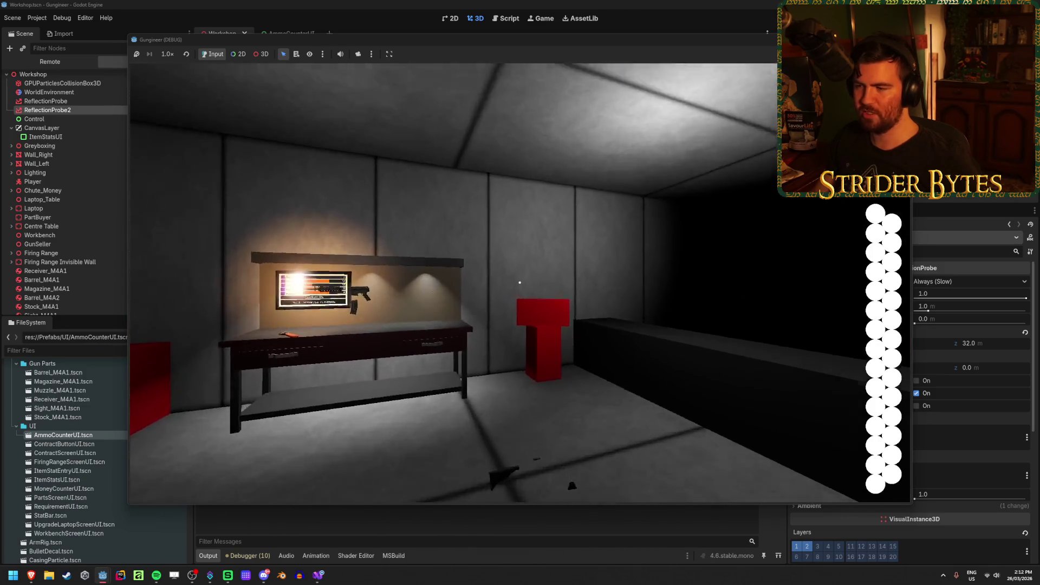
pyautogui.press('w')
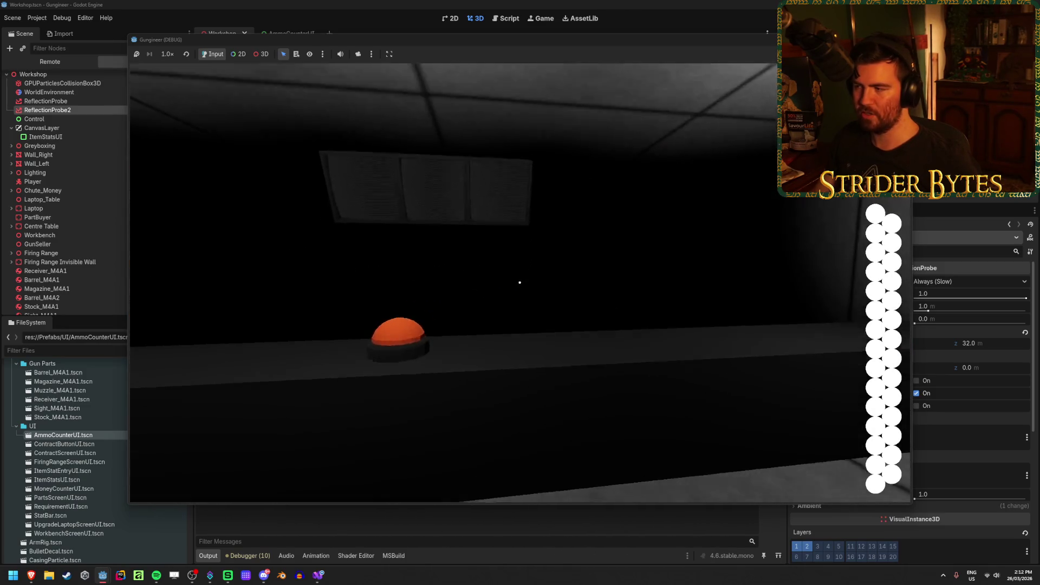
pyautogui.press('s')
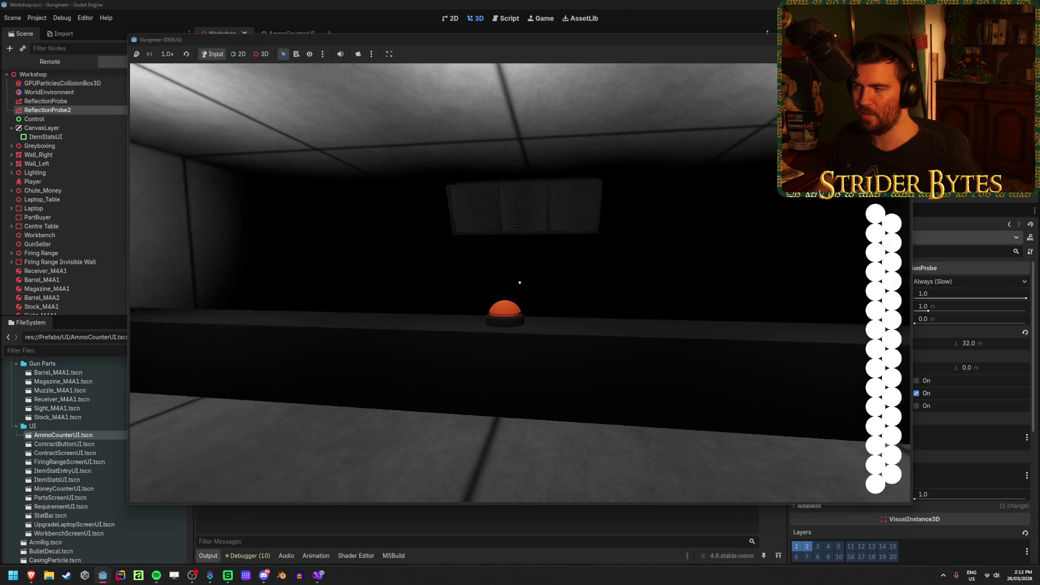
pyautogui.moveTo(519, 282)
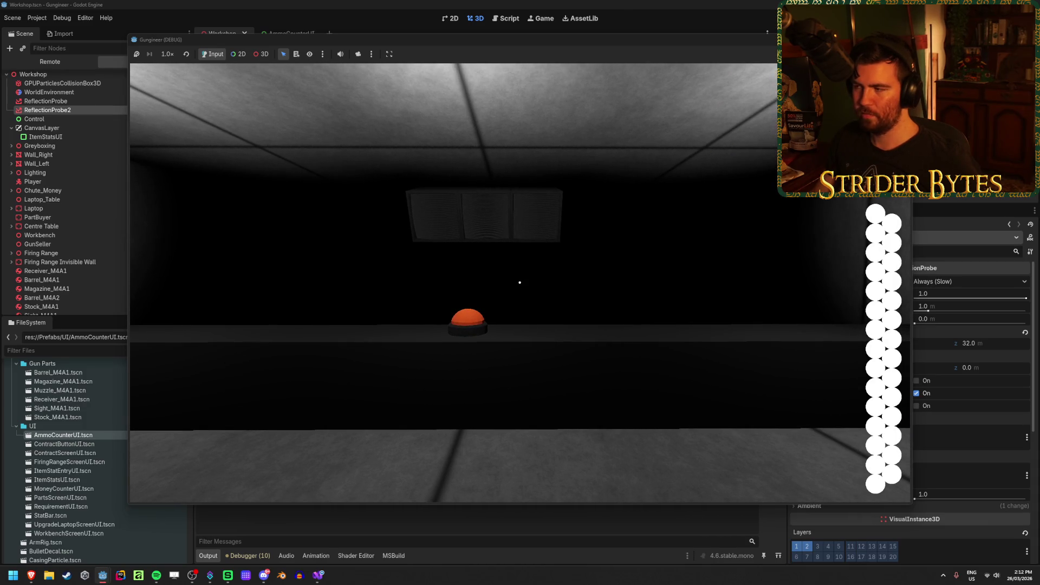
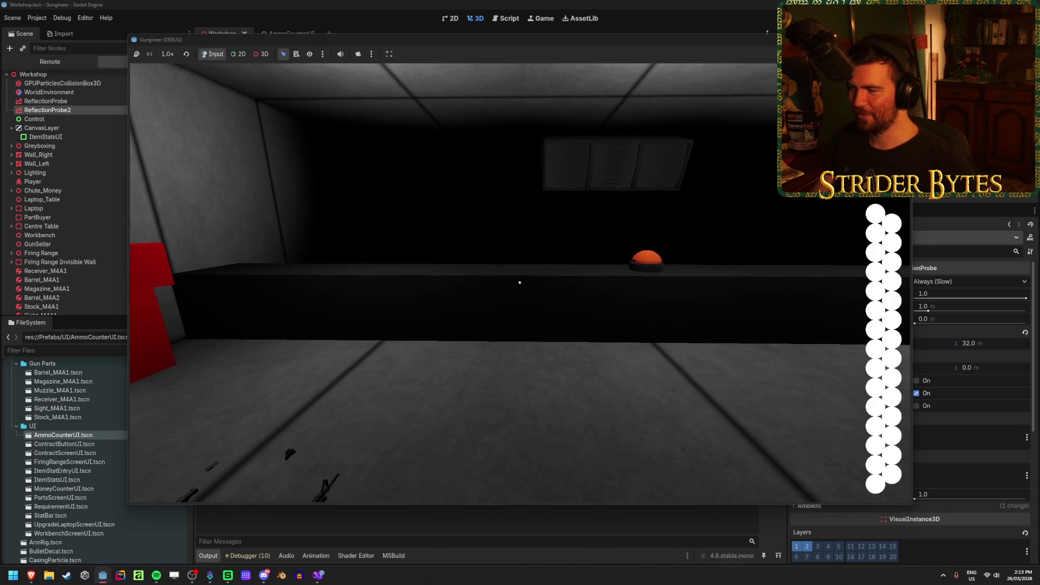
# Stop the running game and open the AmmoCounterUI.tscn scene from the FileSystem dock
pyautogui.press('F8')
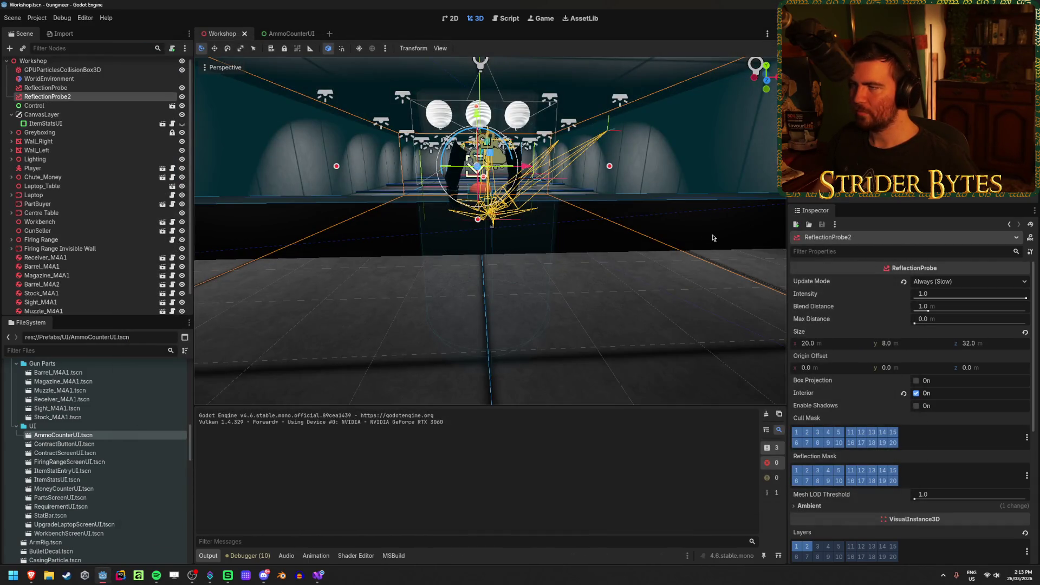
pyautogui.click(318, 575)
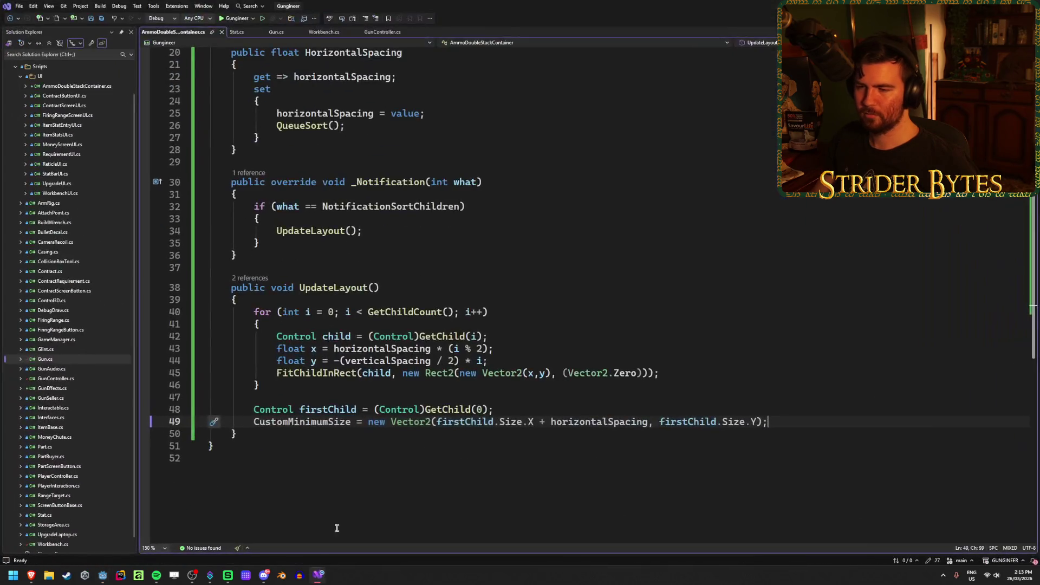
pyautogui.hotkey('alt', 'Tab')
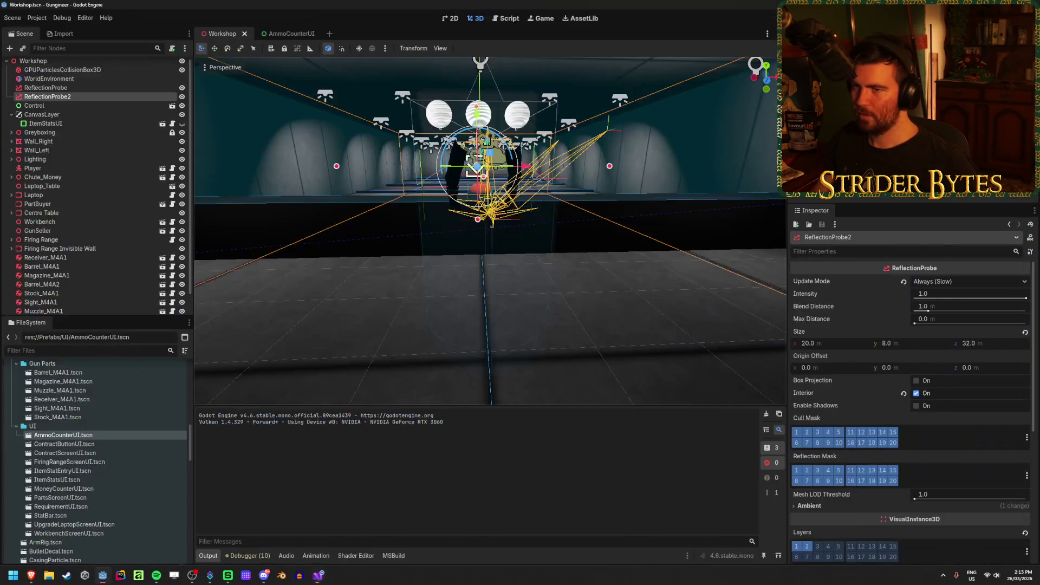
pyautogui.doubleClick(63, 435)
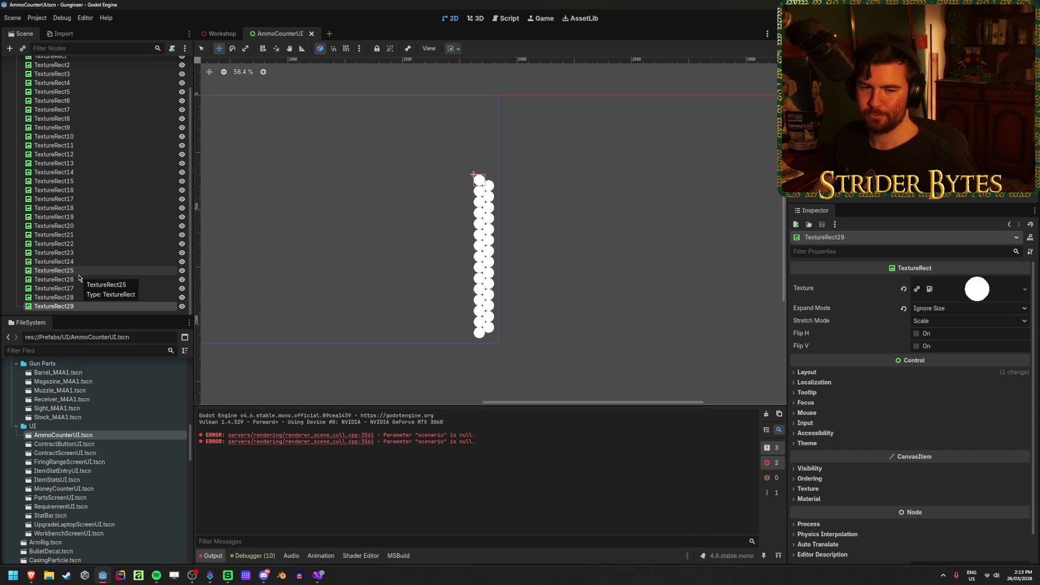
pyautogui.scroll(2, 69, 306)
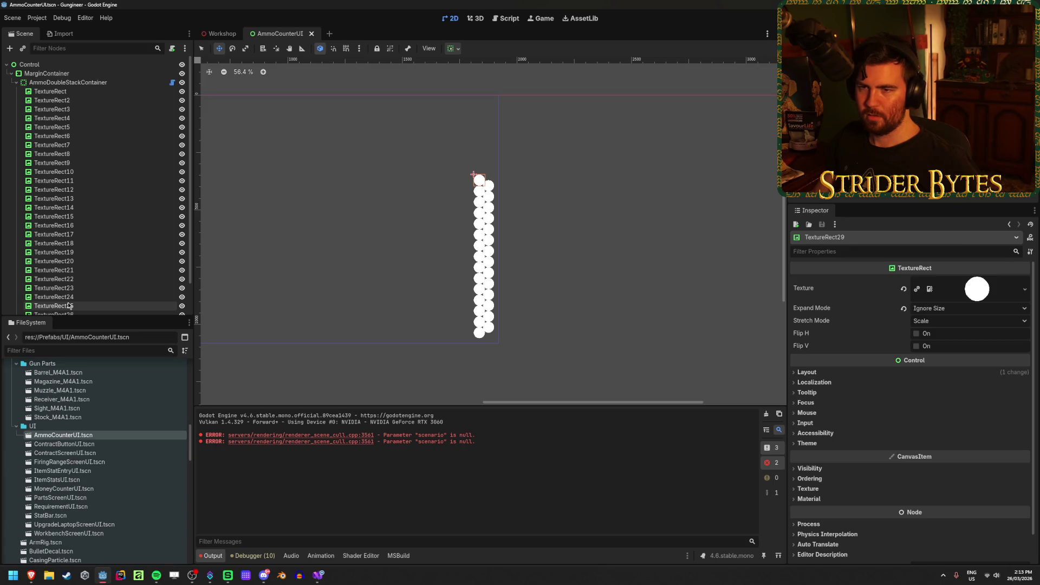
pyautogui.click(17, 83)
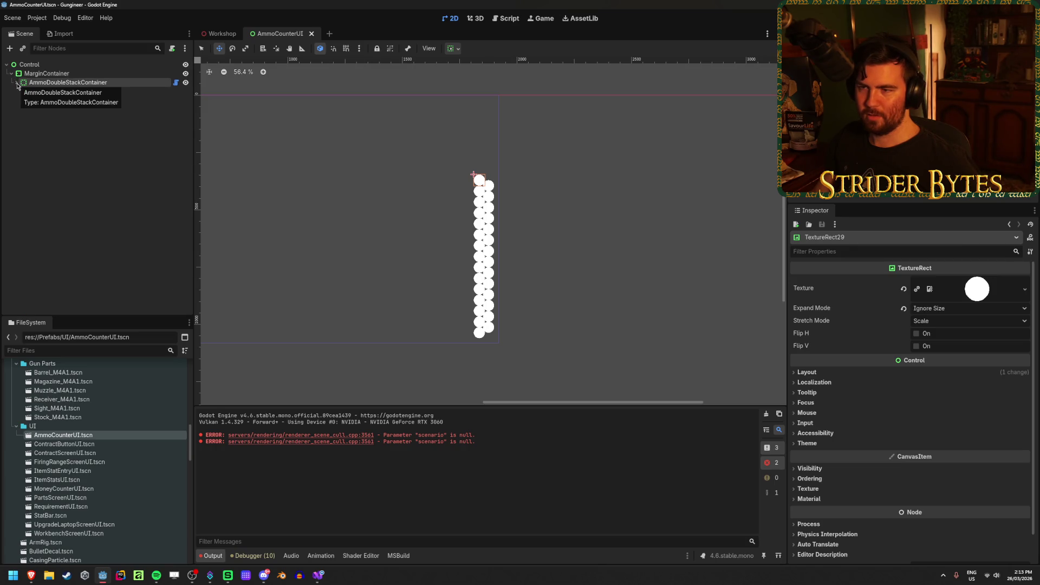
pyautogui.click(17, 82)
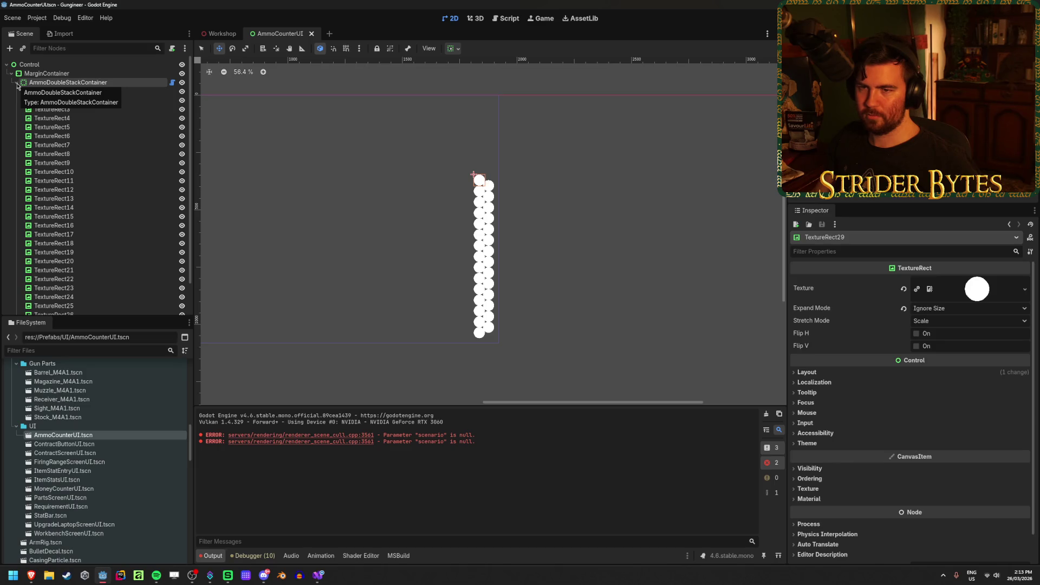
pyautogui.click(16, 83)
pyautogui.click(17, 83)
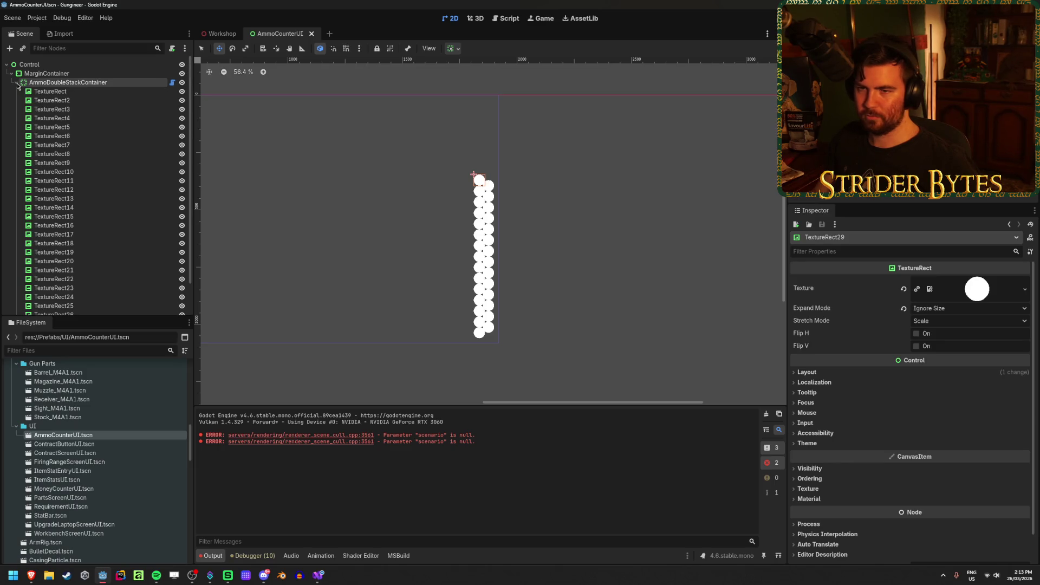
pyautogui.click(80, 100)
pyautogui.click(80, 91)
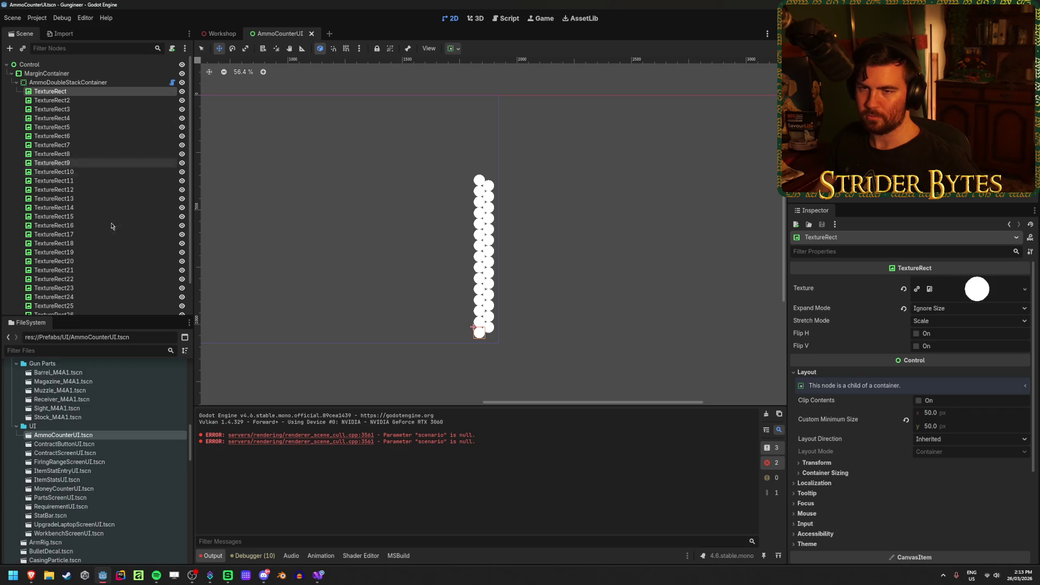
pyautogui.scroll(-2, 79, 260)
pyautogui.click(79, 306)
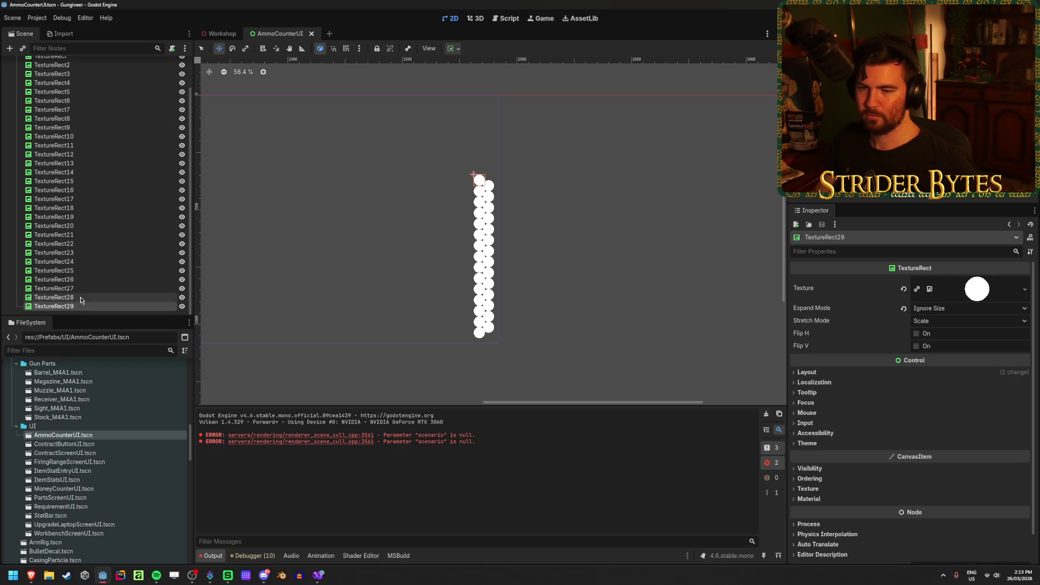
pyautogui.click(81, 299)
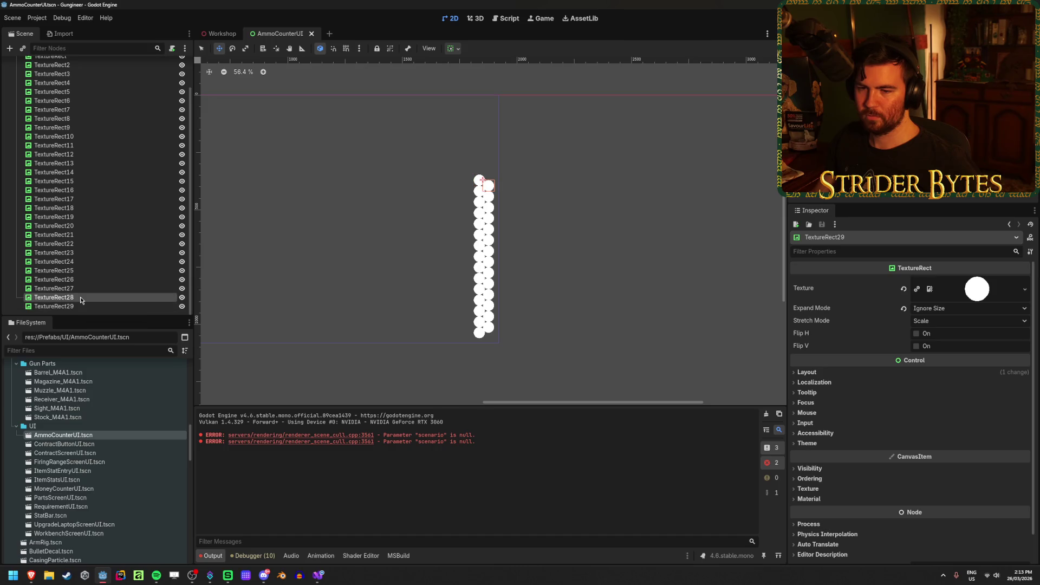
pyautogui.click(78, 303)
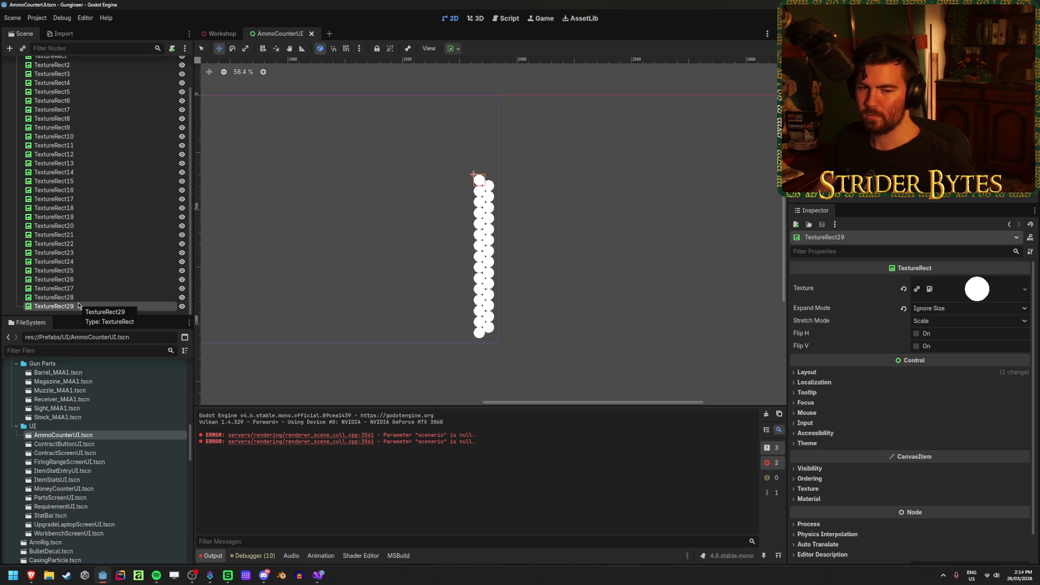
pyautogui.scroll(2, 78, 305)
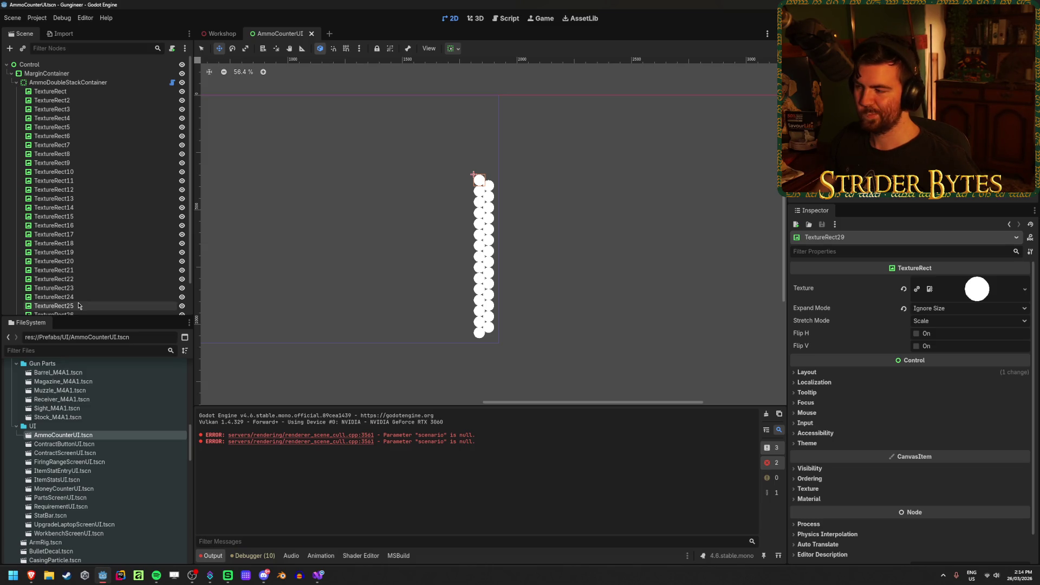
pyautogui.scroll(-2, 78, 304)
pyautogui.click(85, 299)
pyautogui.click(90, 306)
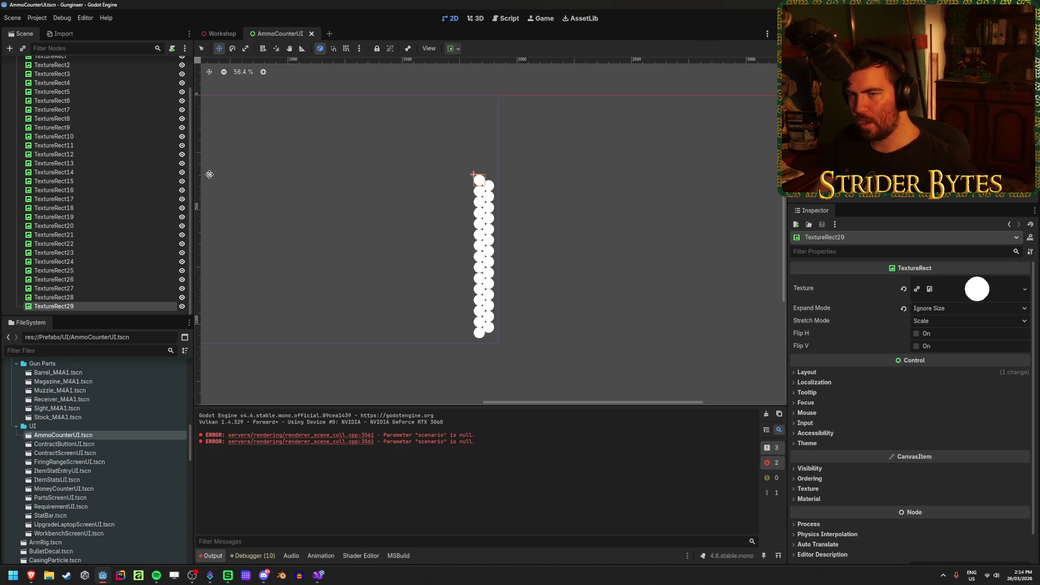
pyautogui.scroll(2, 127, 217)
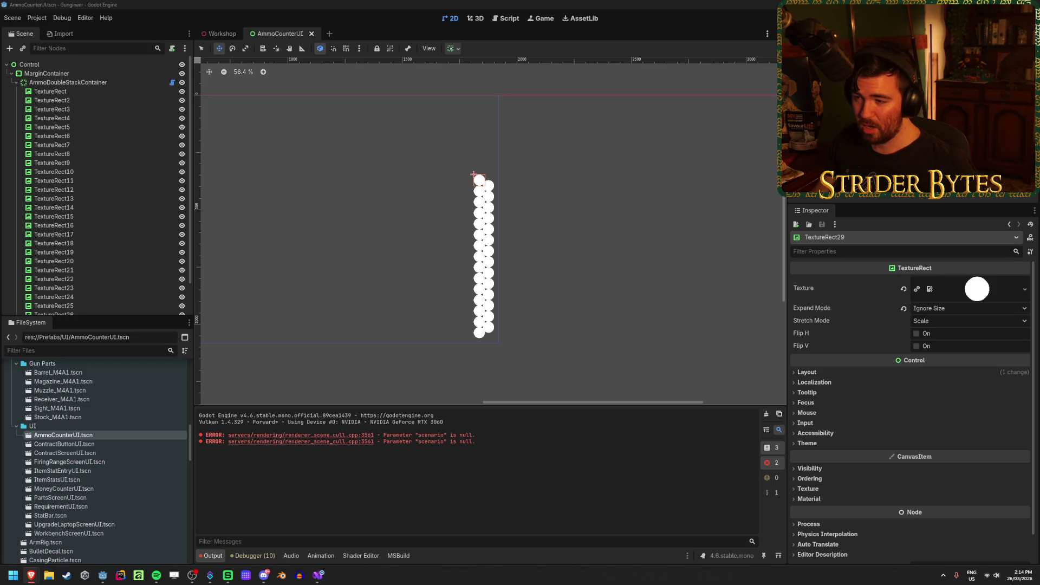
pyautogui.click(275, 4)
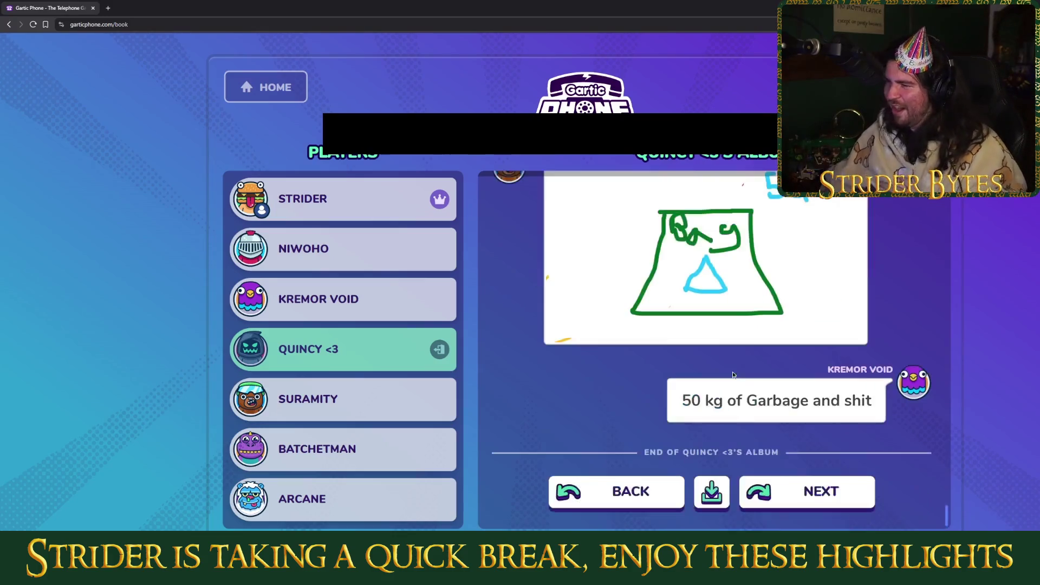
# Download the finished Gartic Phone album
pyautogui.click(711, 499)
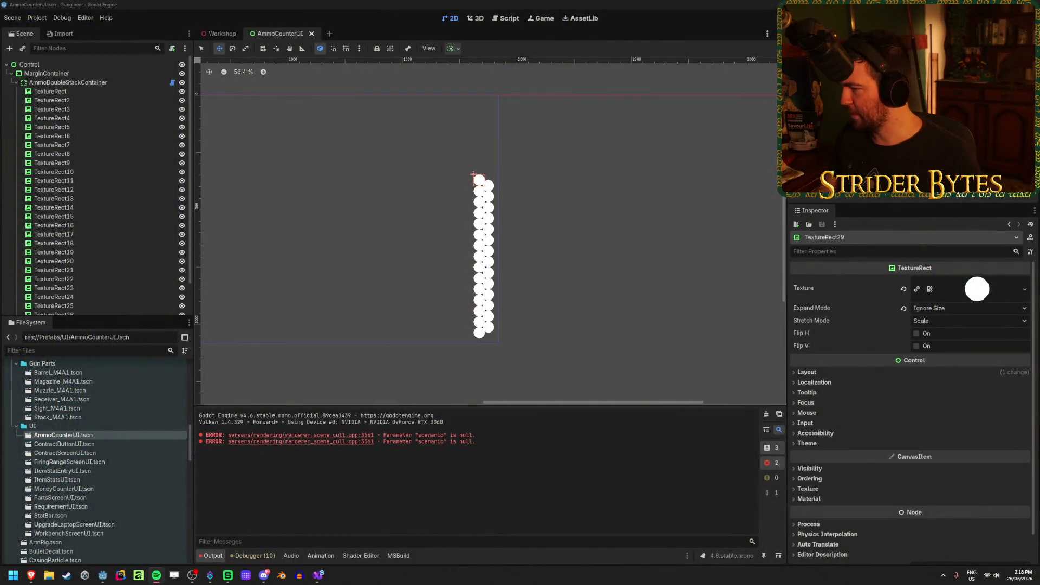
pyautogui.click(172, 4)
pyautogui.scroll(2, 548, 303)
pyautogui.hscroll(-2, 432, 245)
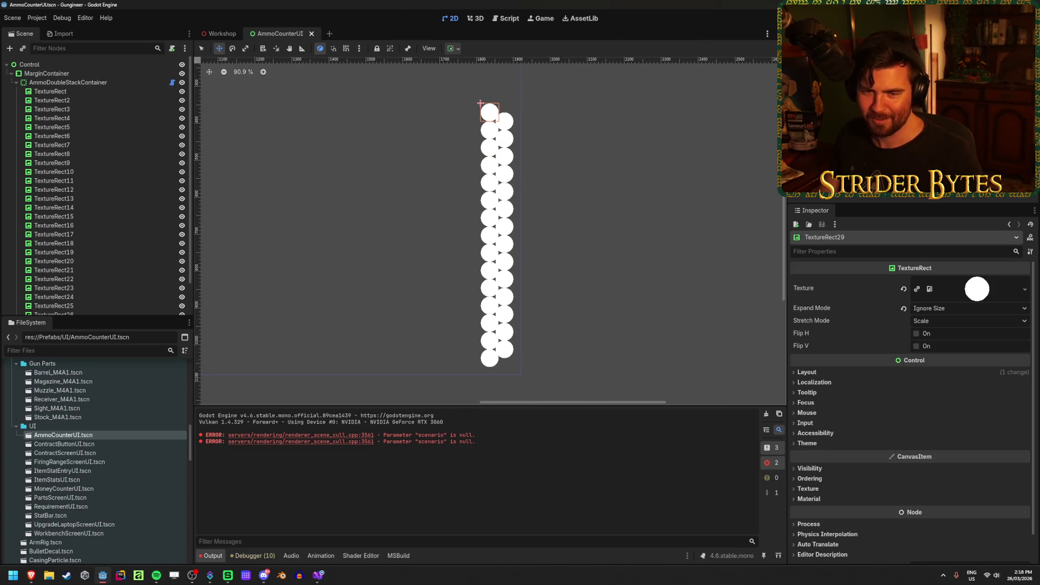
pyautogui.hotkey('alt', 'Tab')
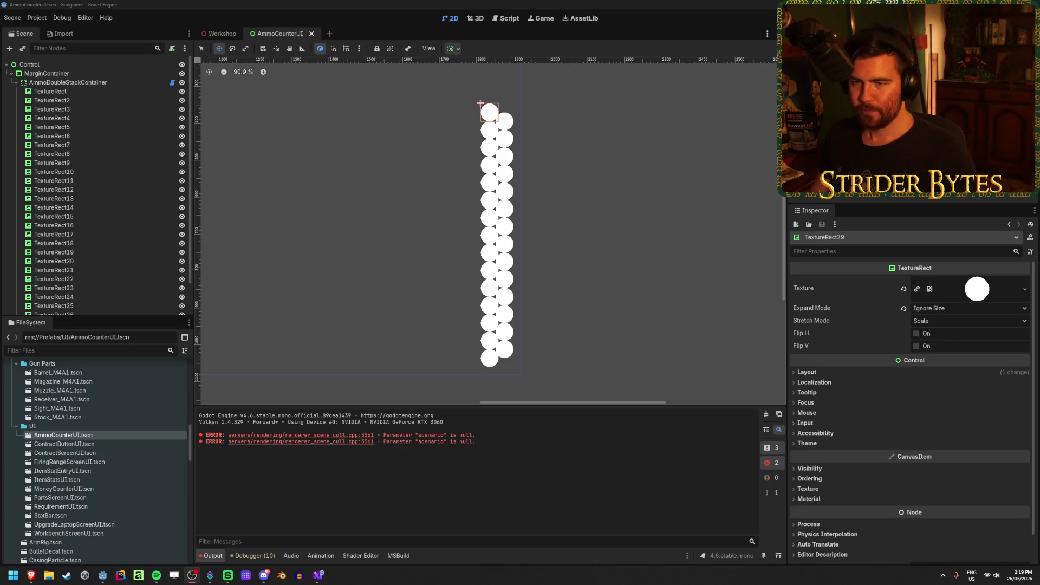
# Rename the scene's root Control node to AmmoCounterUI
pyautogui.click(115, 80)
pyautogui.click(103, 67)
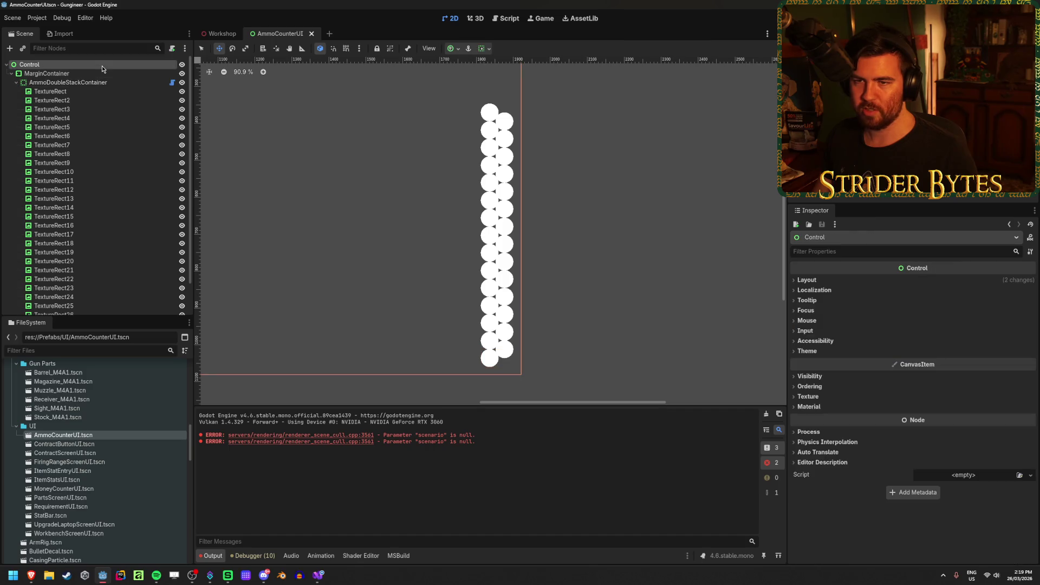
pyautogui.click(101, 66)
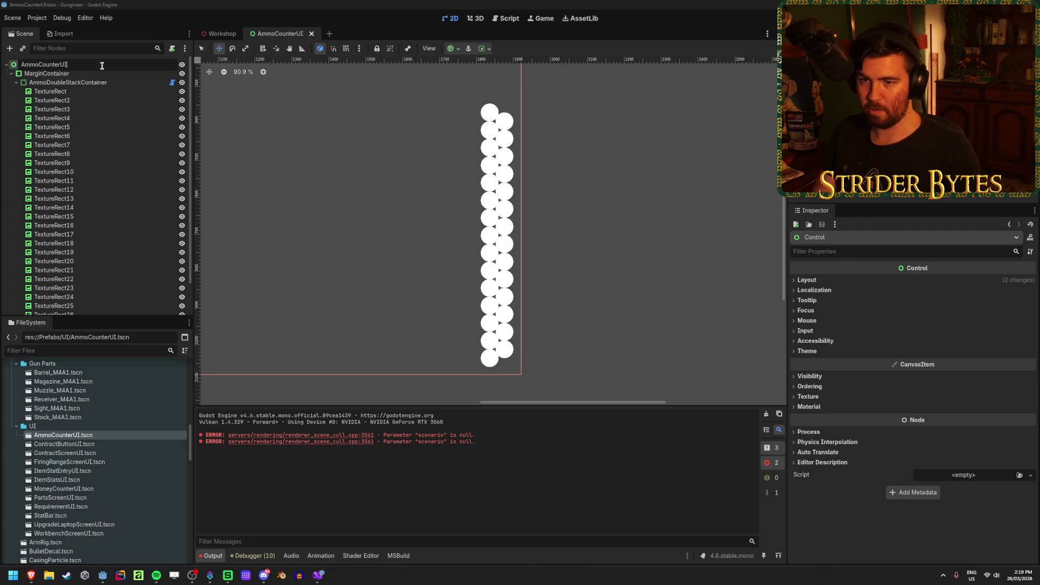
pyautogui.press('Return')
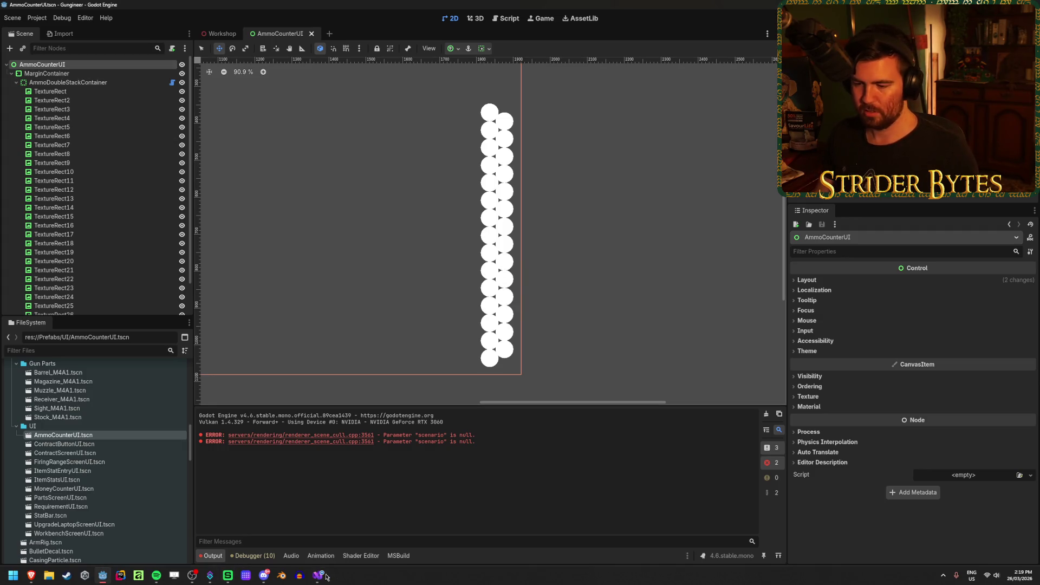
# Create a new C# script named AmmoCounterUI.cs in the Scripts/UI folder
pyautogui.scroll(-5, 102, 477)
pyautogui.scroll(-6, 102, 477)
pyautogui.click(56, 428)
pyautogui.rightClick(56, 429)
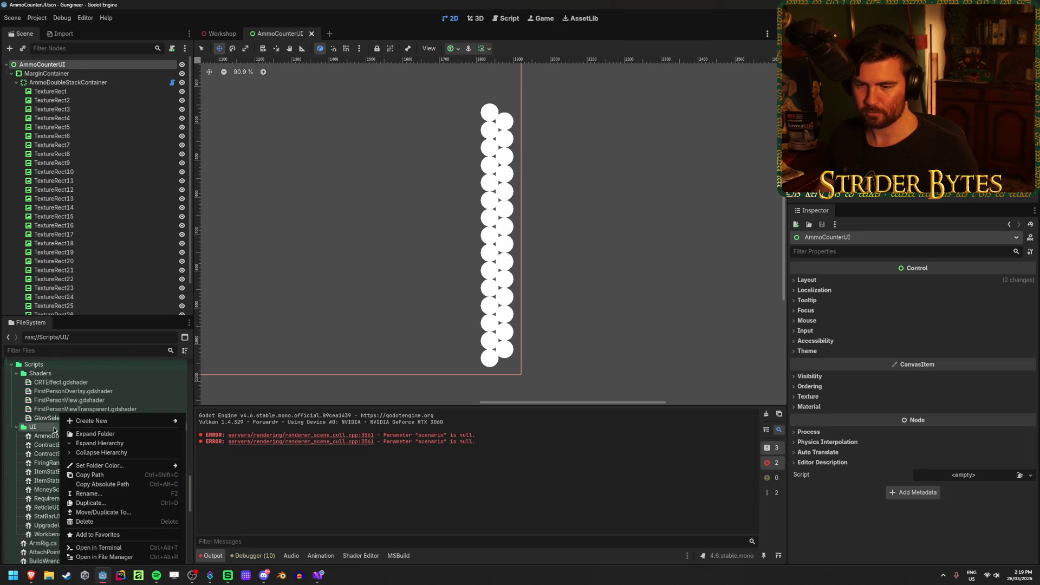
pyautogui.moveTo(135, 420)
pyautogui.click(217, 444)
pyautogui.write('Amm')
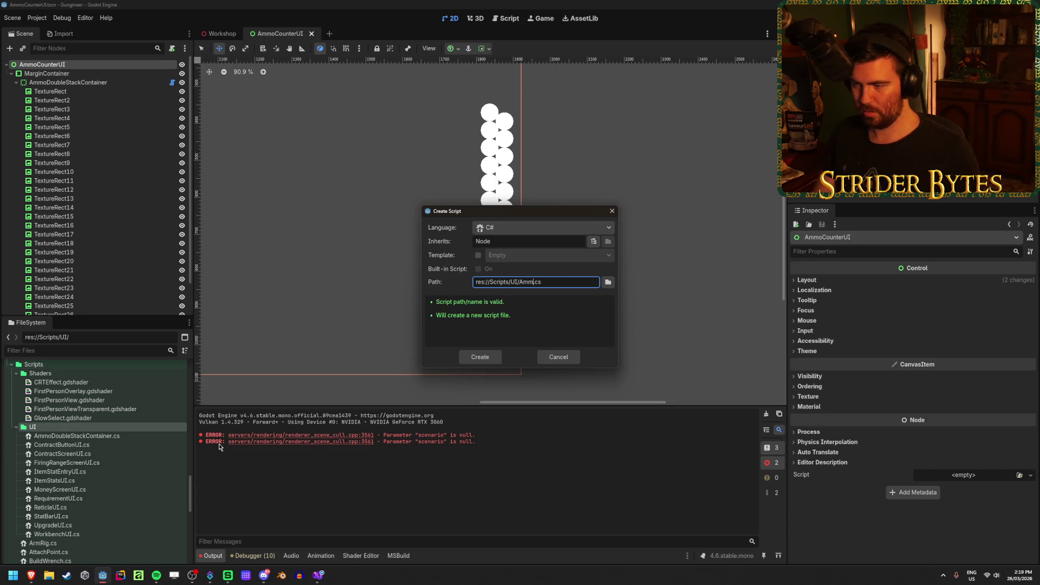
pyautogui.write('oCounterUI')
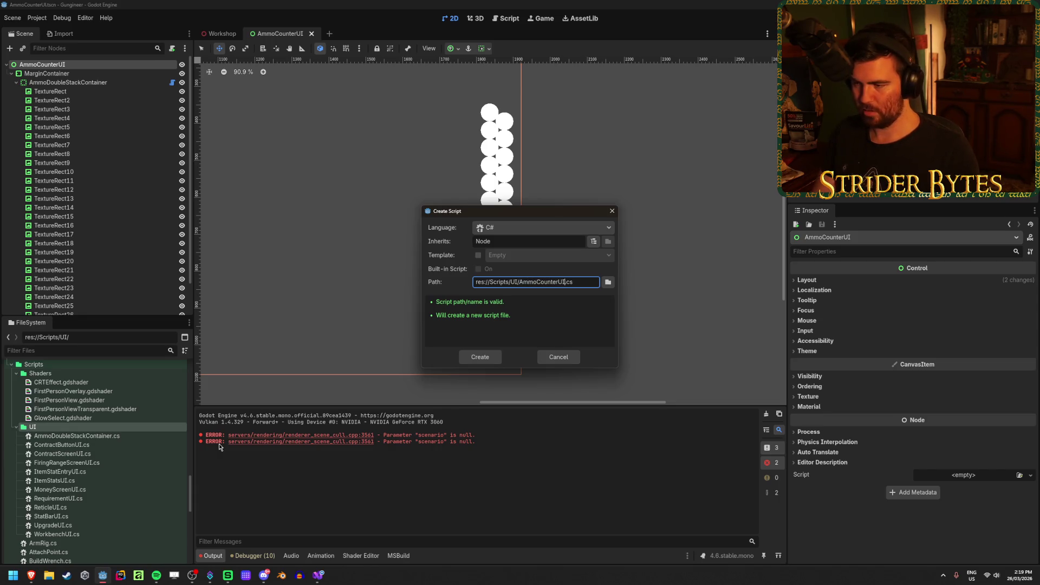
pyautogui.click(480, 356)
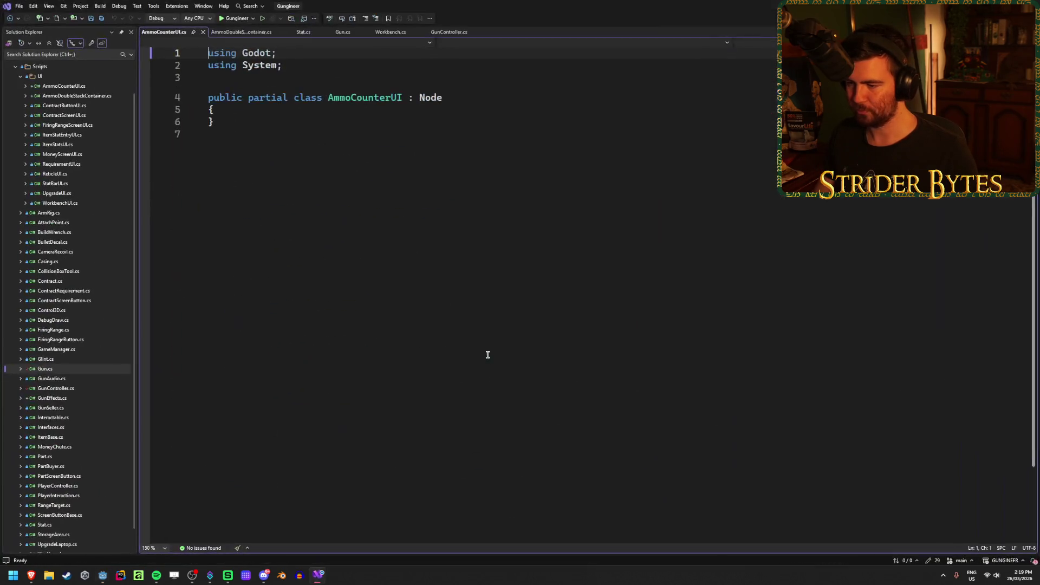
# Add a blank line inside the AmmoCounterUI class body, save the script, and return to Godot
pyautogui.click(250, 110)
pyautogui.press('Return')
pyautogui.hotkey('ctrl', 's')
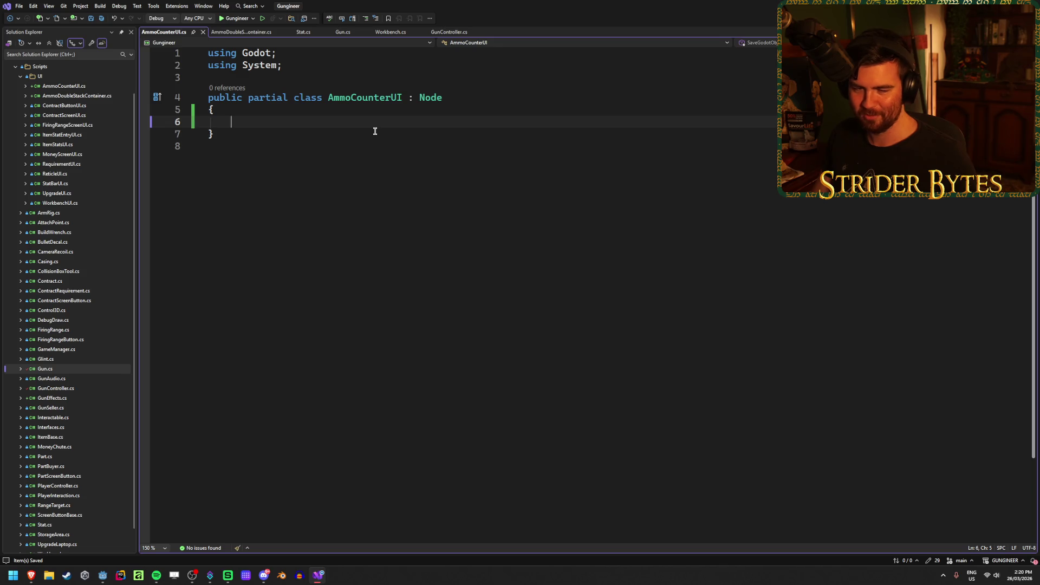
pyautogui.click(102, 575)
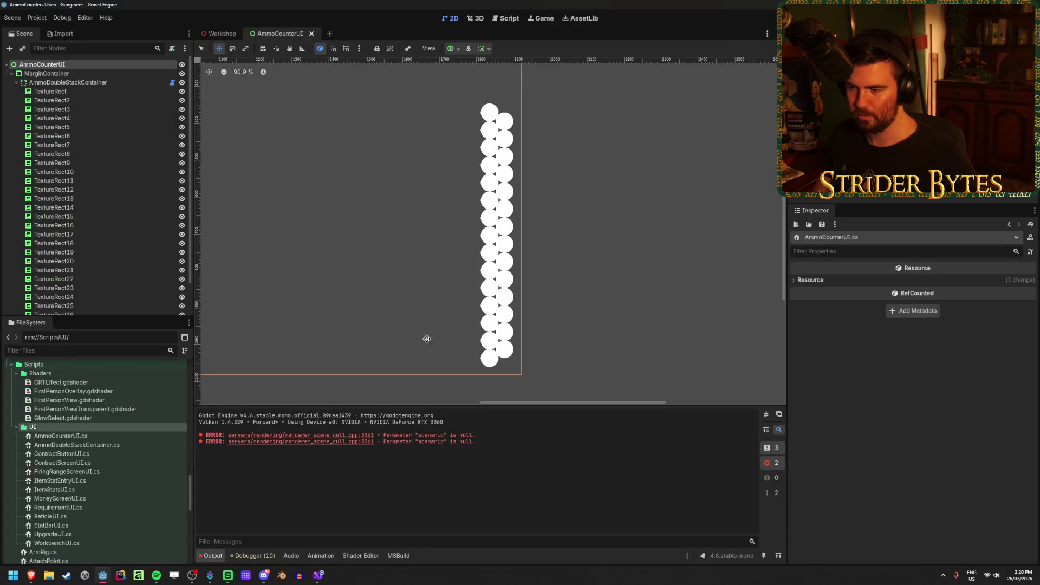
# Toggle AmmoDoubleStackContainer's visibility repeatedly to compare, leaving the circles visible
pyautogui.click(182, 83)
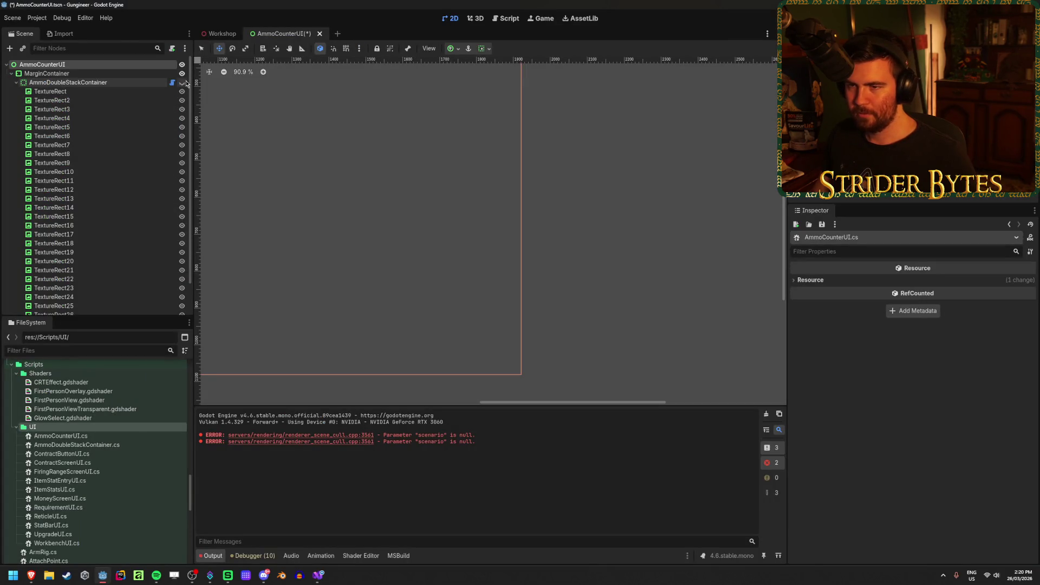
pyautogui.click(182, 83)
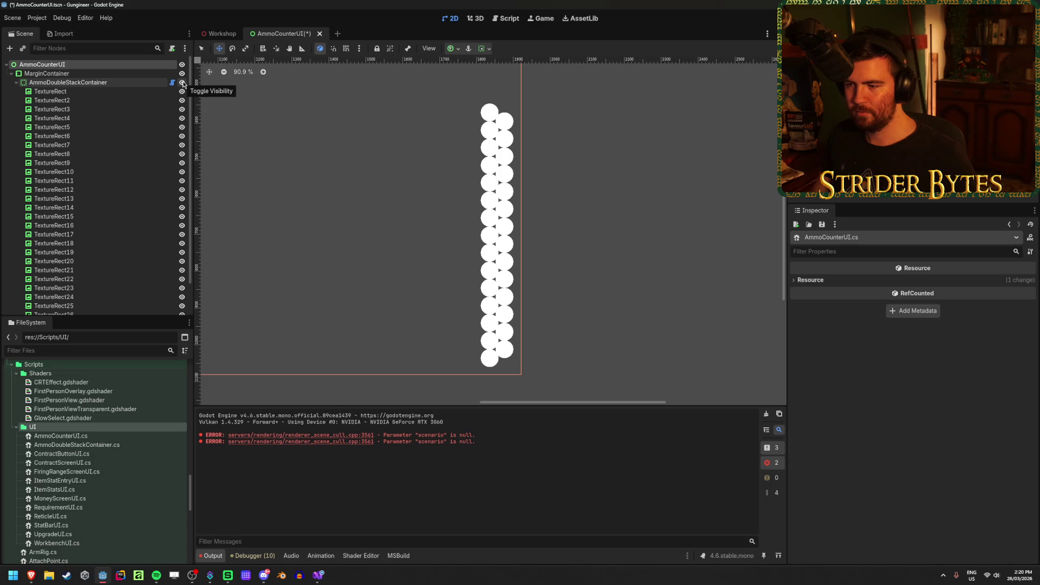
pyautogui.click(182, 83)
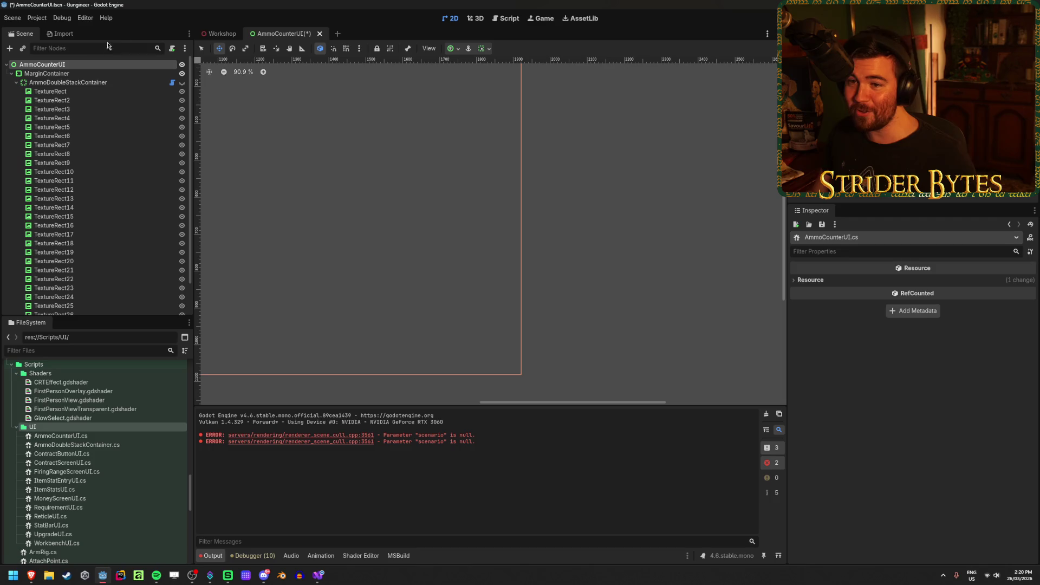
pyautogui.click(182, 83)
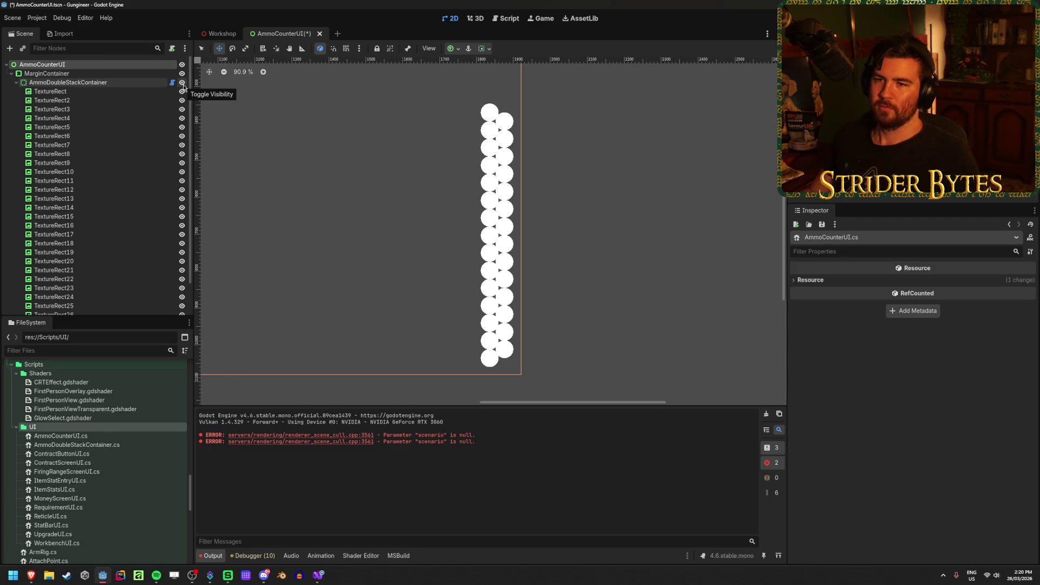
pyautogui.click(182, 82)
pyautogui.click(183, 82)
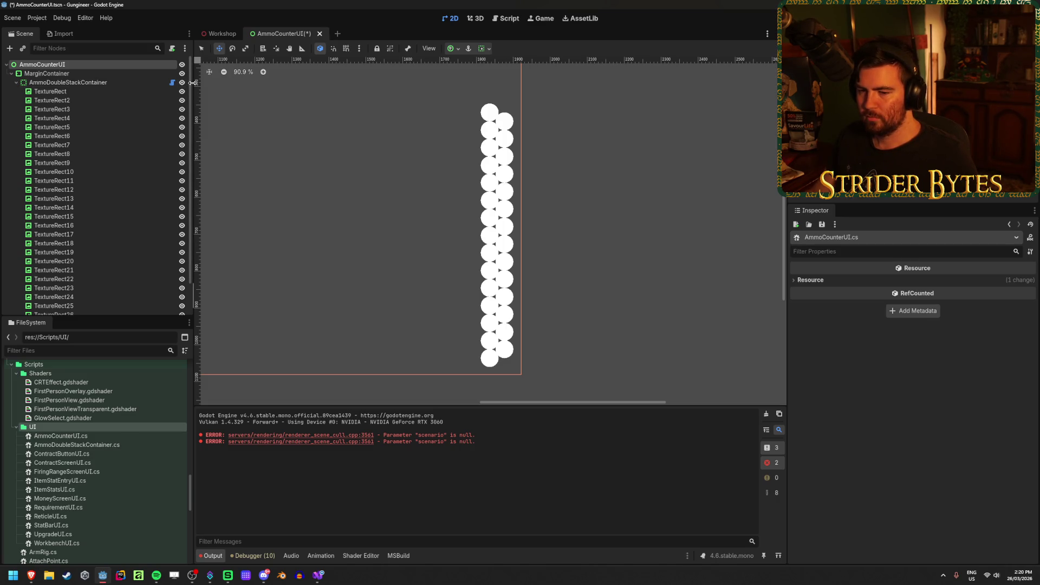
pyautogui.click(183, 83)
pyautogui.click(183, 82)
# Select AmmoDoubleStackContainer and bring AmmoCounterUI.cs in Visual Studio to the front
pyautogui.click(115, 82)
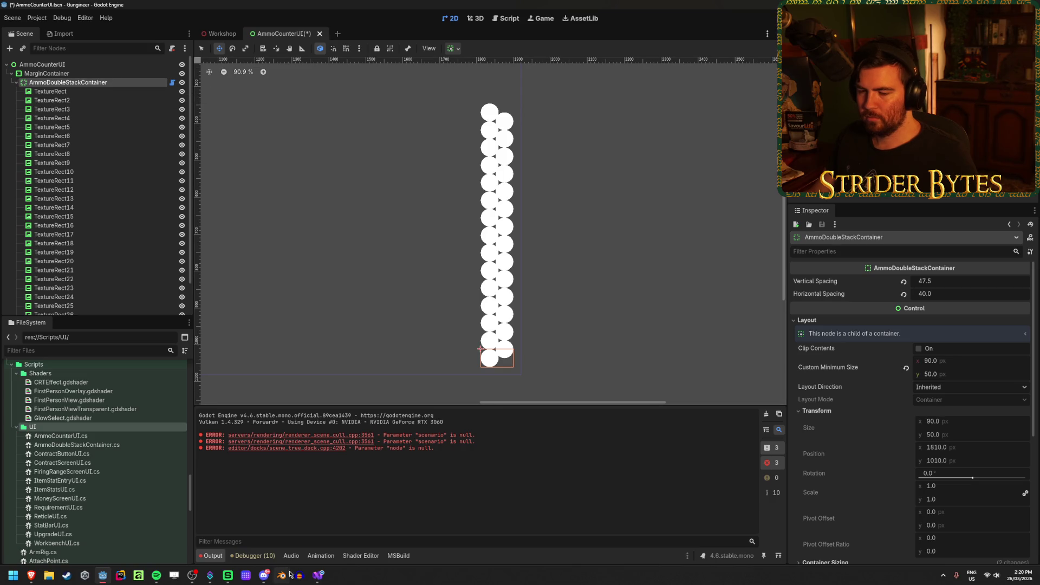
pyautogui.moveTo(324, 578)
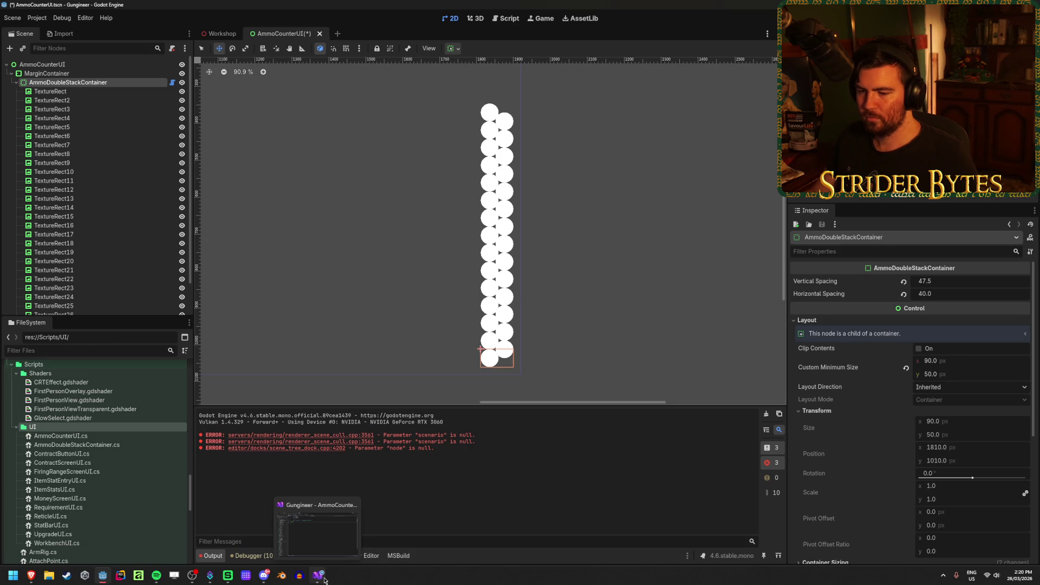
pyautogui.click(324, 578)
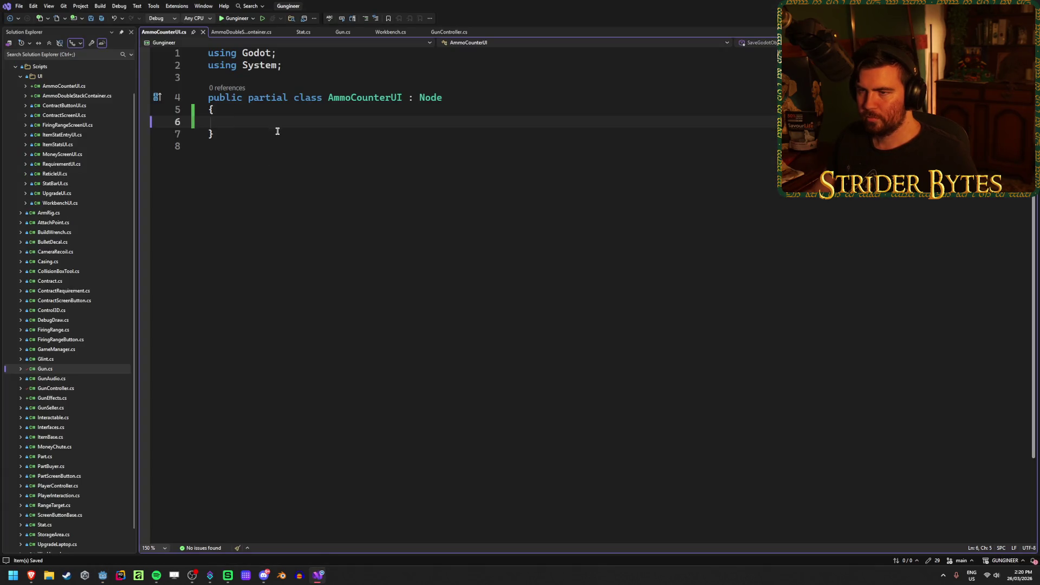
# Declare an empty public void Setup() method in the AmmoCounterUI class, then return to Godot
pyautogui.press('Return')
pyautogui.press('Return')
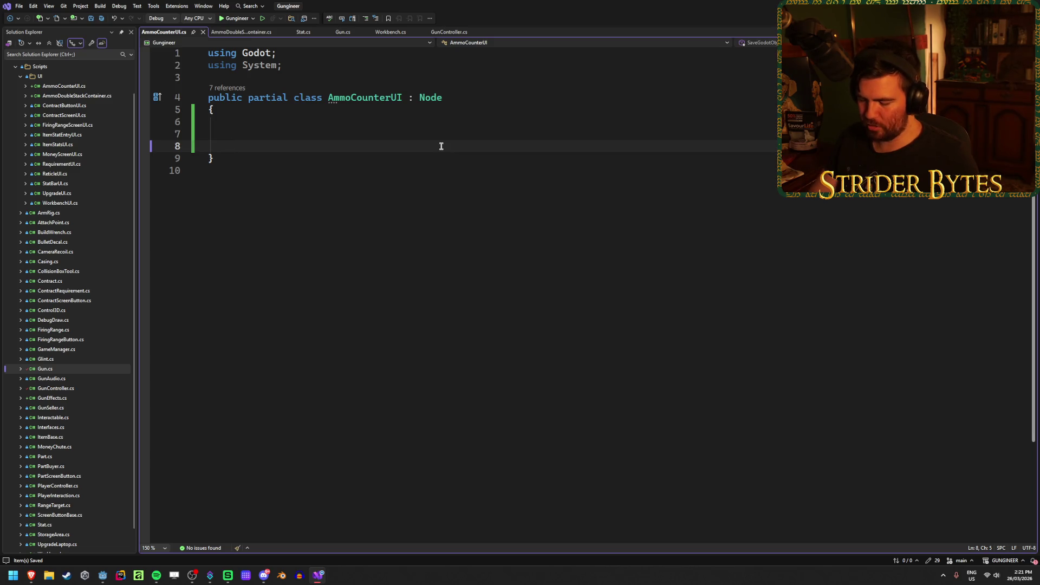
pyautogui.write('public vop')
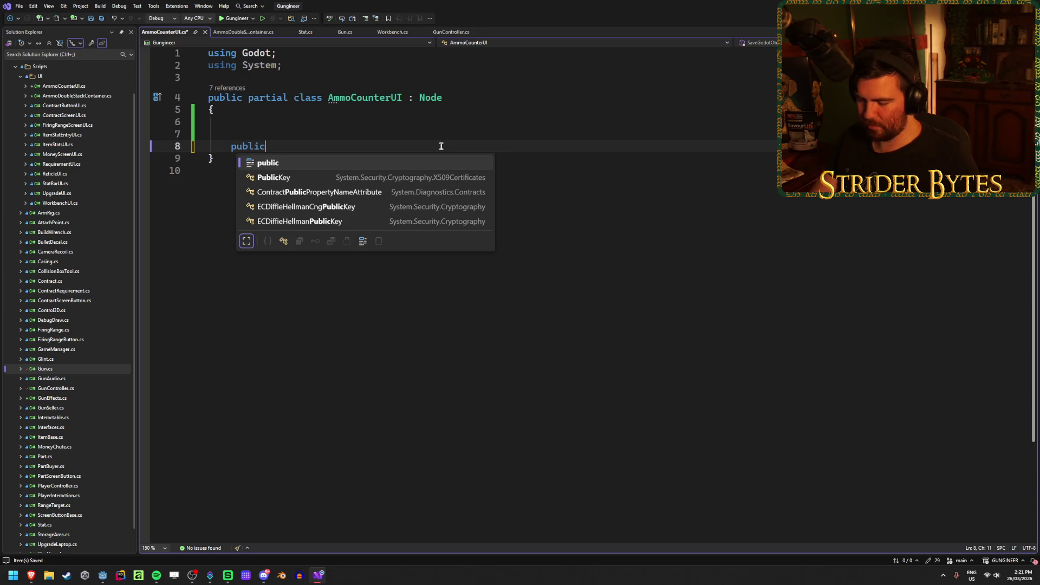
pyautogui.press('BackSpace')
pyautogui.write('id SetupAmmoCounter')
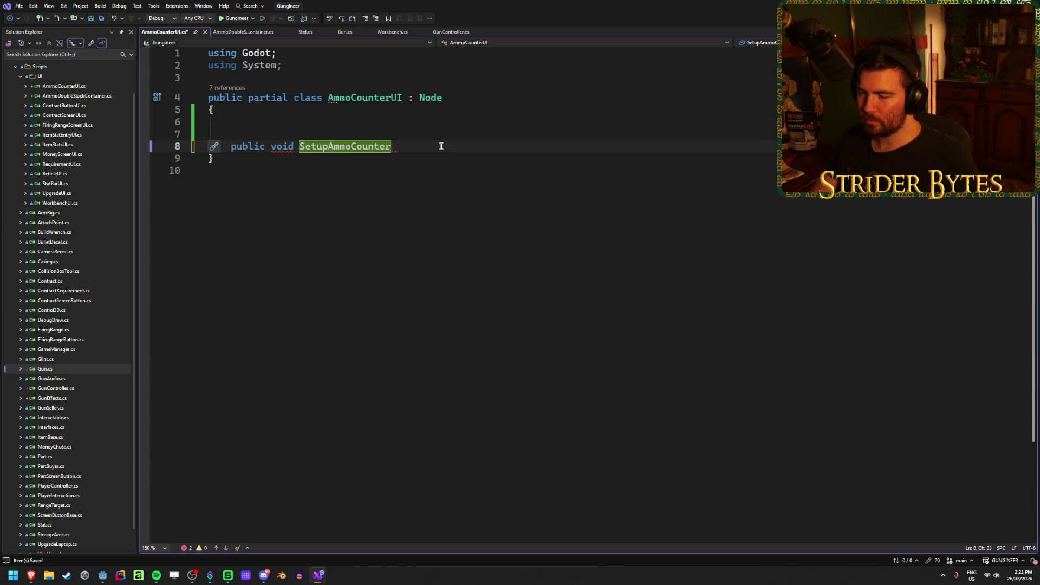
pyautogui.press('BackSpace')
pyautogui.press('BackSpace')
pyautogui.press('BackSpace')
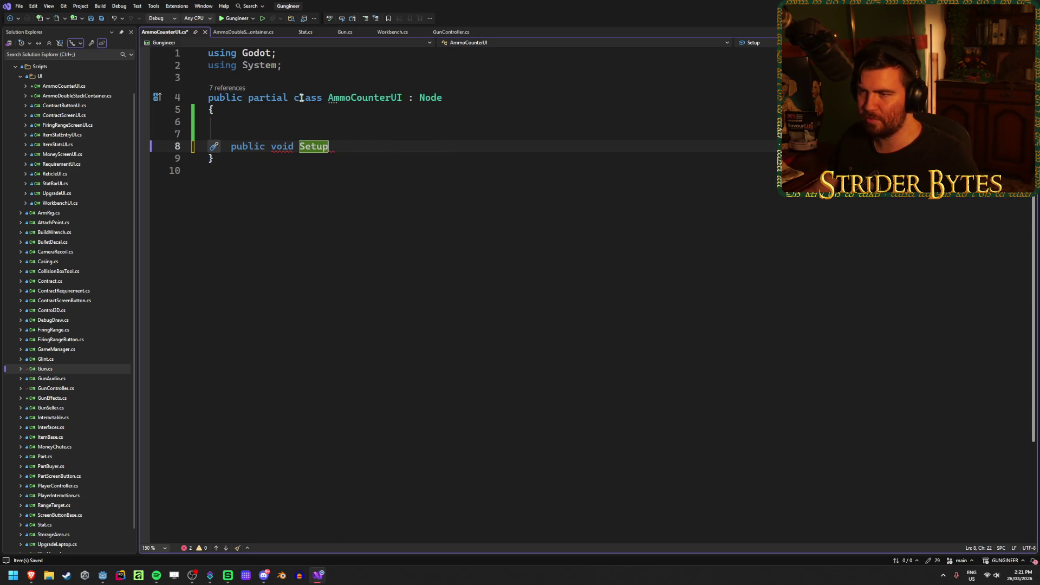
pyautogui.write('(){')
pyautogui.press('Return')
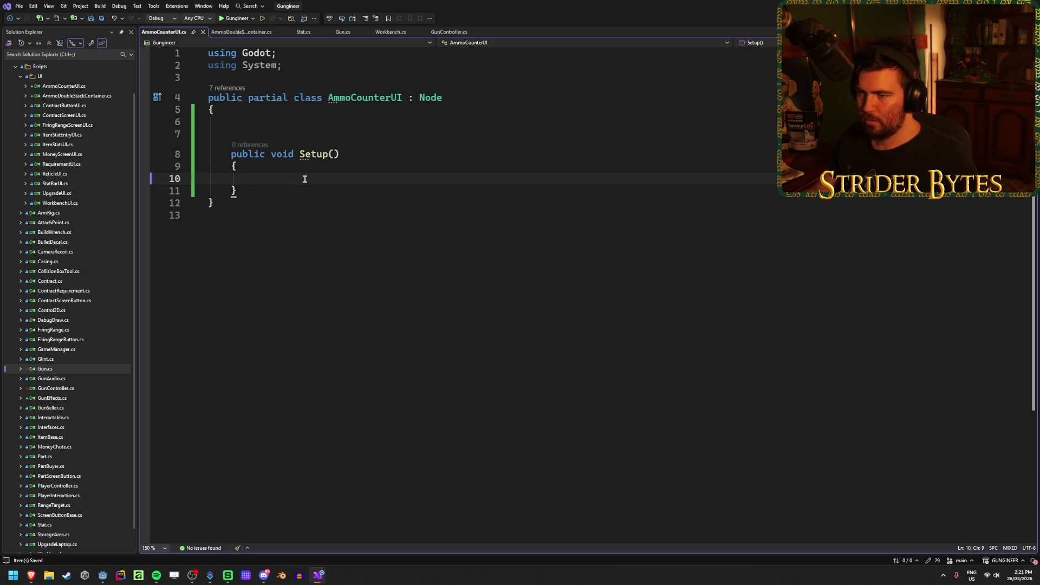
pyautogui.click(334, 154)
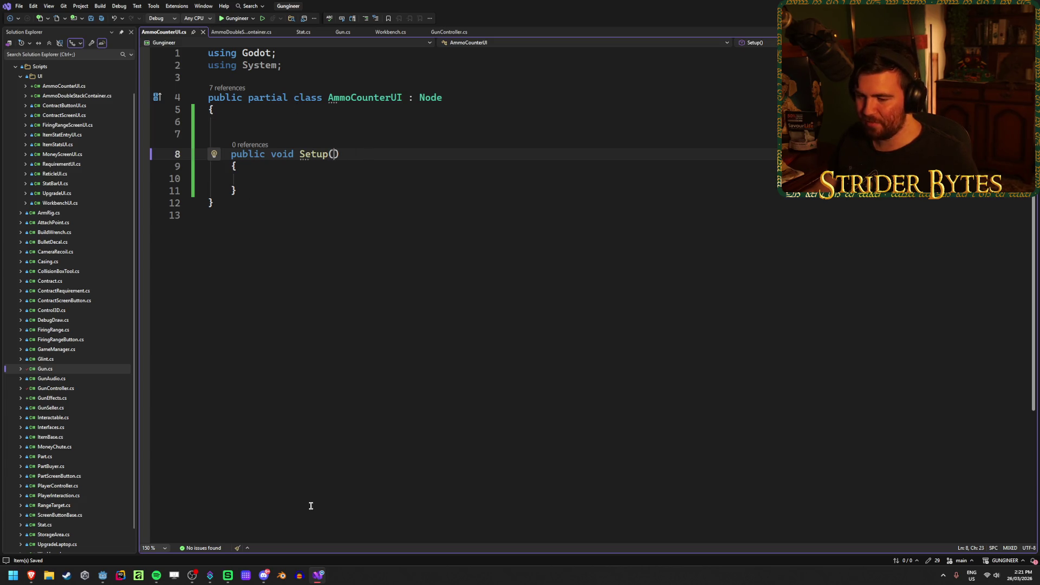
pyautogui.click(103, 575)
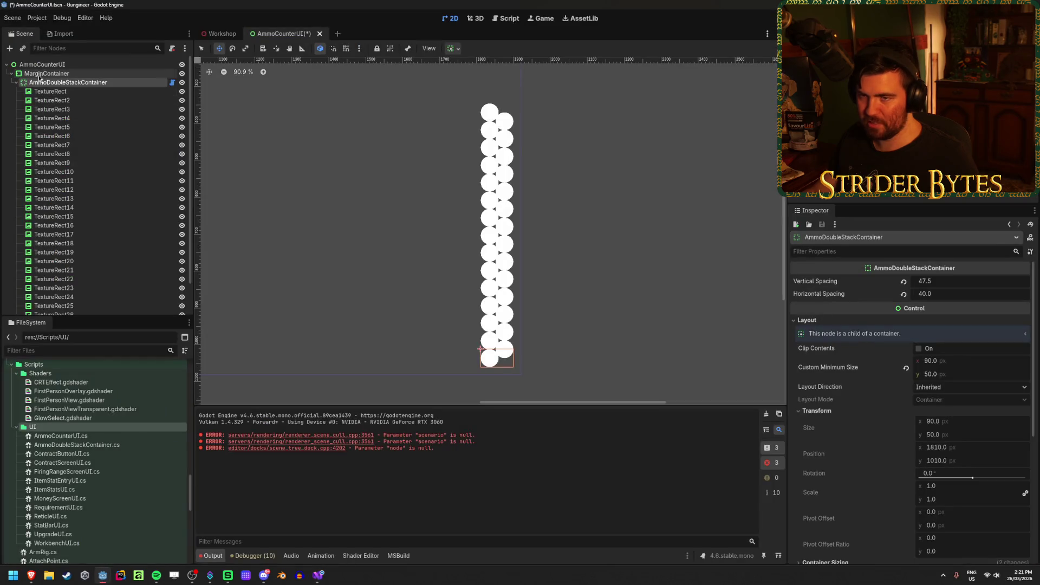
# Add a VBoxContainer child node anchored to the bottom-right preset
pyautogui.click(109, 81)
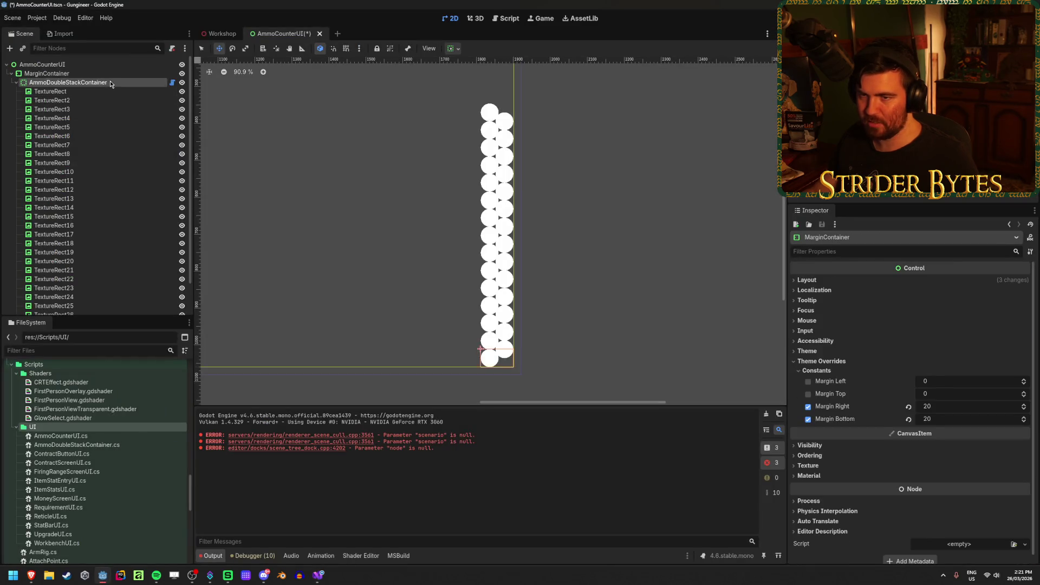
pyautogui.click(17, 82)
pyautogui.rightClick(86, 101)
pyautogui.click(110, 109)
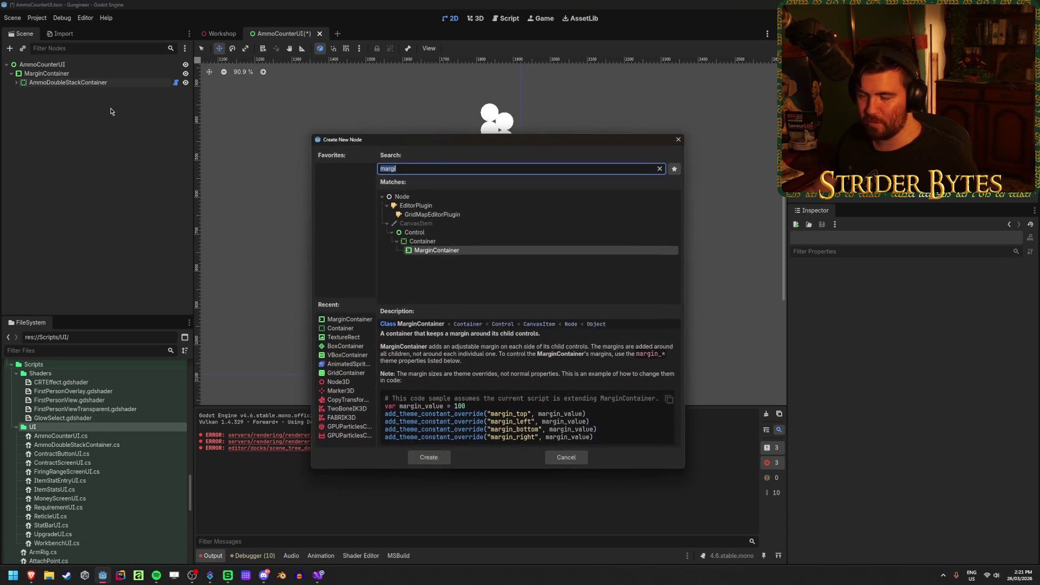
pyautogui.write('vbox')
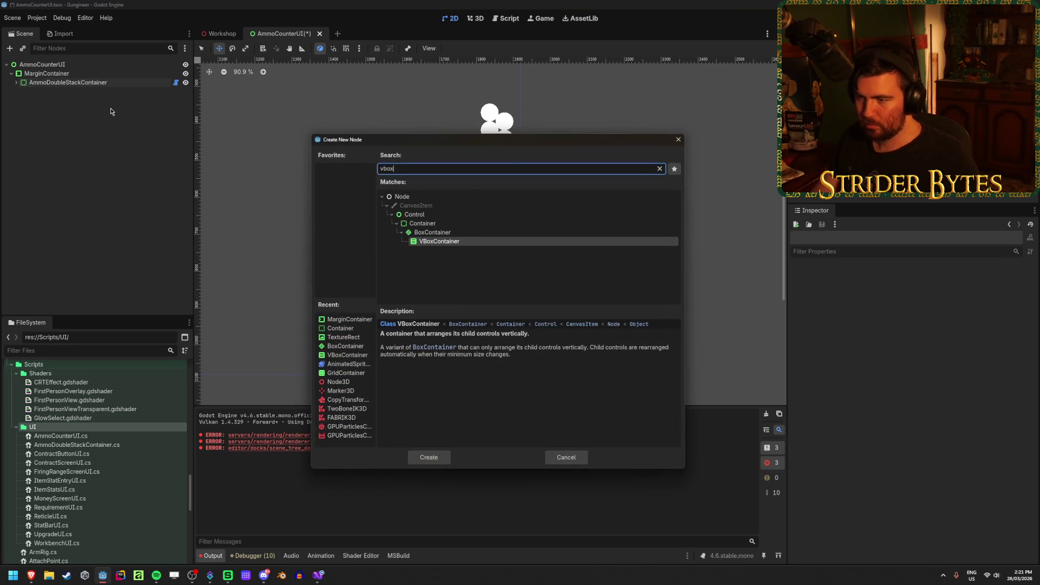
pyautogui.press('Return')
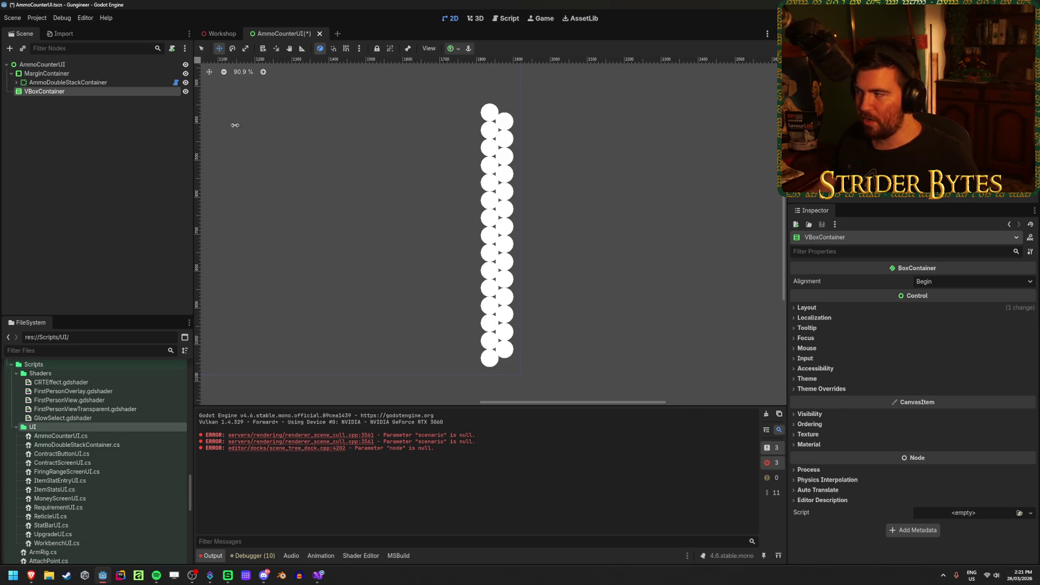
pyautogui.click(225, 125)
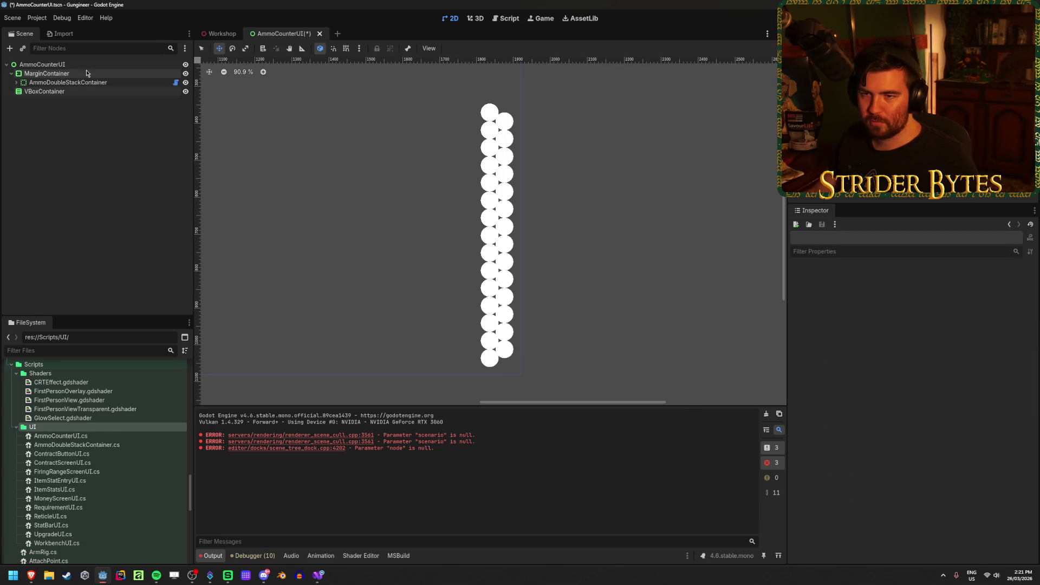
pyautogui.click(77, 91)
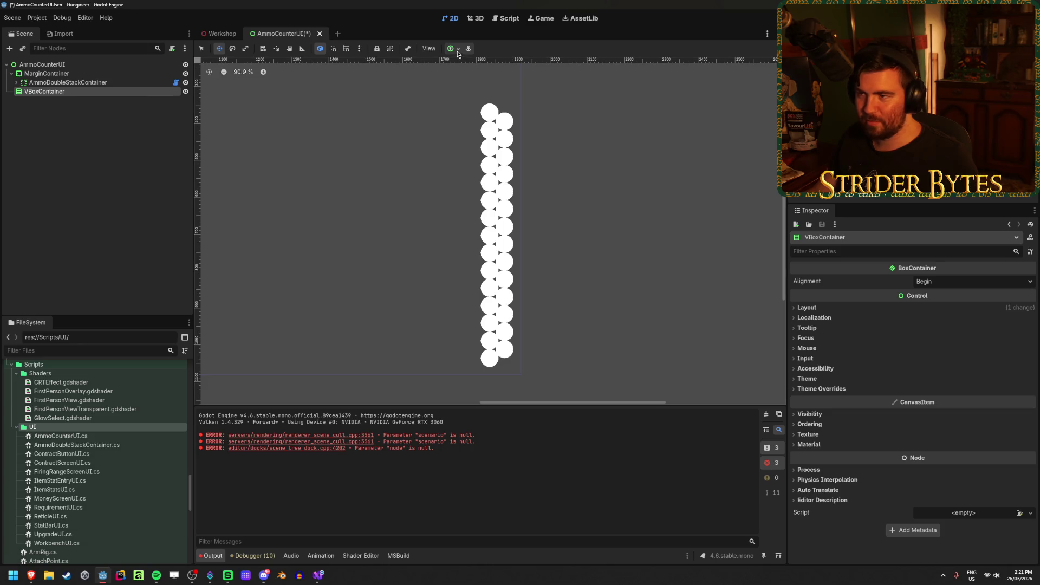
pyautogui.click(454, 49)
pyautogui.click(485, 109)
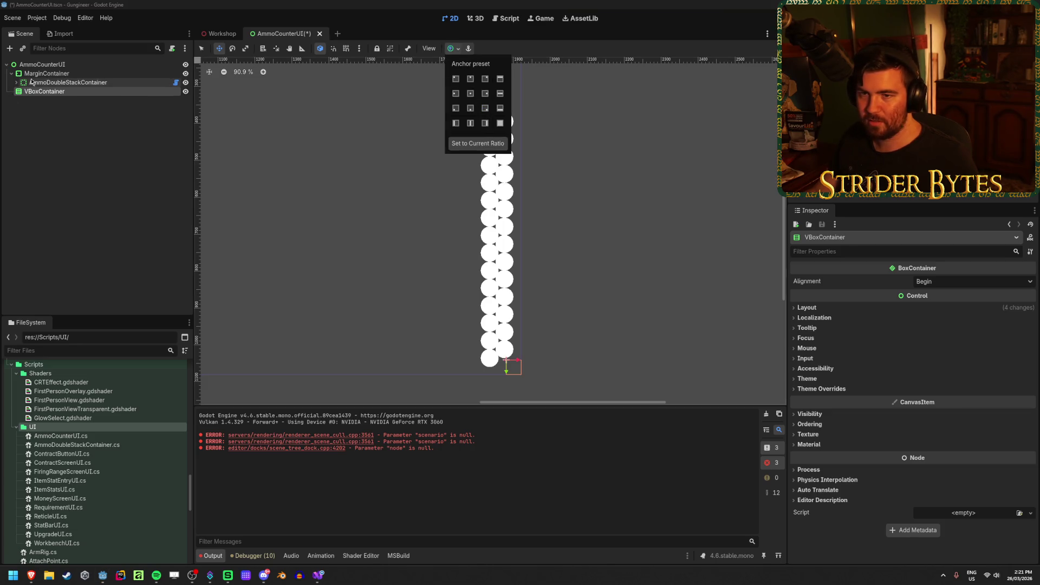
pyautogui.click(18, 85)
# Copy a TextureRect circle into the VBoxContainer, hide the double-stack container, and duplicate the circle to nine
pyautogui.click(17, 82)
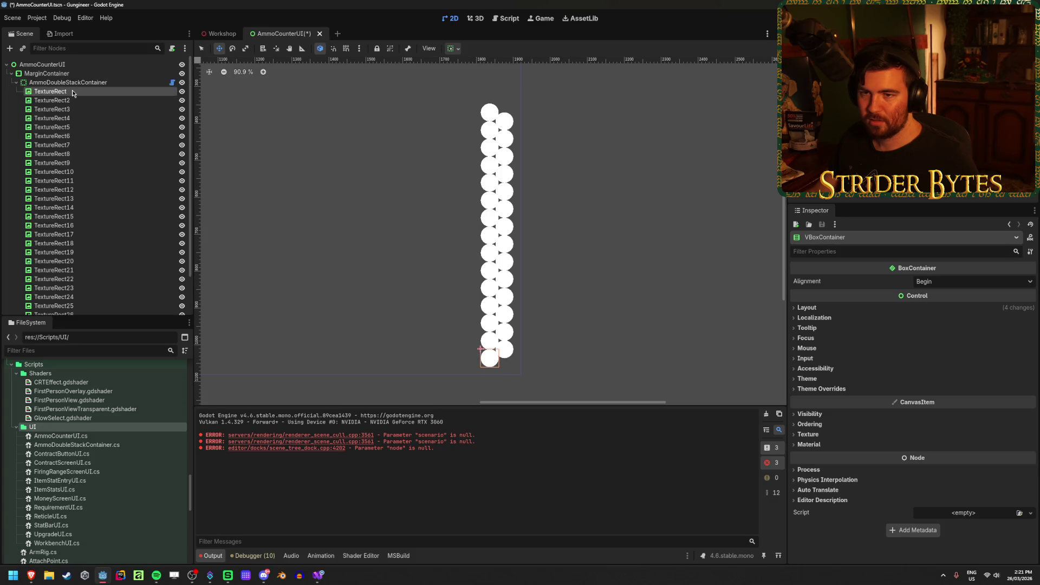
pyautogui.click(73, 91)
pyautogui.hotkey('ctrl', 'c')
pyautogui.hotkey('ctrl', 'v')
pyautogui.moveTo(54, 101)
pyautogui.mouseDown()
pyautogui.moveTo(77, 201)
pyautogui.moveTo(71, 174)
pyautogui.moveTo(71, 317)
pyautogui.moveTo(70, 303)
pyautogui.mouseUp()
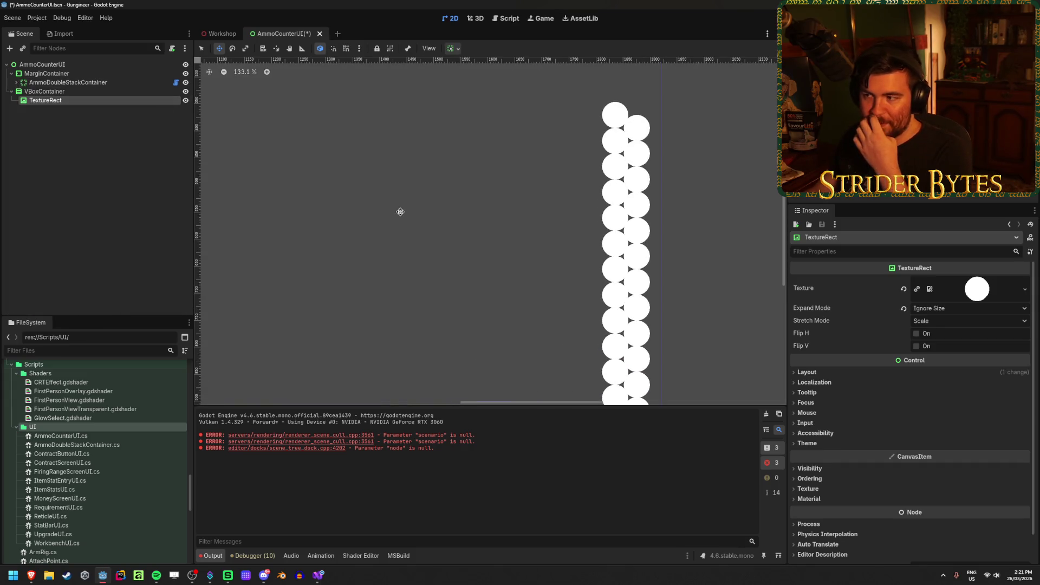
pyautogui.scroll(-2, 457, 231)
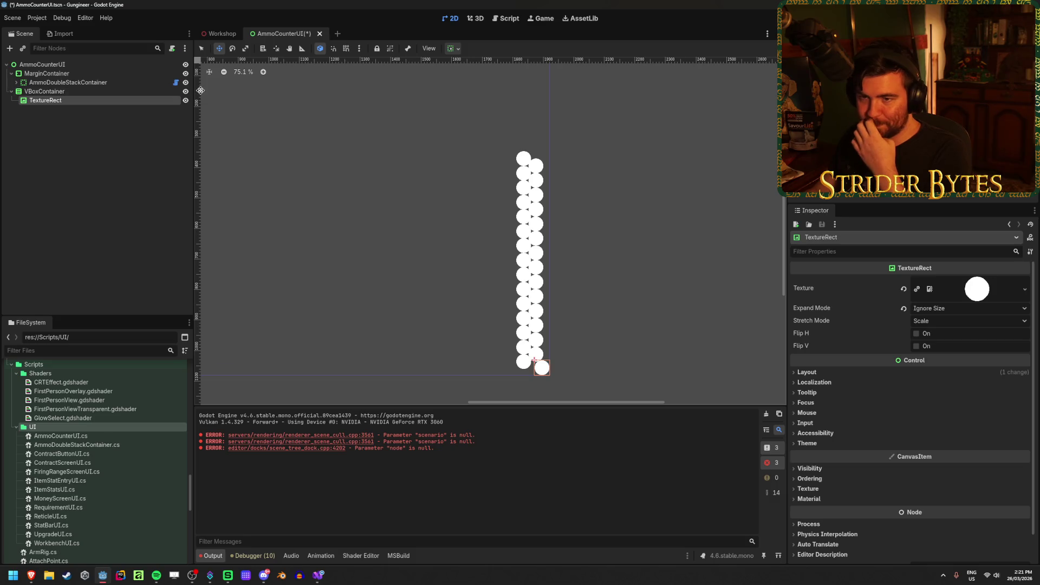
pyautogui.click(185, 83)
pyautogui.click(122, 91)
pyautogui.click(121, 100)
pyautogui.hotkey('ctrl', 'd')
pyautogui.hotkey('ctrl', 'd')
pyautogui.hotkey('ctrl', 'd')
pyautogui.click(89, 90)
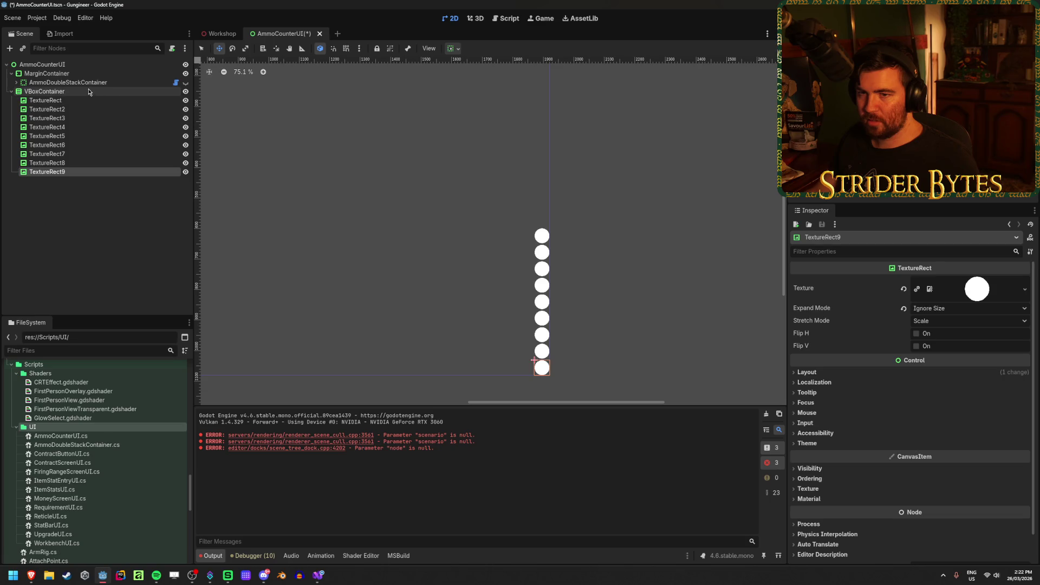
# Move the VBoxContainer under MarginContainer, align it to the bottom-right, and save
pyautogui.moveTo(89, 91); pyautogui.dragTo(68, 75)
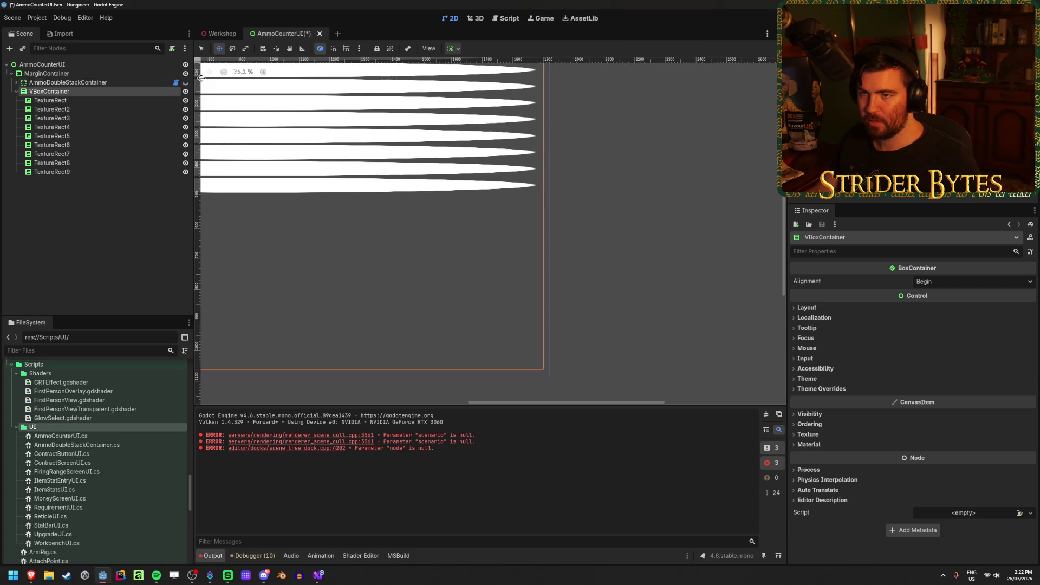
pyautogui.click(458, 50)
pyautogui.click(486, 79)
pyautogui.click(487, 129)
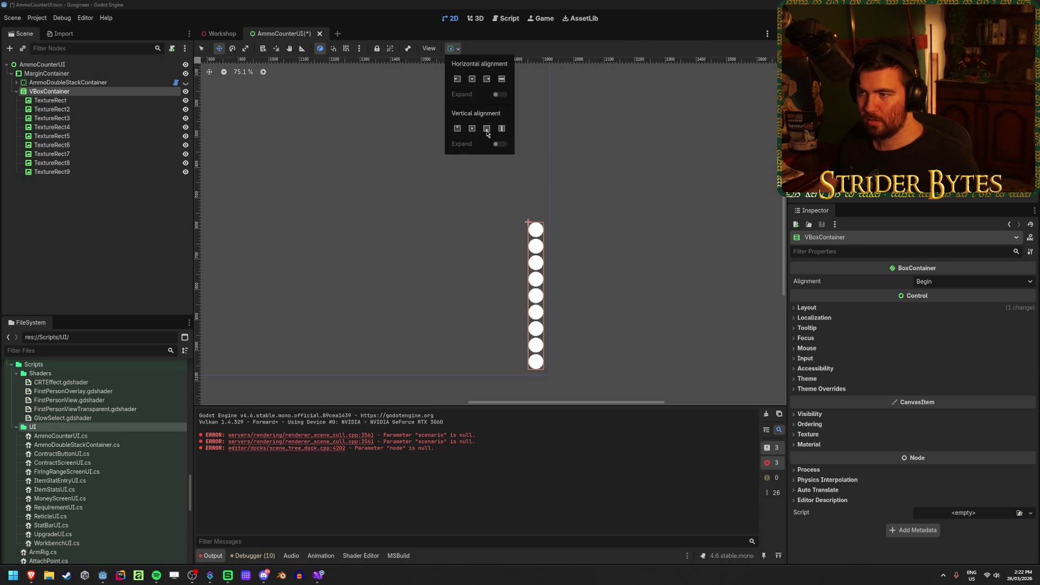
pyautogui.click(135, 207)
pyautogui.scroll(4, 620, 303)
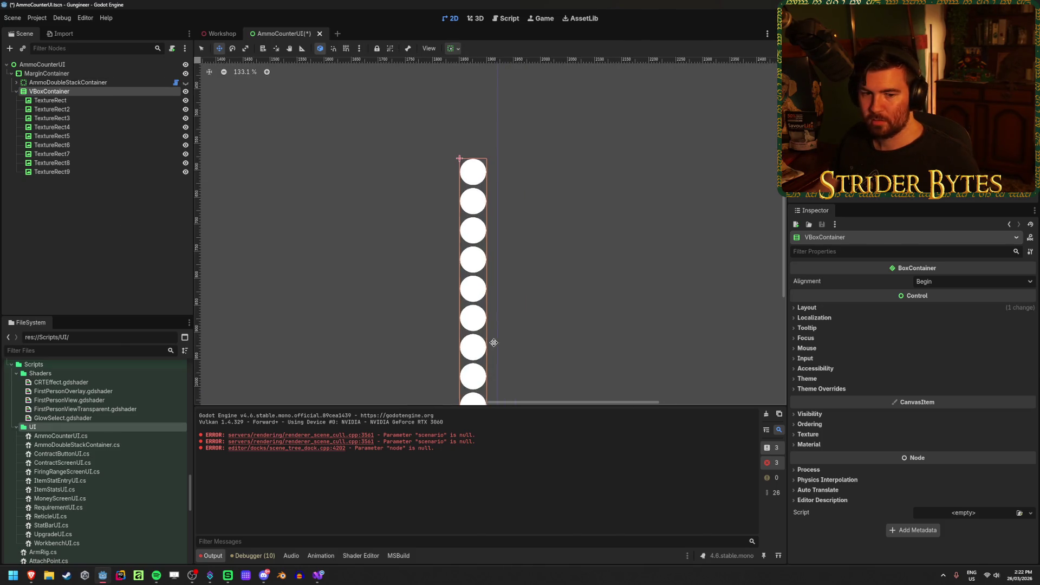
pyautogui.scroll(1, 529, 266)
pyautogui.hotkey('ctrl', 's')
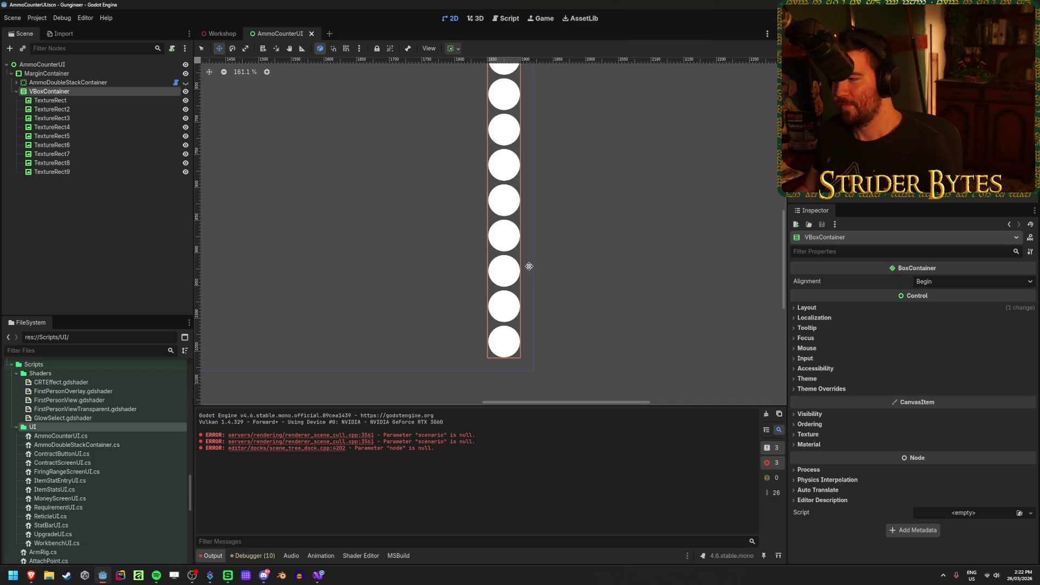
# Set the VBoxContainer's Separation theme override to -4 to overlap the circles, and save
pyautogui.click(822, 388)
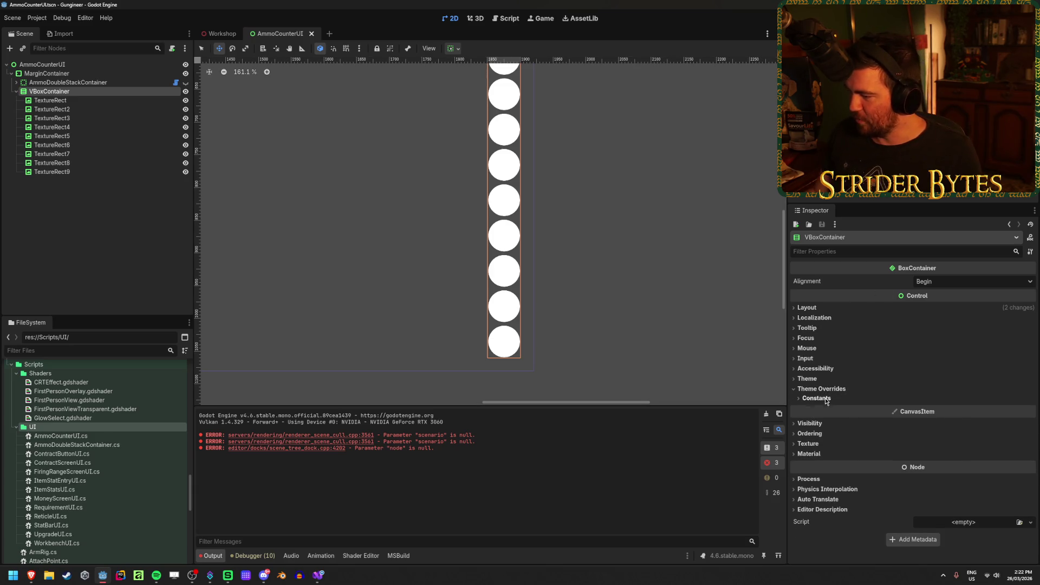
pyautogui.click(826, 399)
pyautogui.moveTo(953, 409)
pyautogui.mouseDown()
pyautogui.moveTo(921, 409)
pyautogui.moveTo(951, 409)
pyautogui.moveTo(940, 408)
pyautogui.mouseUp()
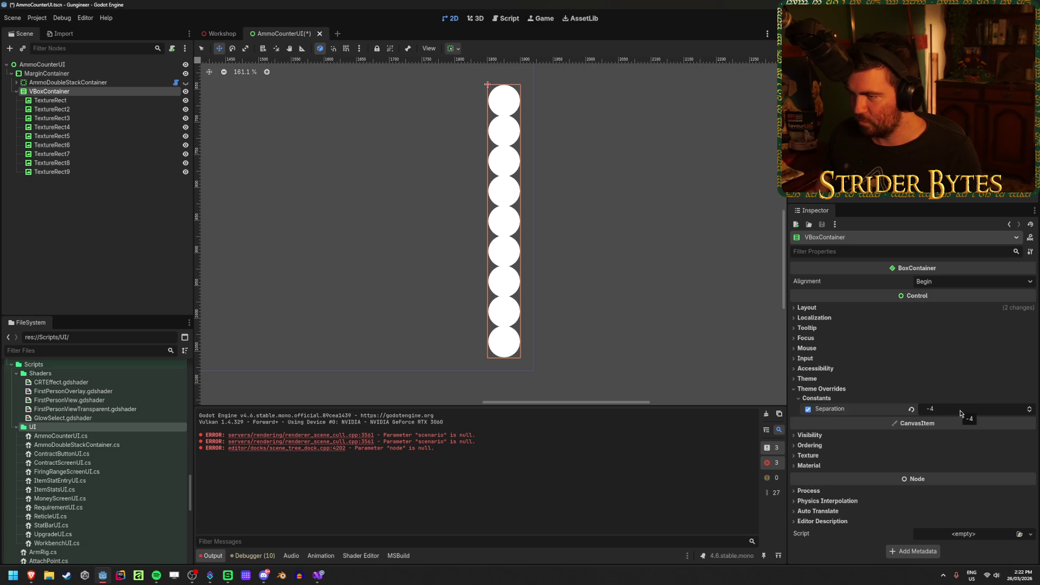
pyautogui.moveTo(960, 414)
pyautogui.mouseDown()
pyautogui.moveTo(834, 409)
pyautogui.moveTo(974, 409)
pyautogui.moveTo(963, 414)
pyautogui.mouseUp()
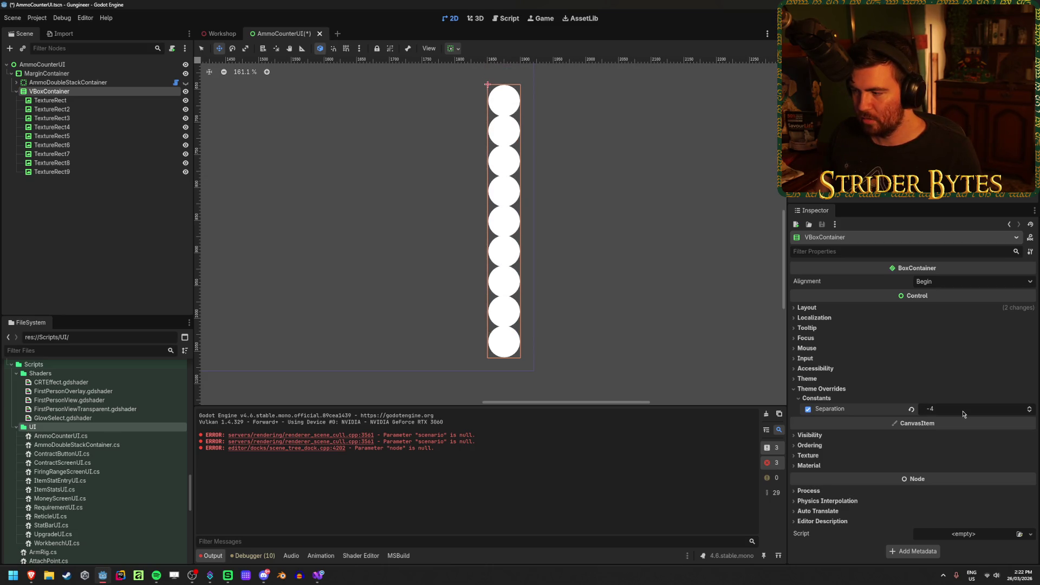
pyautogui.hotkey('ctrl', 's')
pyautogui.click(116, 231)
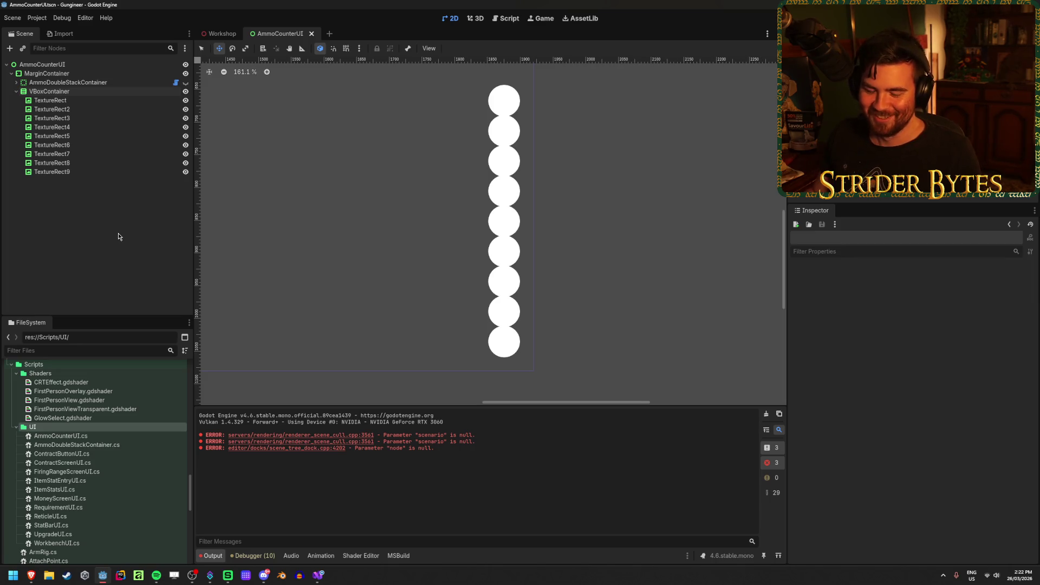
# Compare the single and double ammo layouts via visibility toggles, leaving the single column shown, and save
pyautogui.scroll(-5, 360, 221)
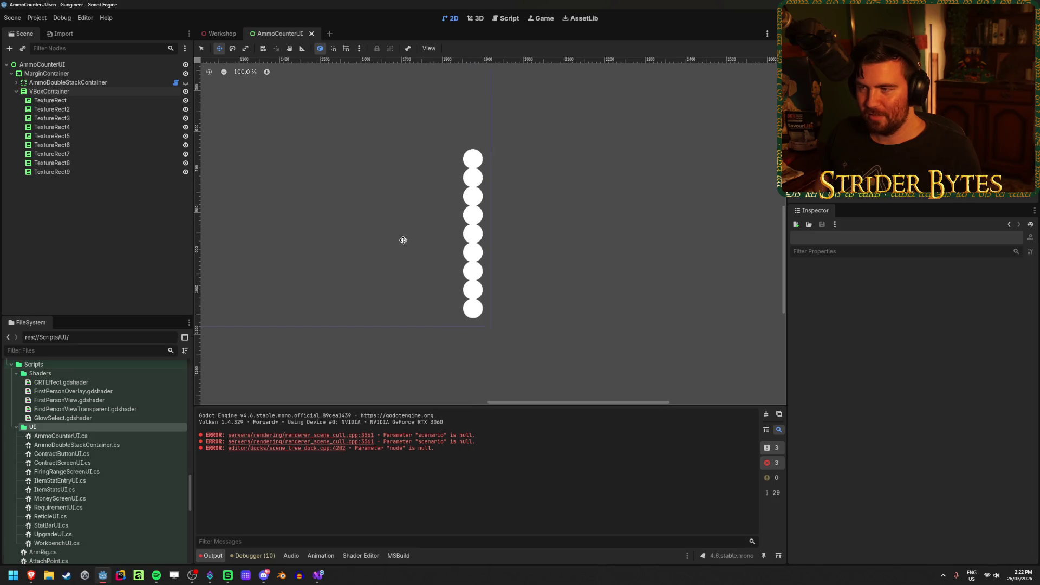
pyautogui.click(185, 83)
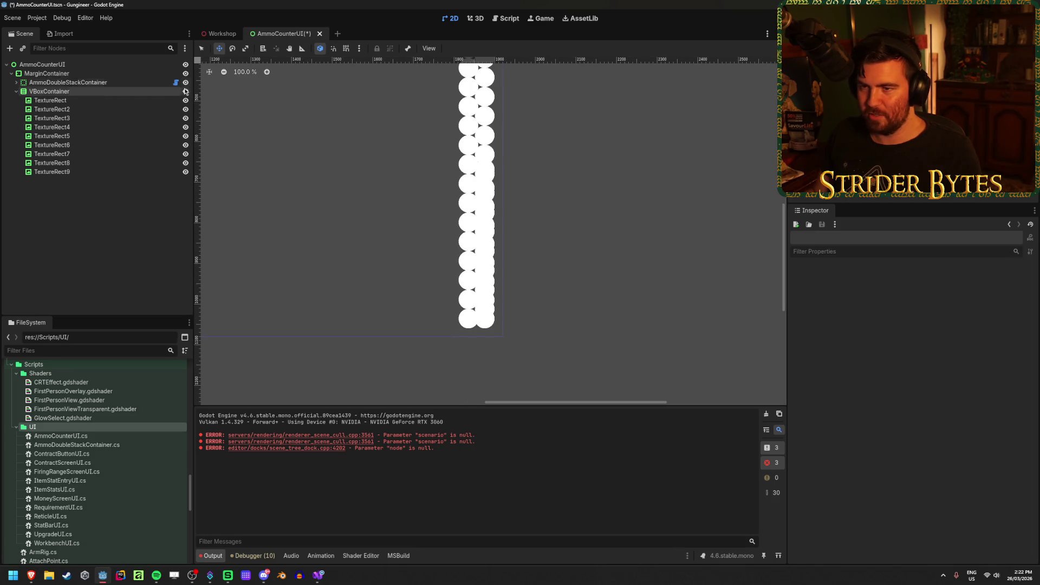
pyautogui.click(186, 83)
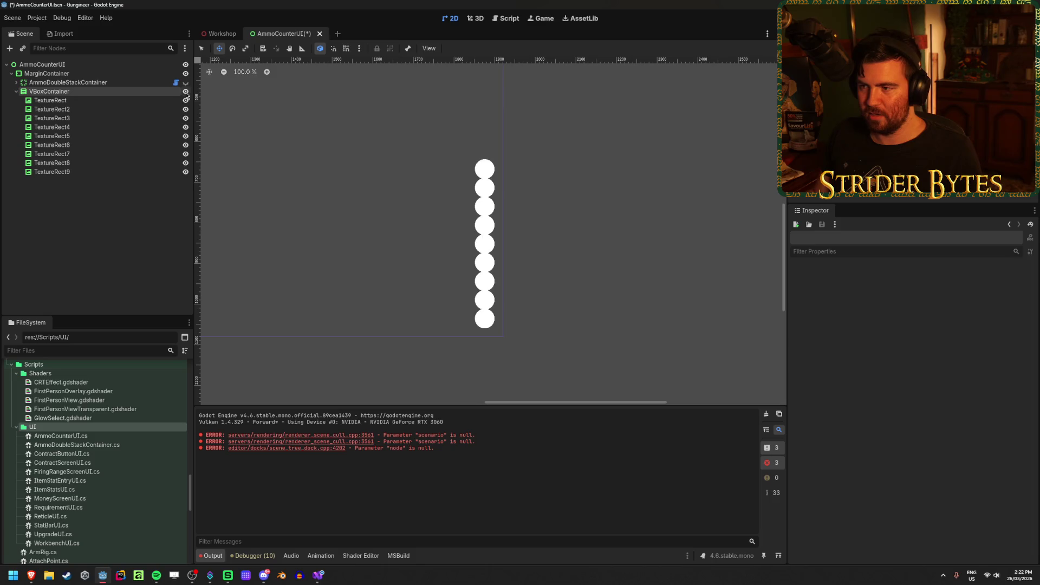
pyautogui.click(185, 91)
pyautogui.click(185, 92)
pyautogui.click(185, 83)
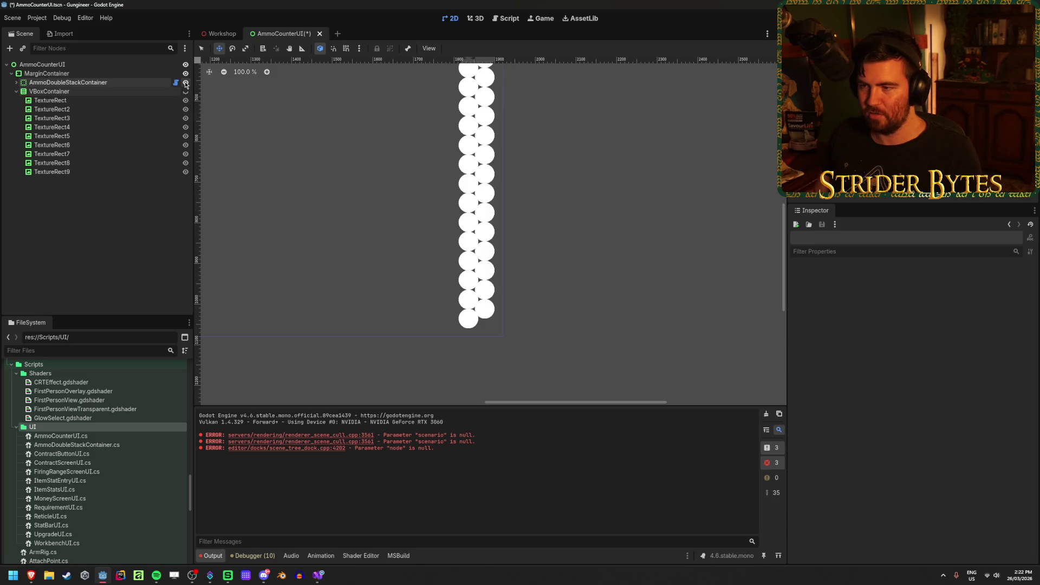
pyautogui.click(186, 83)
pyautogui.click(186, 91)
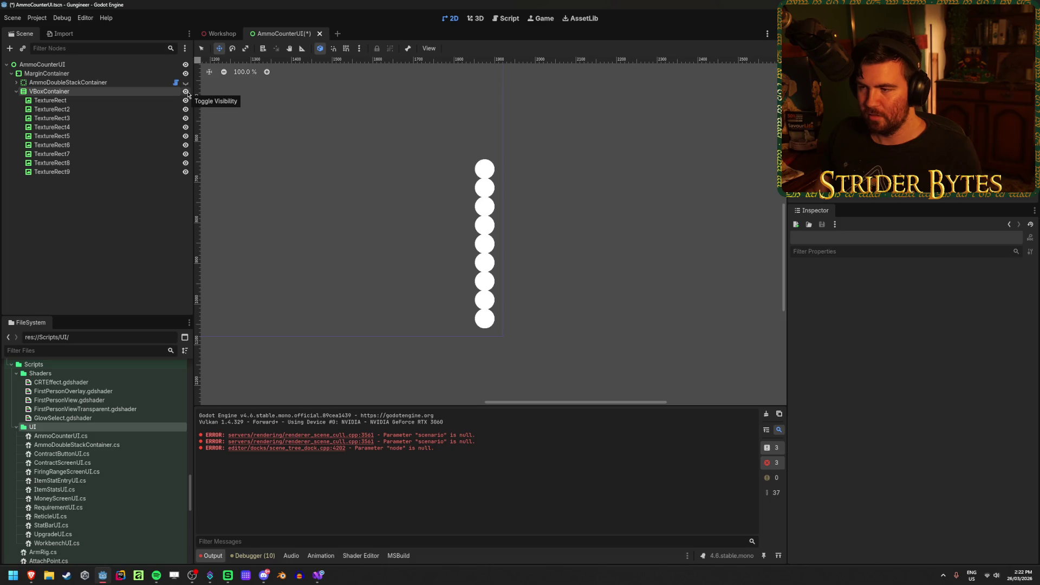
pyautogui.hotkey('ctrl', 's')
# Reorder VBoxContainer above AmmoDoubleStackContainer in the Scene dock and save the scene
pyautogui.click(65, 92)
pyautogui.click(82, 83)
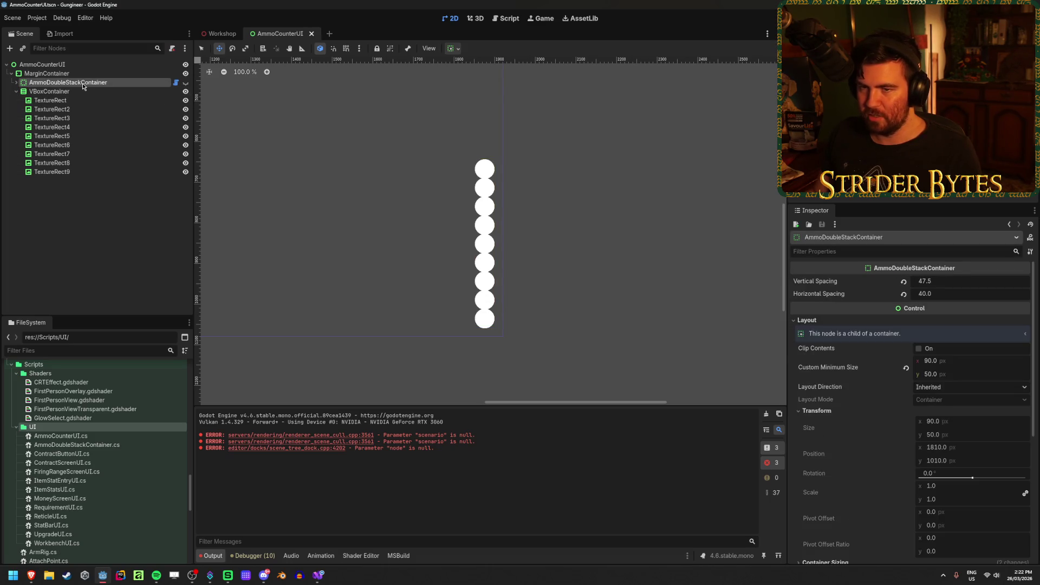
pyautogui.click(84, 91)
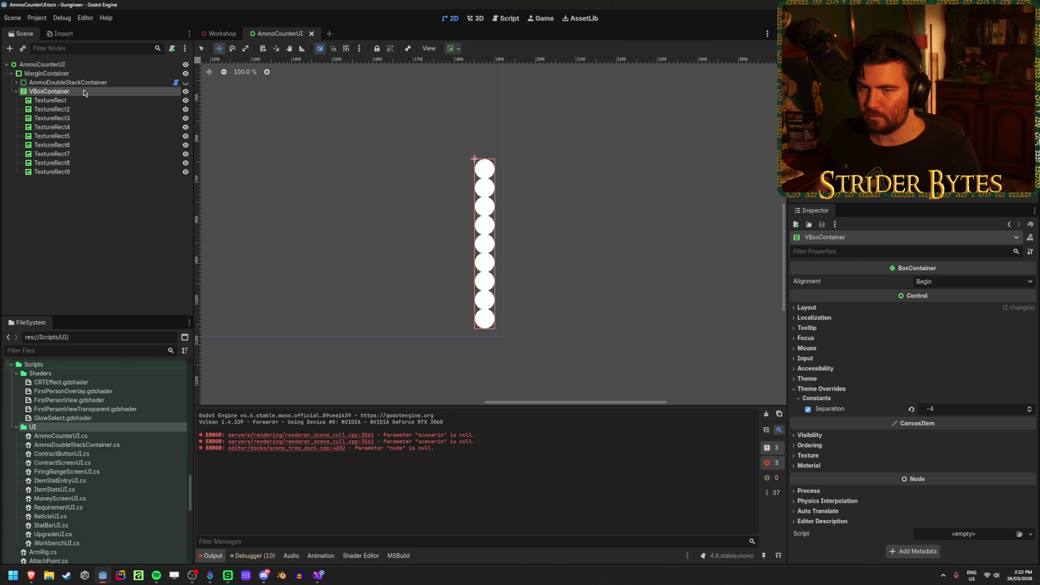
pyautogui.click(77, 197)
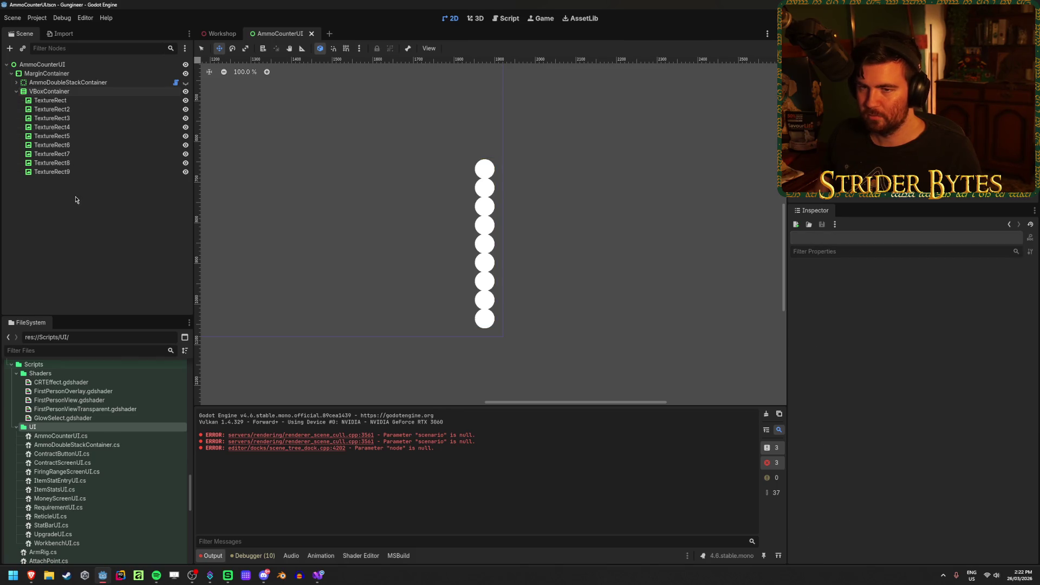
pyautogui.click(16, 92)
pyautogui.moveTo(46, 92); pyautogui.dragTo(60, 79)
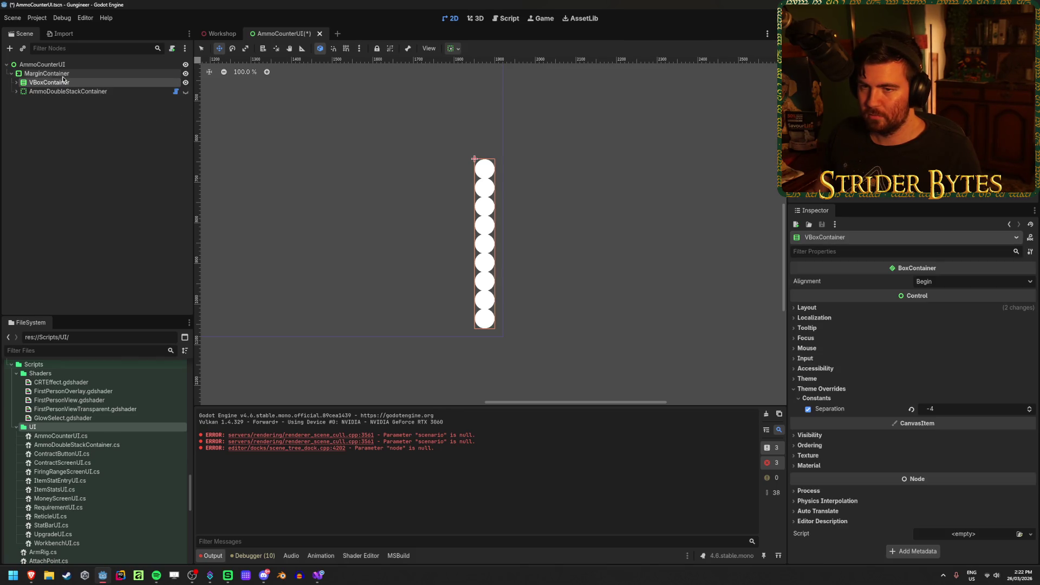
pyautogui.click(107, 139)
pyautogui.hotkey('ctrl', 's')
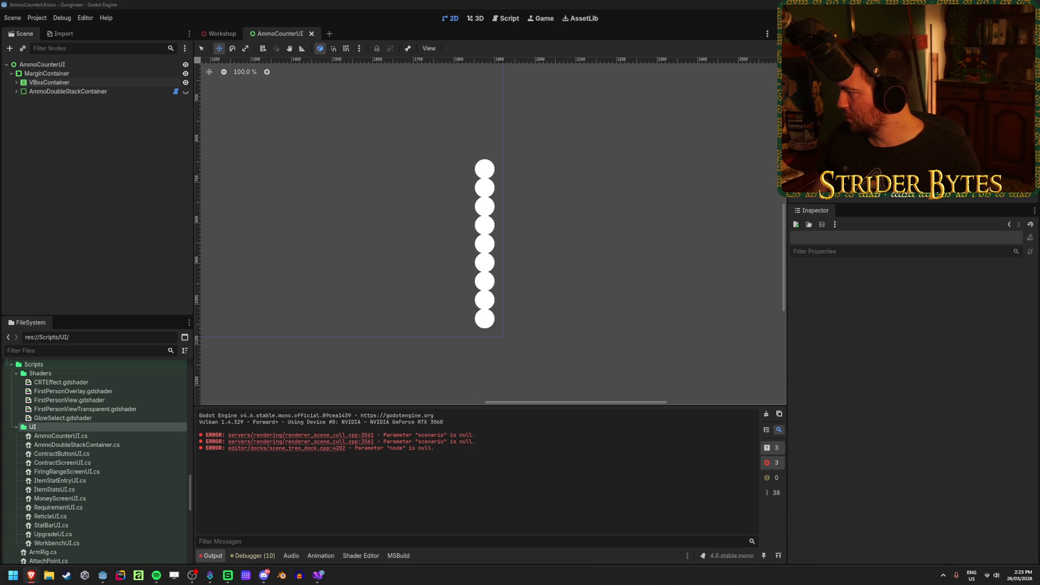
pyautogui.hotkey('alt', 'Tab')
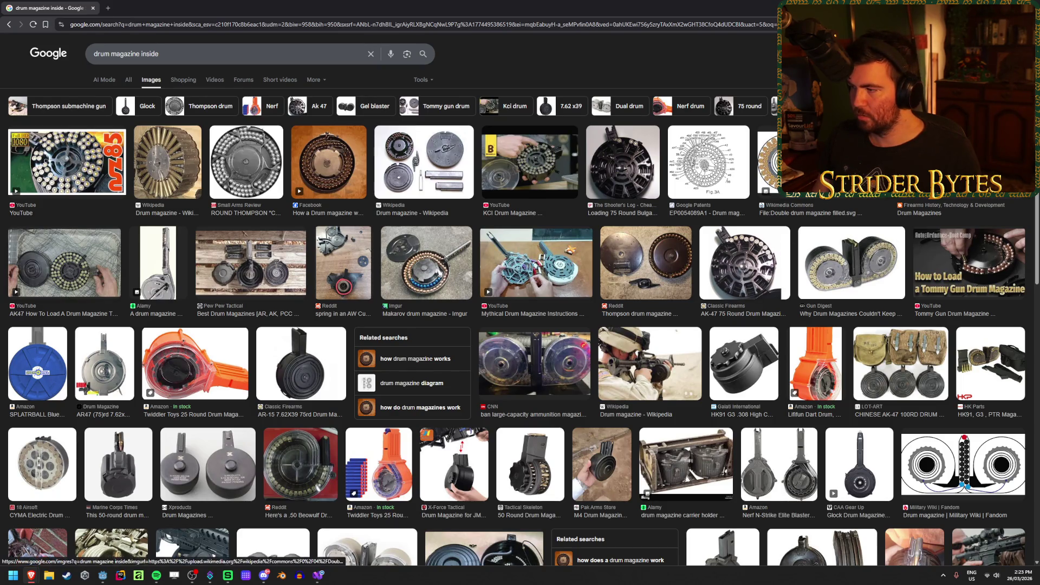
# View the drum magazine diagram full-size, merge the drum search tab into this window, and open a blank tab
pyautogui.click(768, 162)
pyautogui.rightClick(848, 198)
pyautogui.click(888, 293)
pyautogui.hotkey('ctrl', 'Tab')
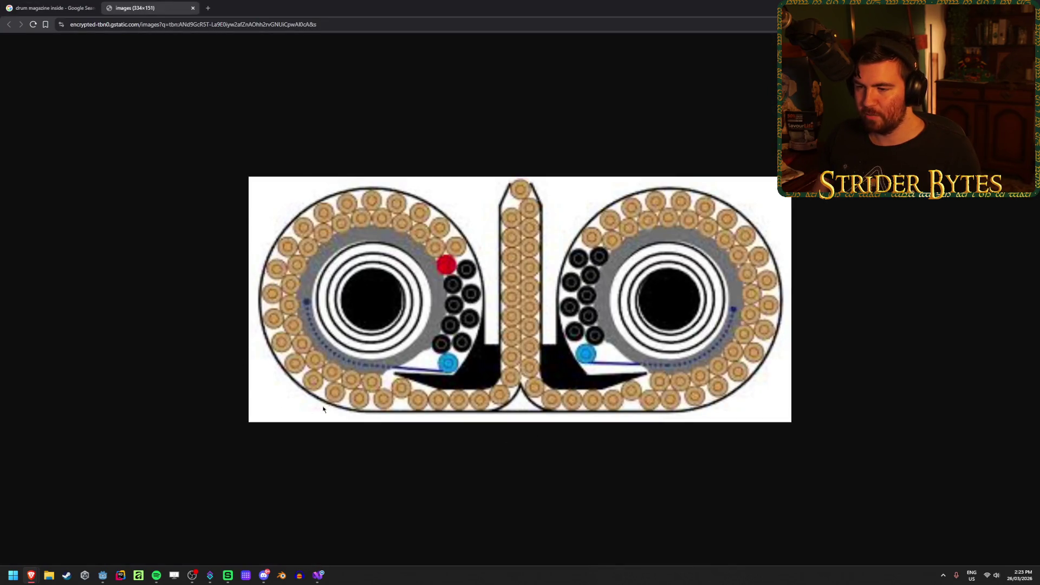
pyautogui.click(193, 8)
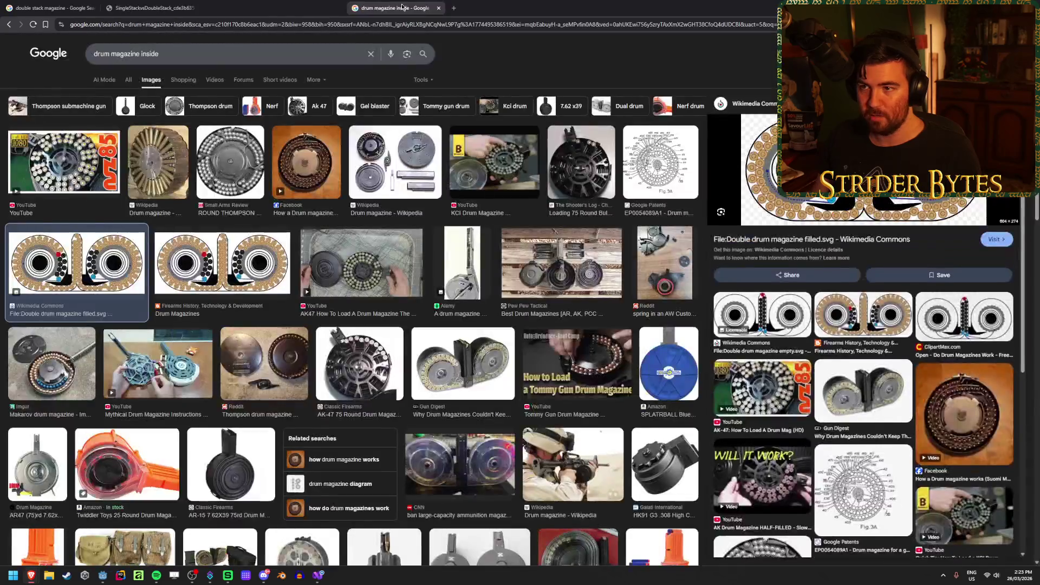
pyautogui.moveTo(347, 8); pyautogui.dragTo(252, 7)
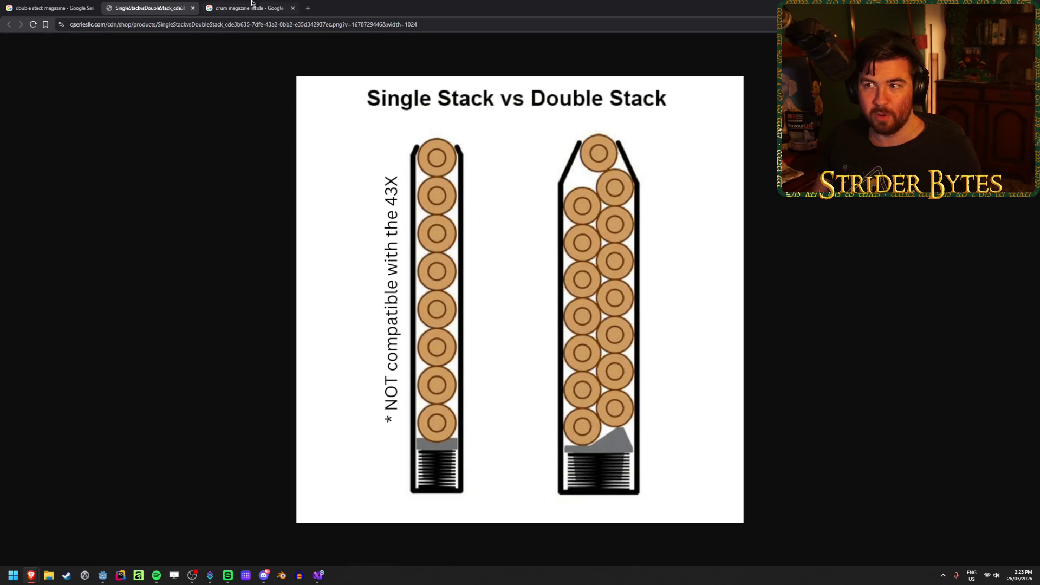
pyautogui.click(308, 8)
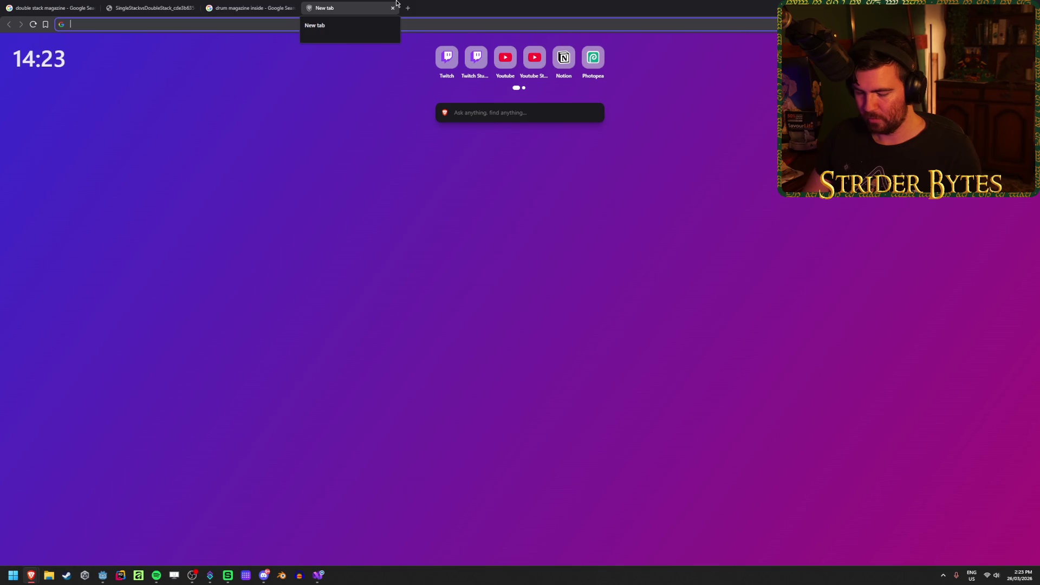
# Search Google Images for 'cod ui', then refine the query to 'cod hud'
pyautogui.write('cod ui')
pyautogui.press('Return')
pyautogui.click(151, 79)
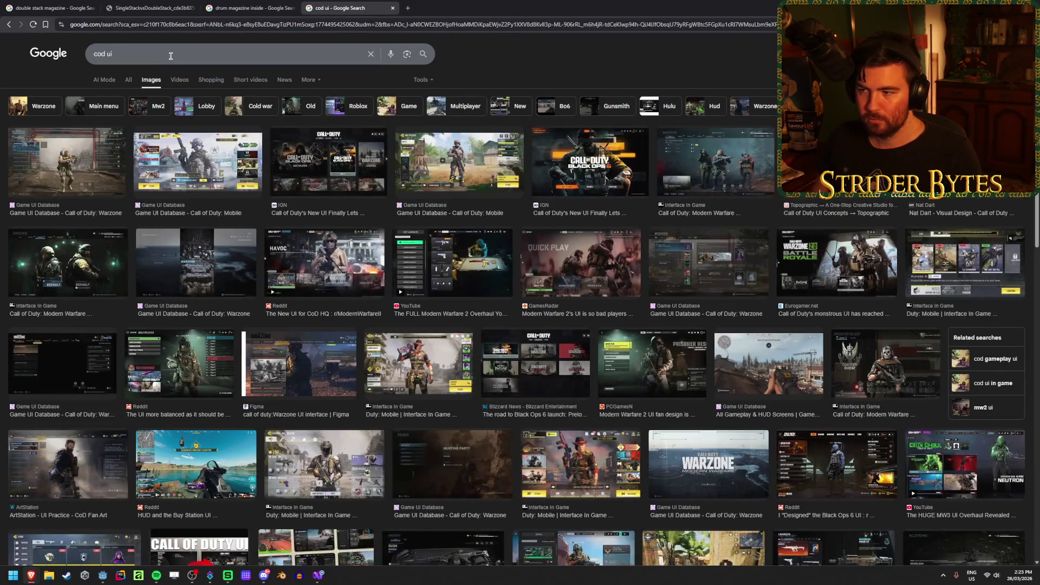
pyautogui.click(171, 56)
pyautogui.write('hud')
pyautogui.press('Return')
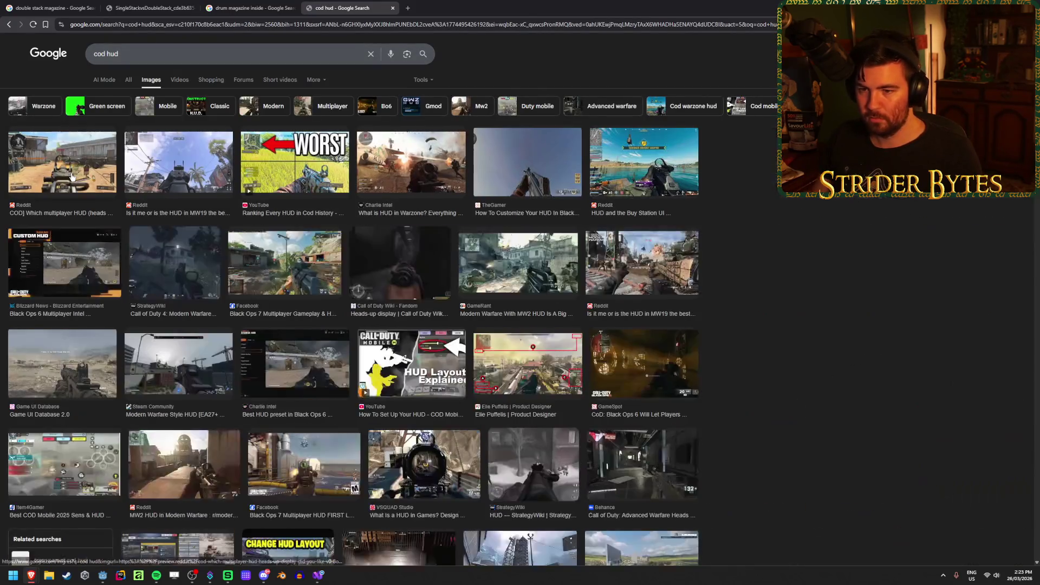
# Open the first HUD screenshot's Reddit source in a new tab, view it, then return to the drum magazine results
pyautogui.click(72, 176)
pyautogui.rightClick(855, 219)
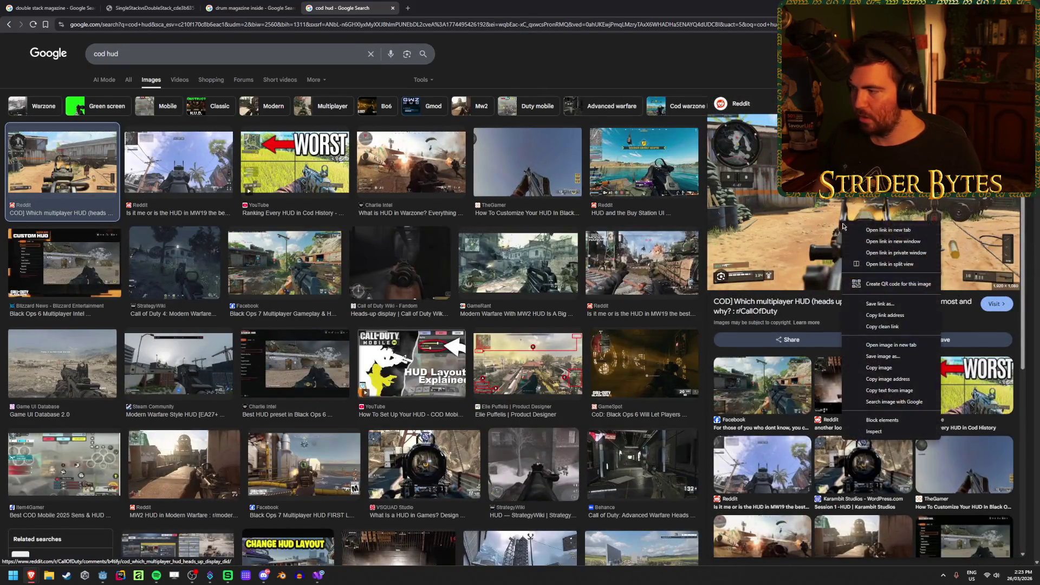
pyautogui.click(897, 346)
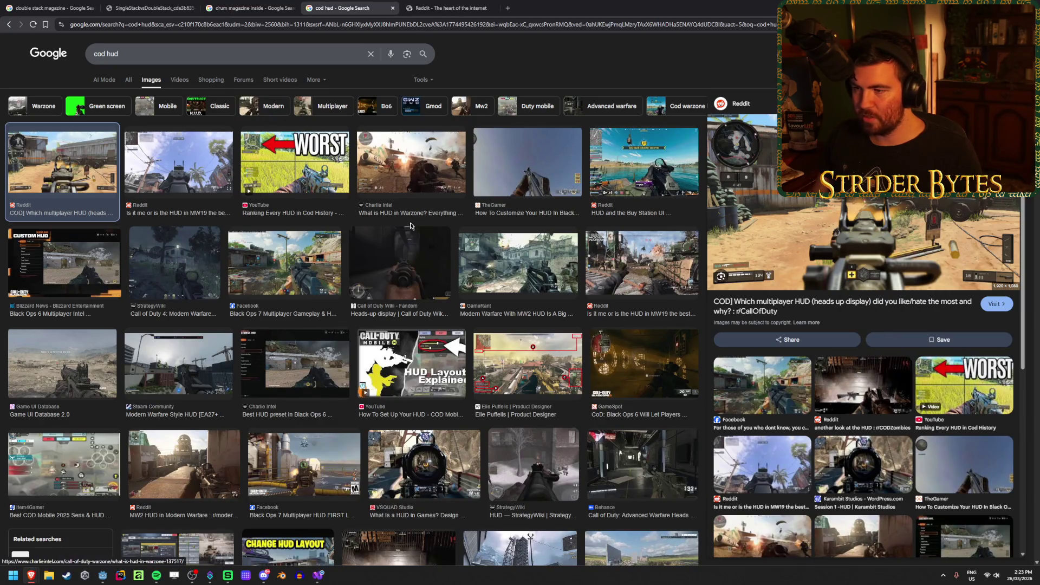
pyautogui.click(407, 8)
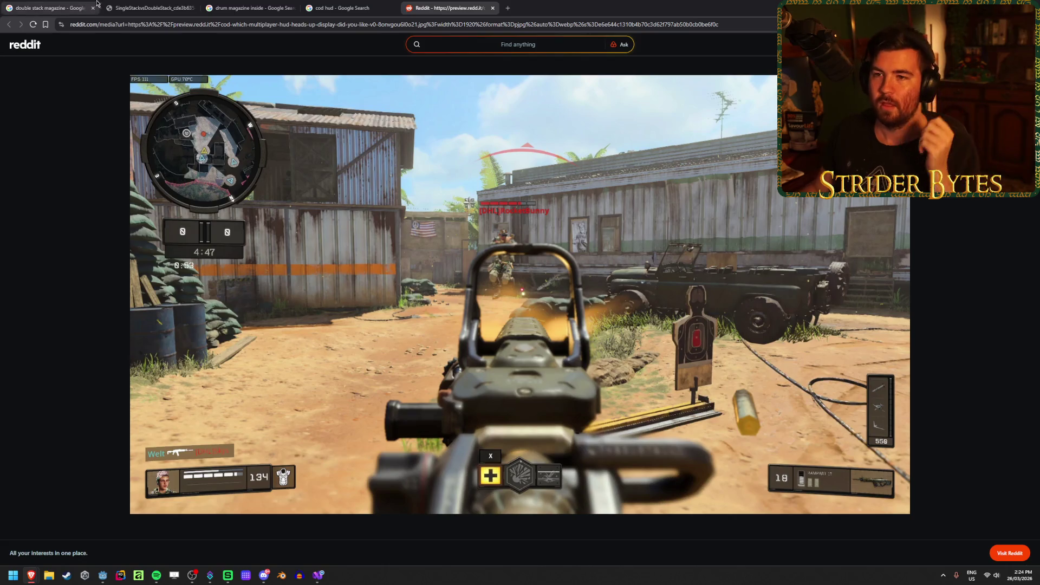
pyautogui.click(147, 8)
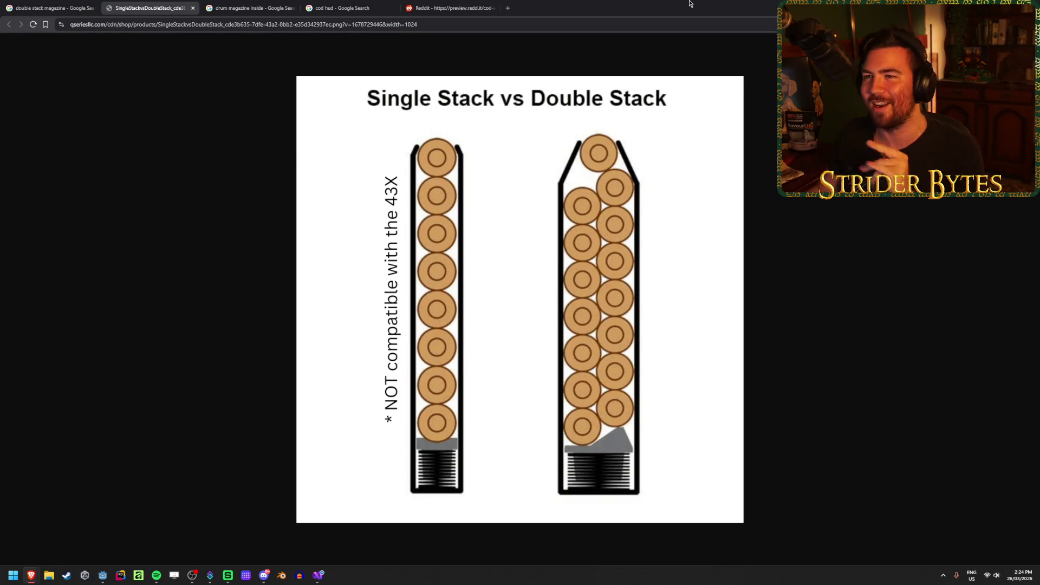
pyautogui.click(249, 8)
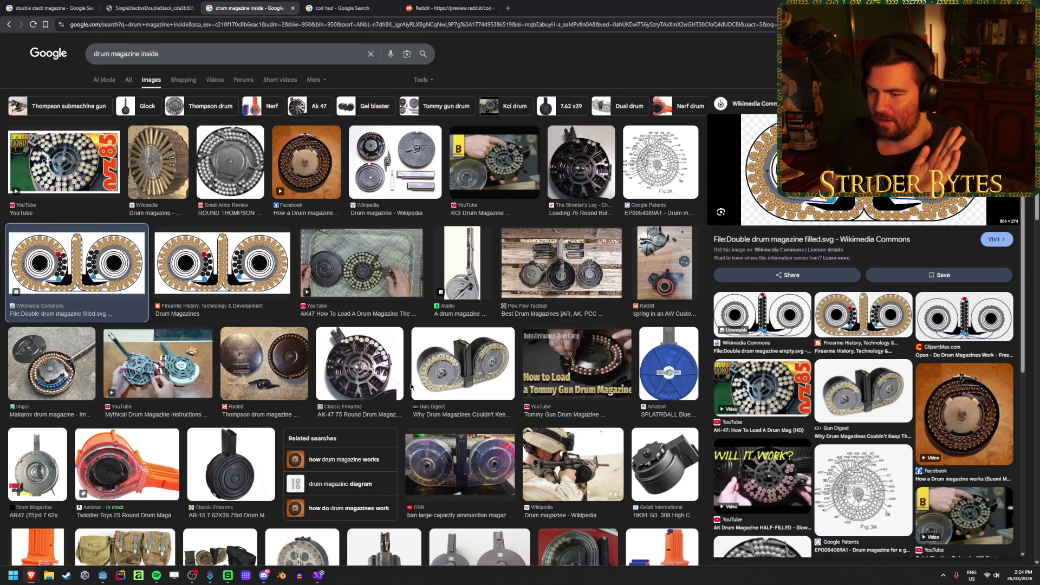
# Preview the AK-47 drum video, Makarov, Thompson and patent drum magazine results
pyautogui.click(67, 171)
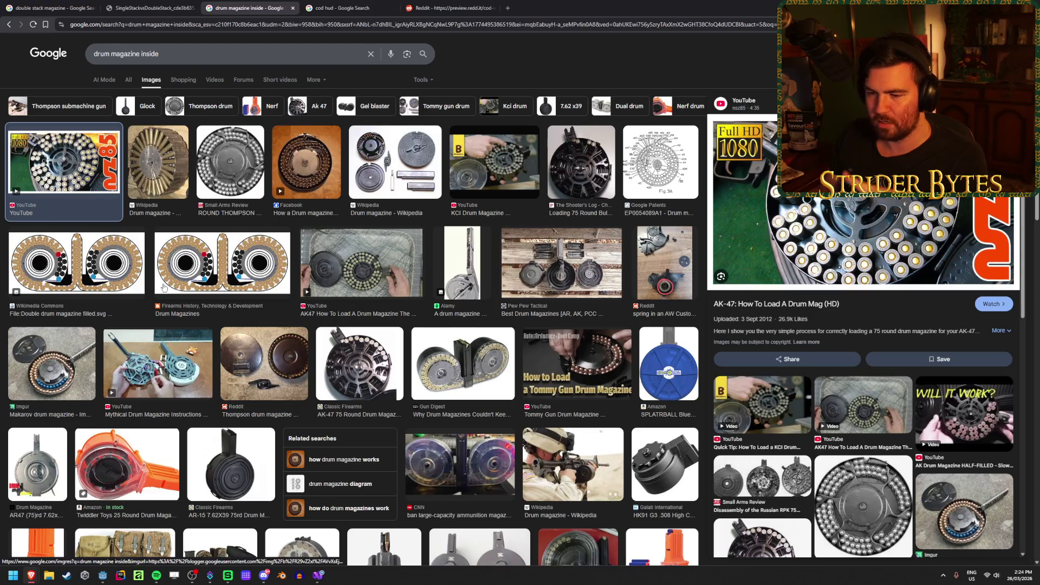
pyautogui.scroll(-2, 266, 271)
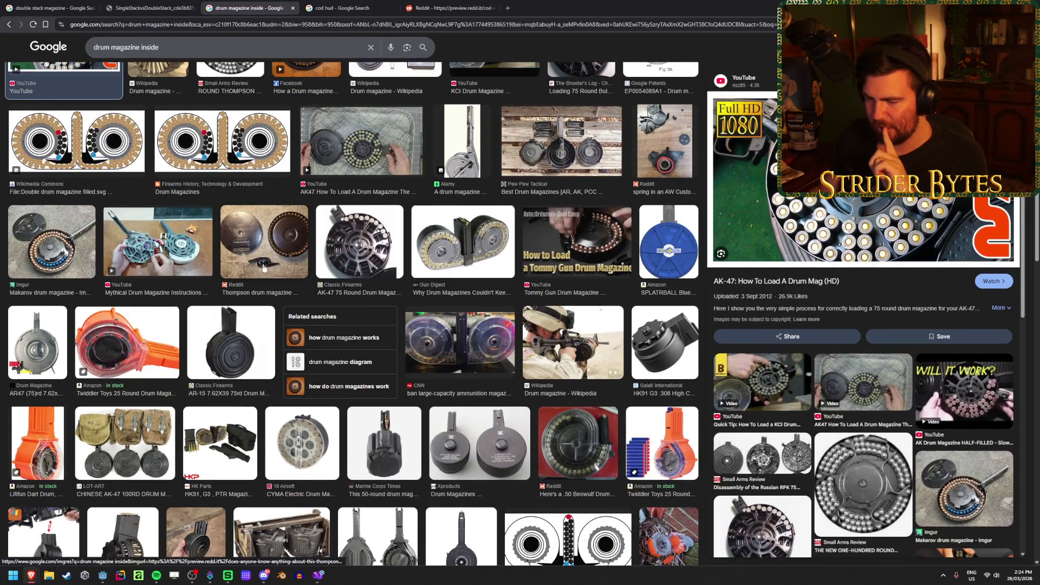
pyautogui.scroll(2, 241, 280)
pyautogui.click(52, 360)
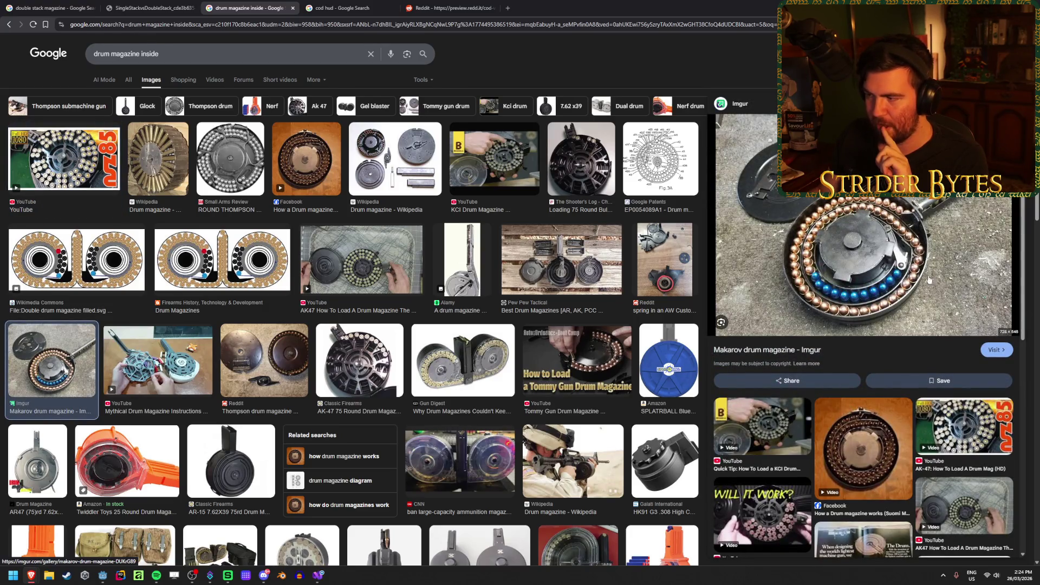
pyautogui.click(234, 165)
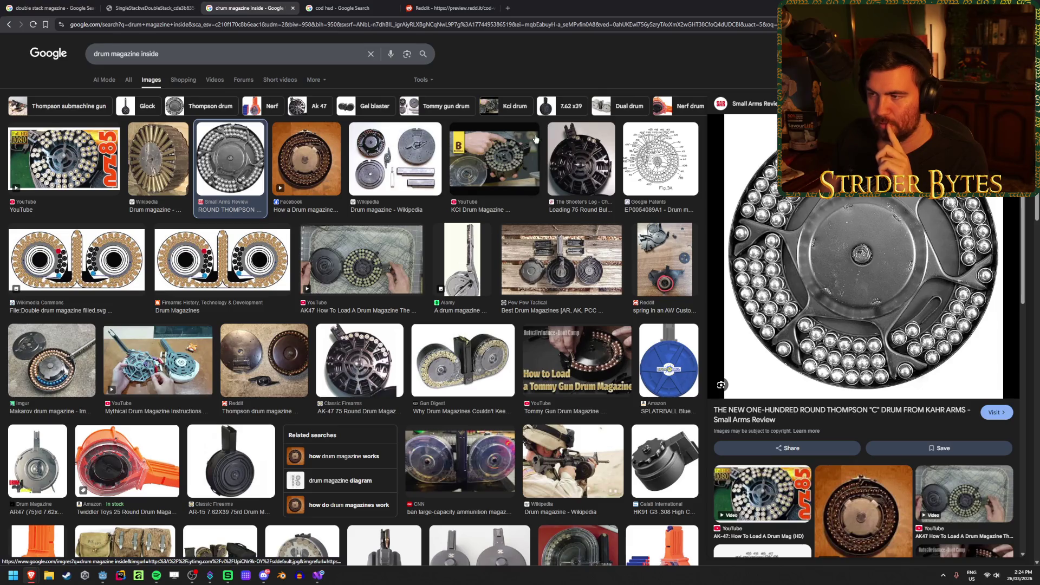
pyautogui.click(647, 149)
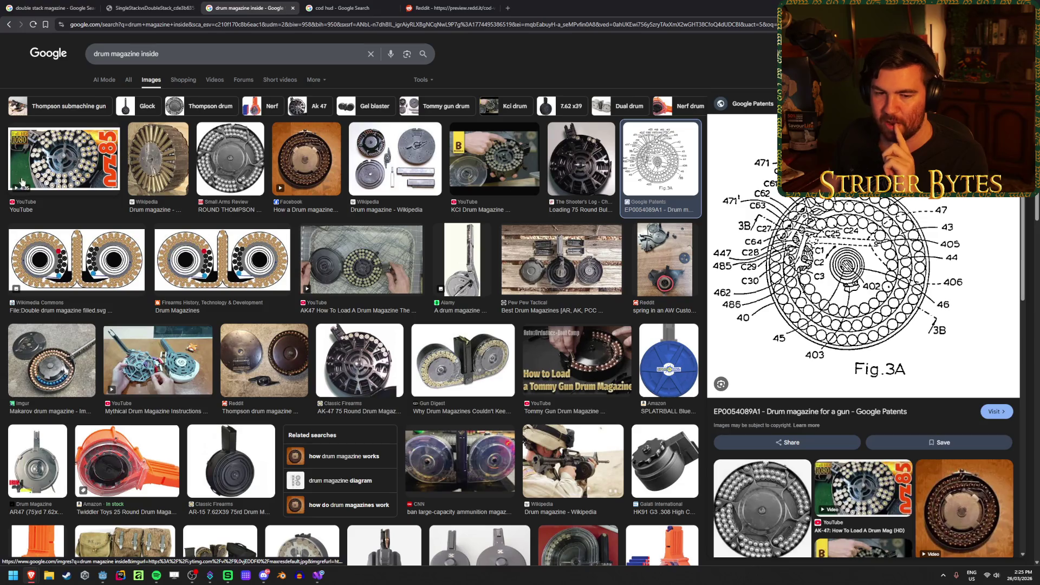
# Return to the AK-47 drum video preview and replace the query with 'gun magazine types'
pyautogui.click(76, 148)
pyautogui.tripleClick(200, 54)
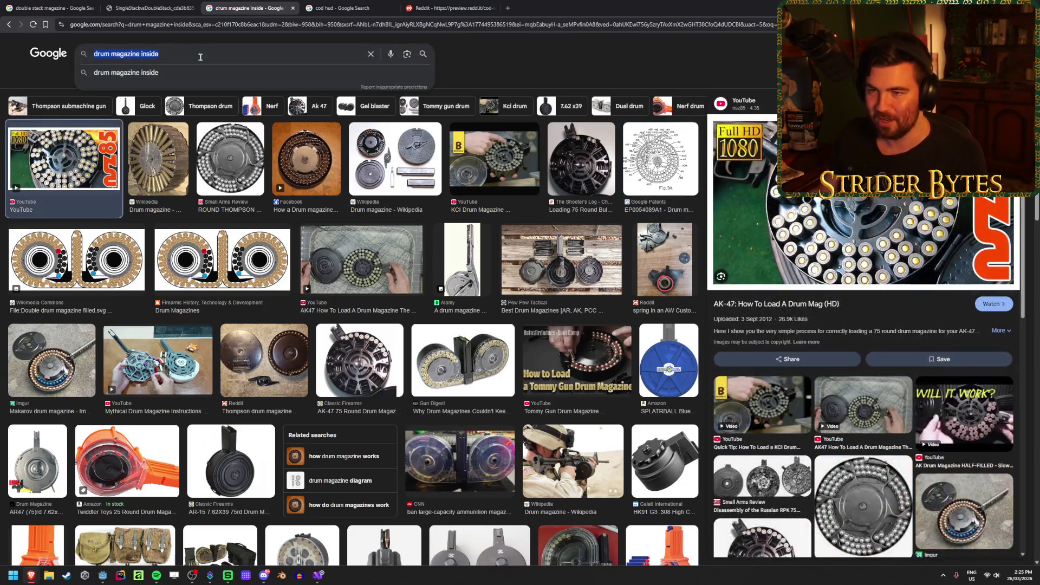
pyautogui.write('gun magazi')
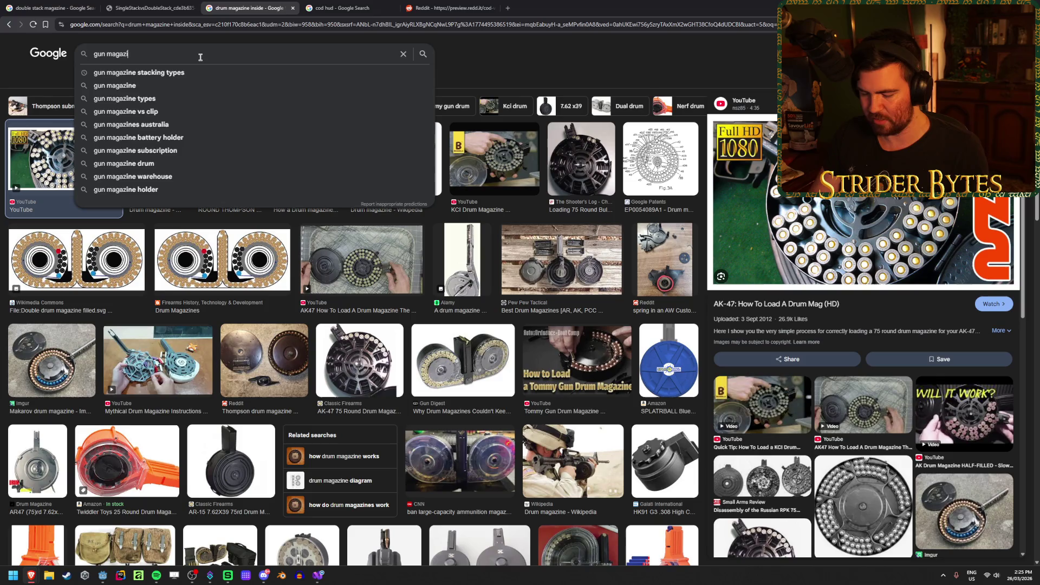
pyautogui.write('ne types')
# Search images for 'gun magazine types' and preview the clip-vs-magazine, weapon pack and Steel Gun Magazine results
pyautogui.press('Return')
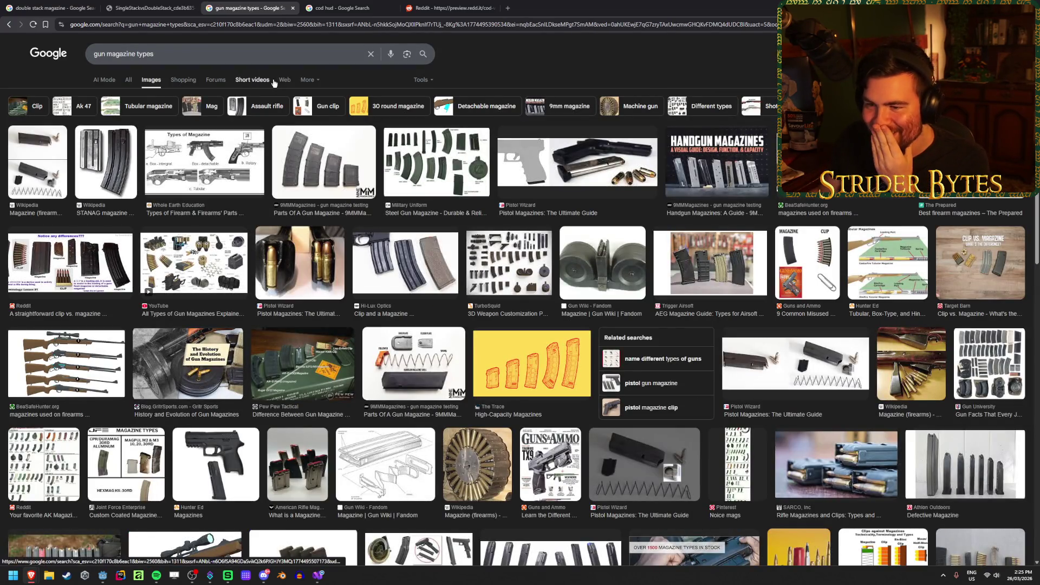
pyautogui.click(71, 263)
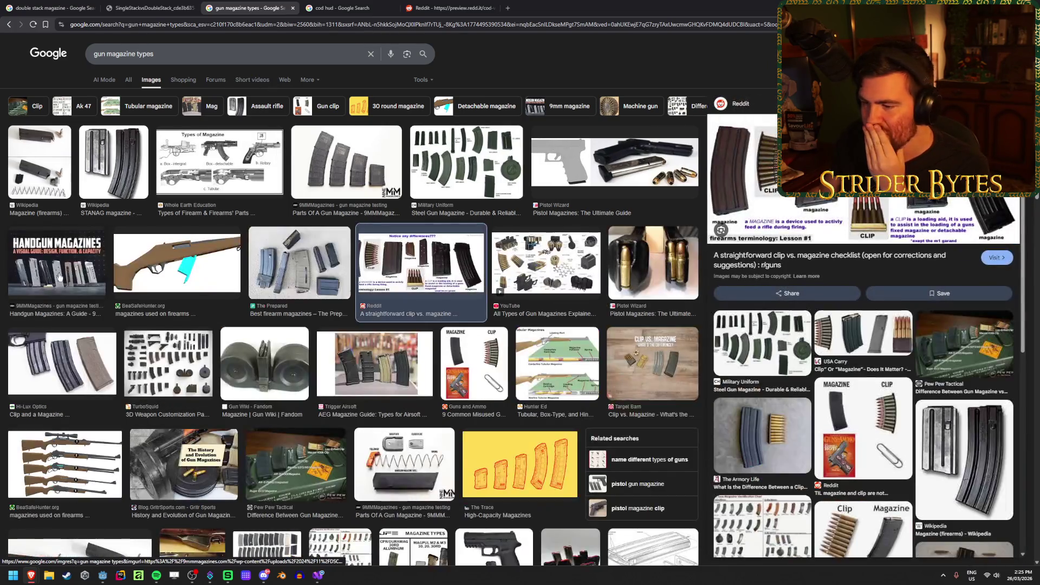
pyautogui.click(168, 362)
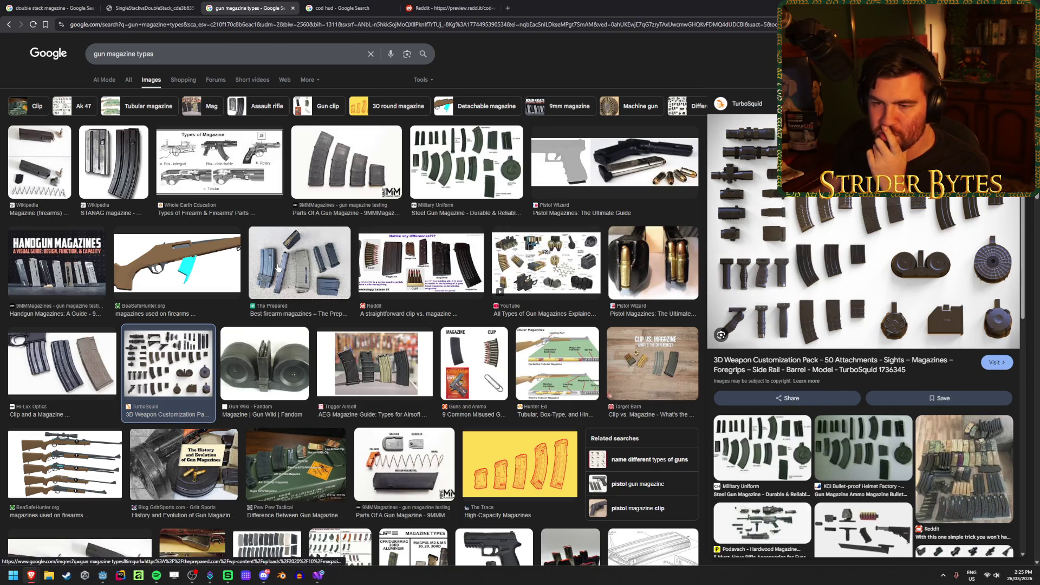
pyautogui.click(483, 160)
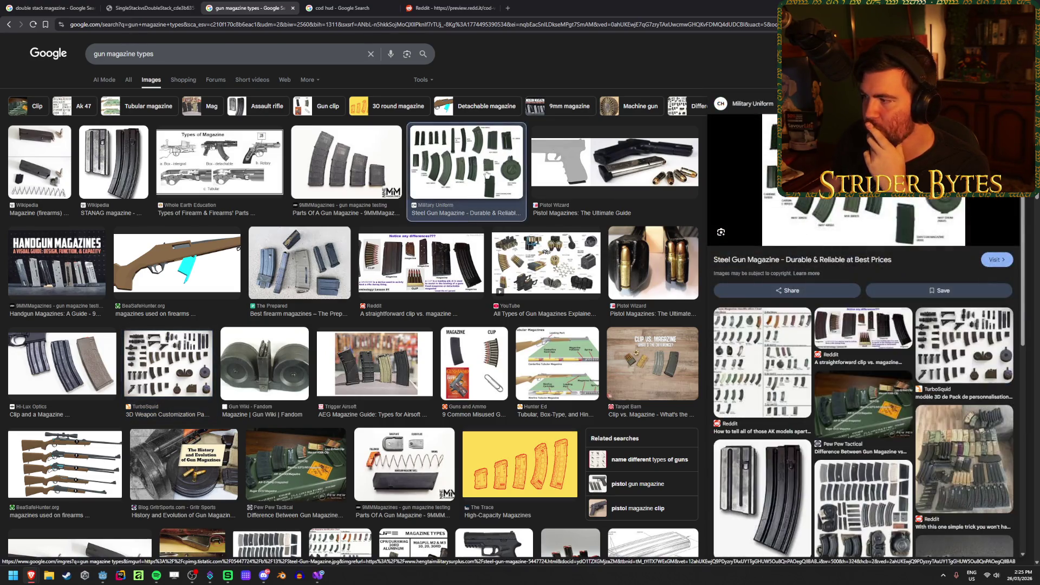
# Open the Steel Gun Magazine image in its own tab, view it, and close it
pyautogui.rightClick(903, 197)
pyautogui.click(931, 310)
pyautogui.click(335, 6)
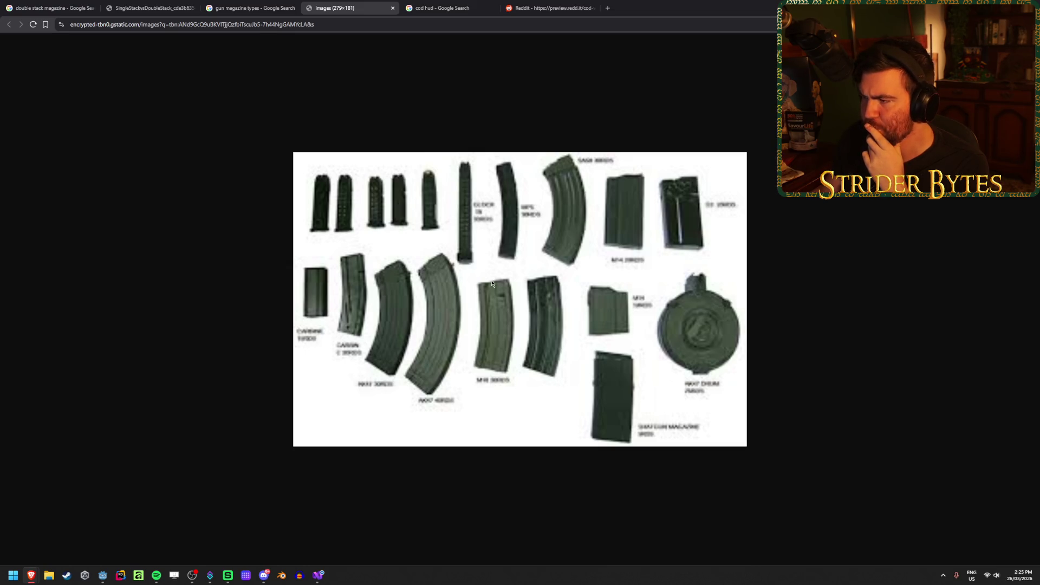
pyautogui.click(393, 8)
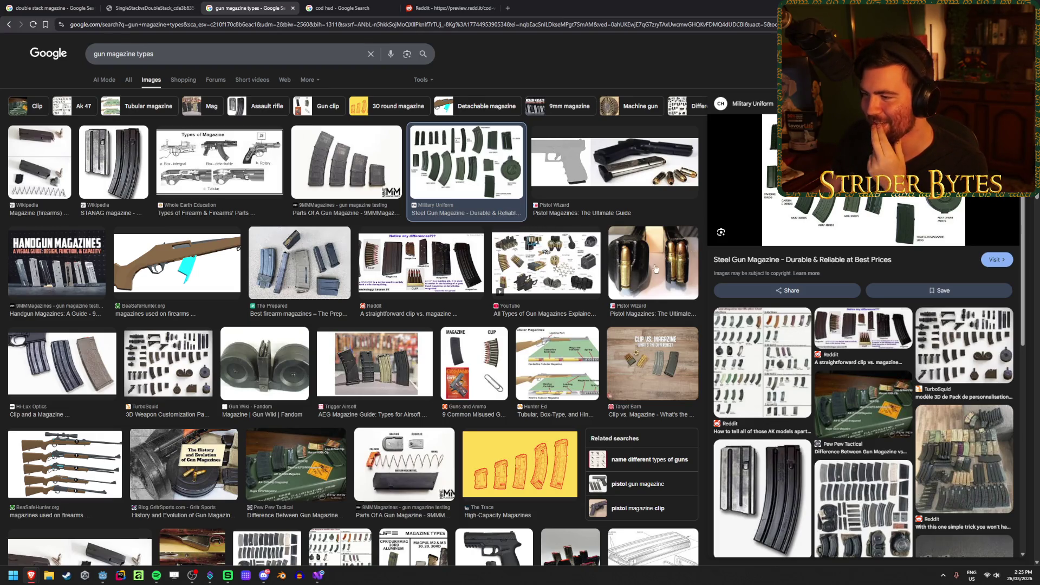
# Open the 'All Types of Gun Magazines Explained' diagram on its own, then close it
pyautogui.click(575, 265)
pyautogui.rightClick(886, 199)
pyautogui.click(920, 346)
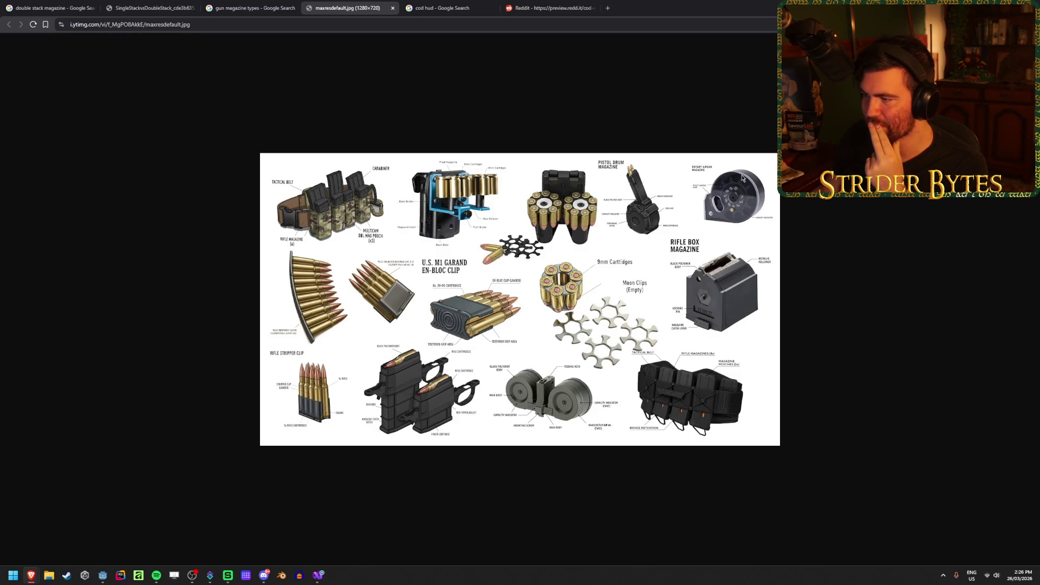
pyautogui.middleClick(330, 3)
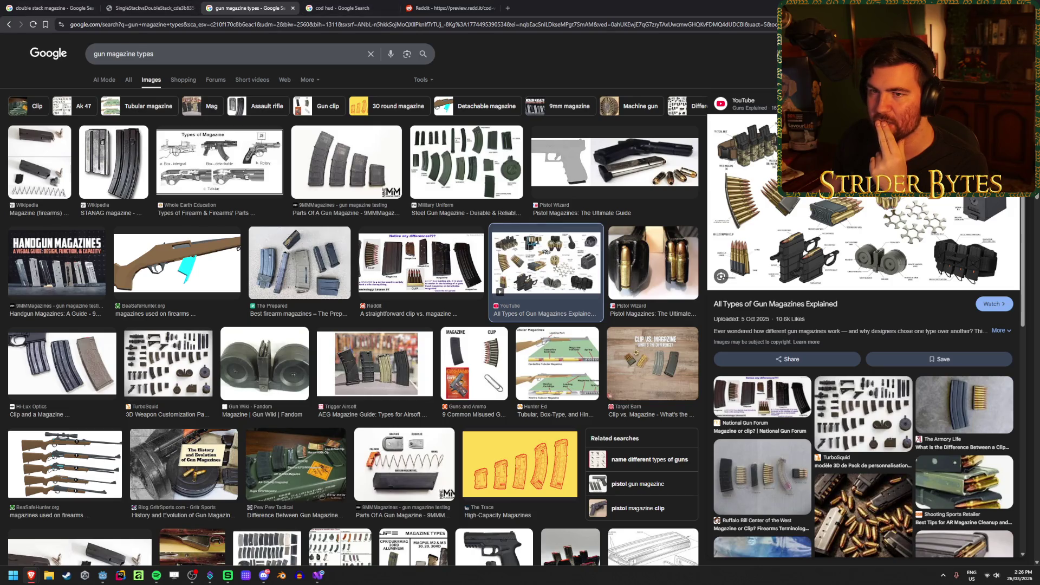
# Go back to the drum magazine inside results and preview the Facebook, Thompson and Makarov drum images
pyautogui.click(9, 24)
pyautogui.click(9, 24)
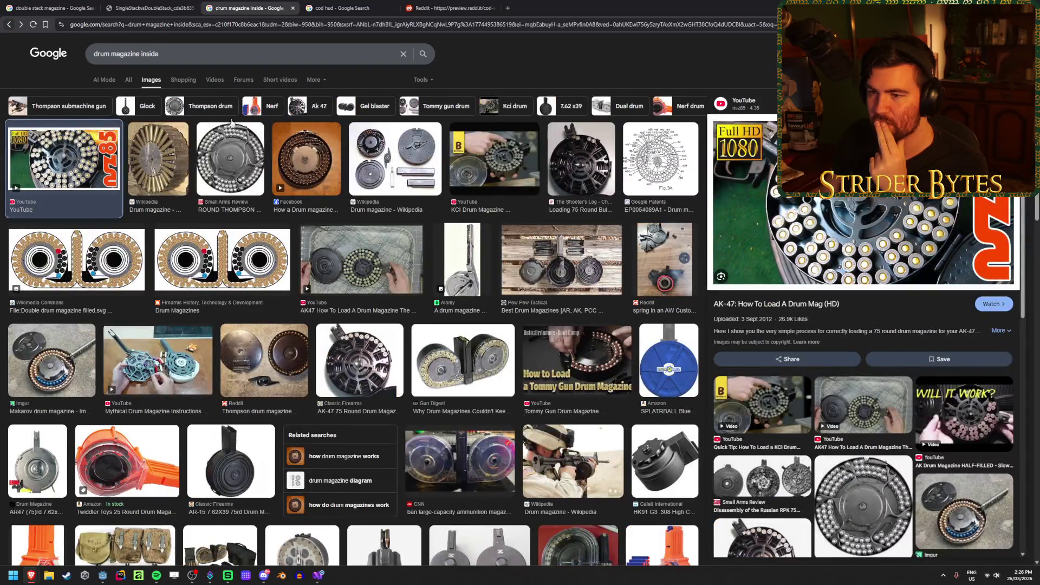
pyautogui.click(319, 162)
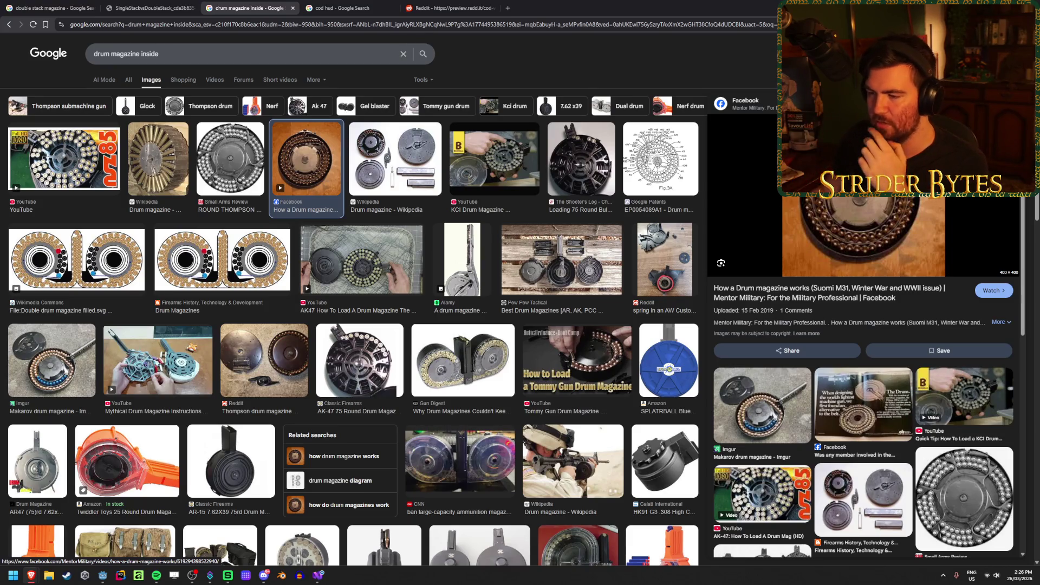
pyautogui.click(264, 361)
pyautogui.click(78, 374)
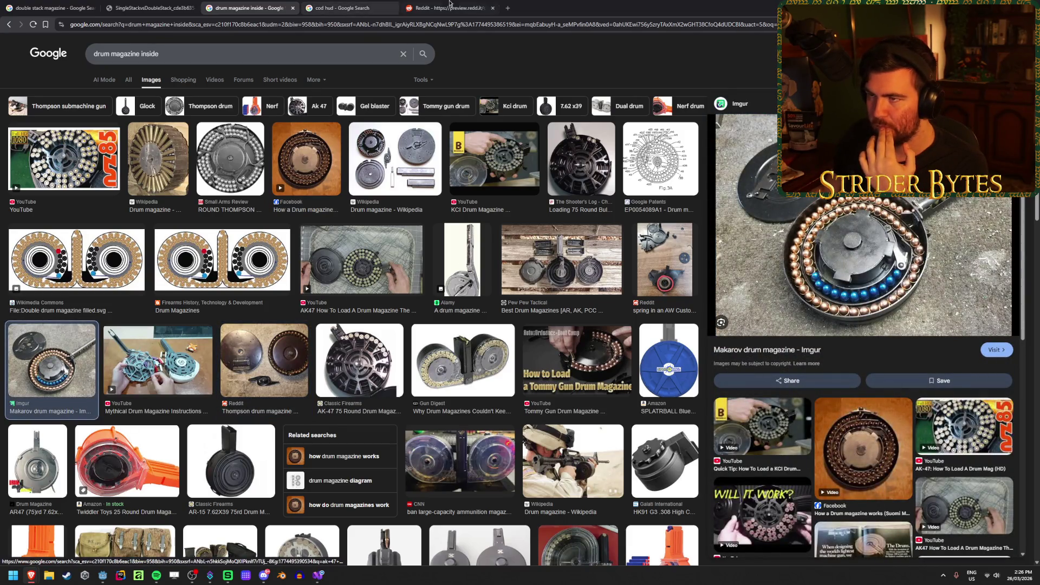
pyautogui.hotkey('alt', 'Tab')
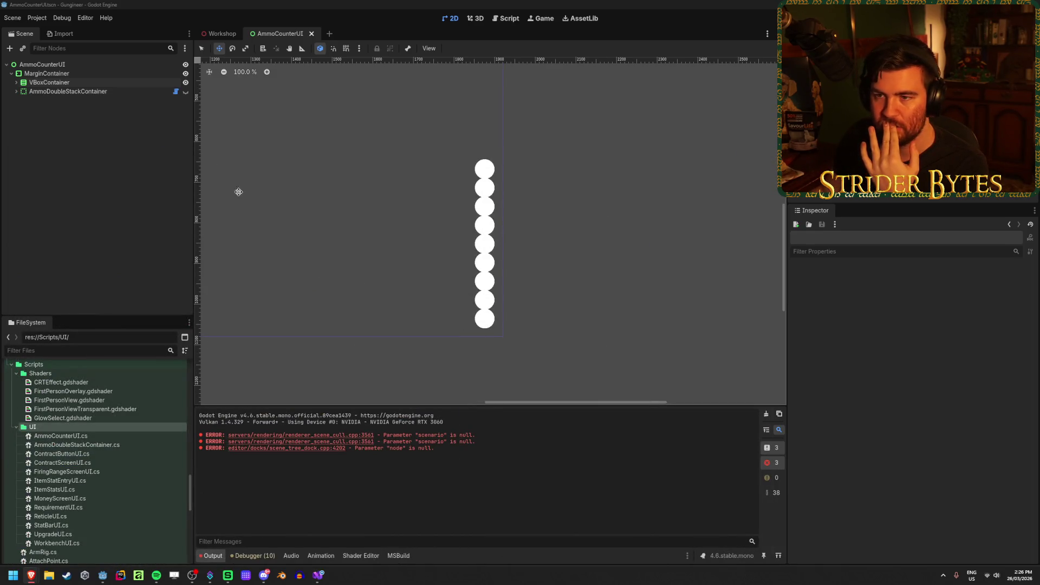
# Hide the VBoxContainer and show the AmmoDoubleStackContainer in the AmmoCounterUI scene
pyautogui.click(186, 83)
pyautogui.click(186, 91)
pyautogui.scroll(2, 476, 266)
pyautogui.scroll(-3, 400, 287)
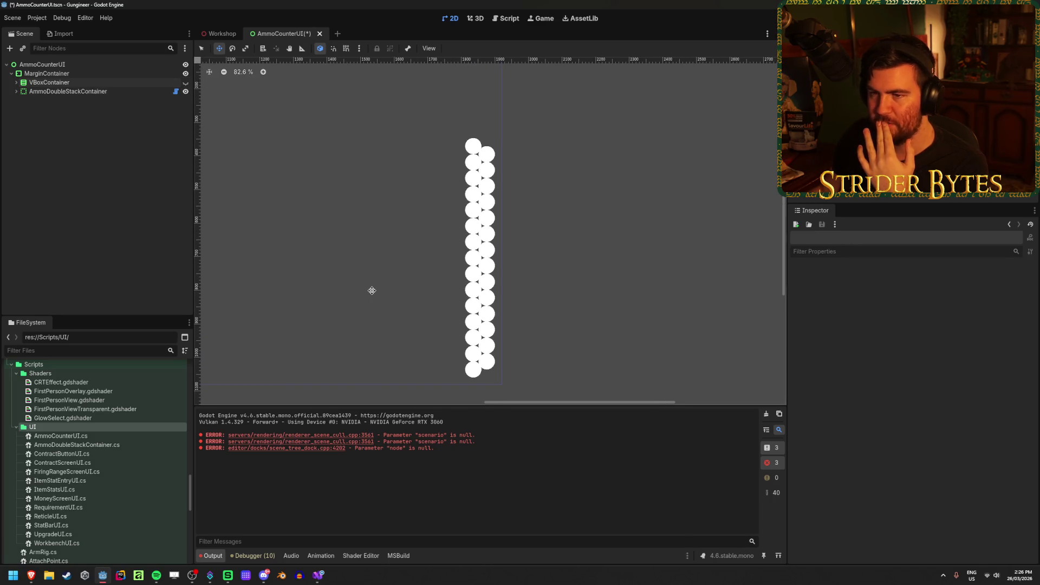
# Expand AmmoDoubleStackContainer and inspect its first TextureRect ammo icon
pyautogui.click(110, 92)
pyautogui.click(16, 91)
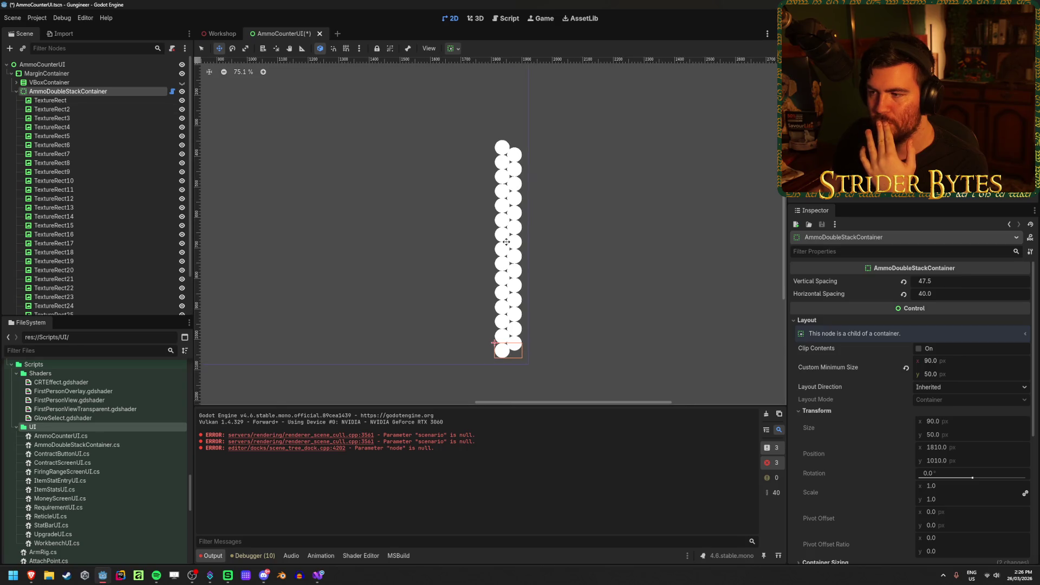
pyautogui.click(94, 100)
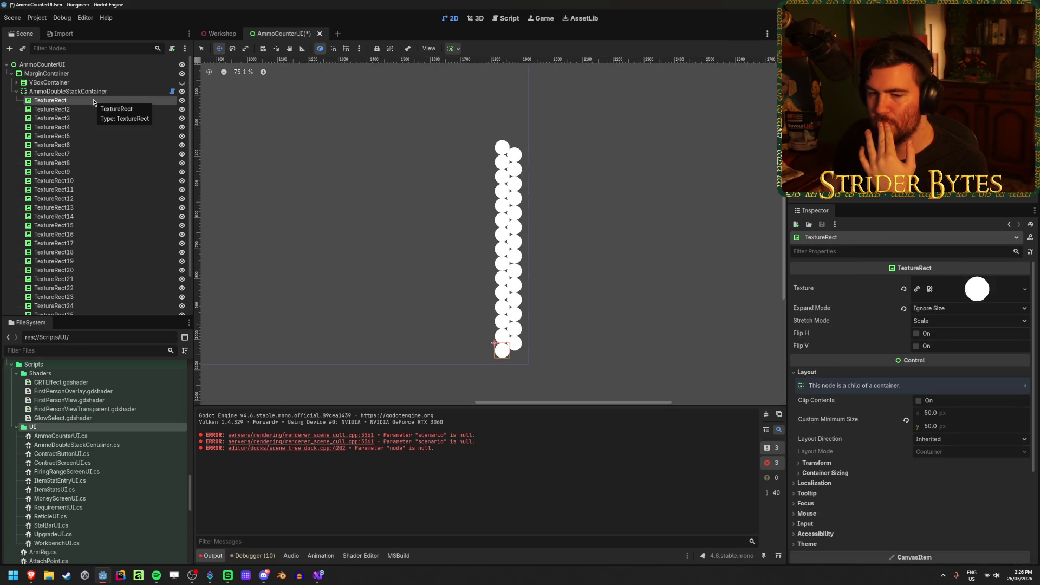
pyautogui.scroll(-2, 91, 180)
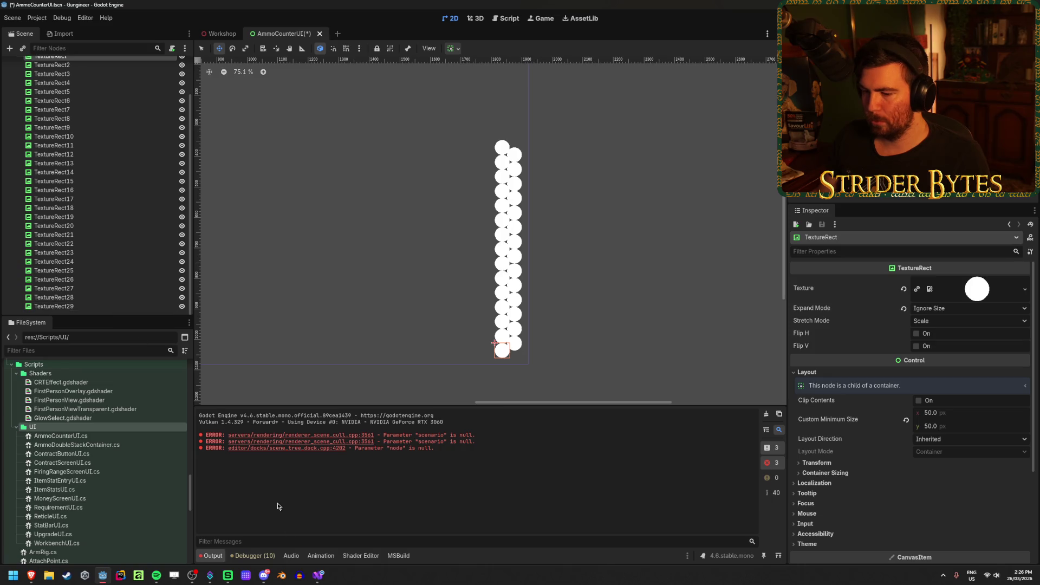
pyautogui.click(317, 575)
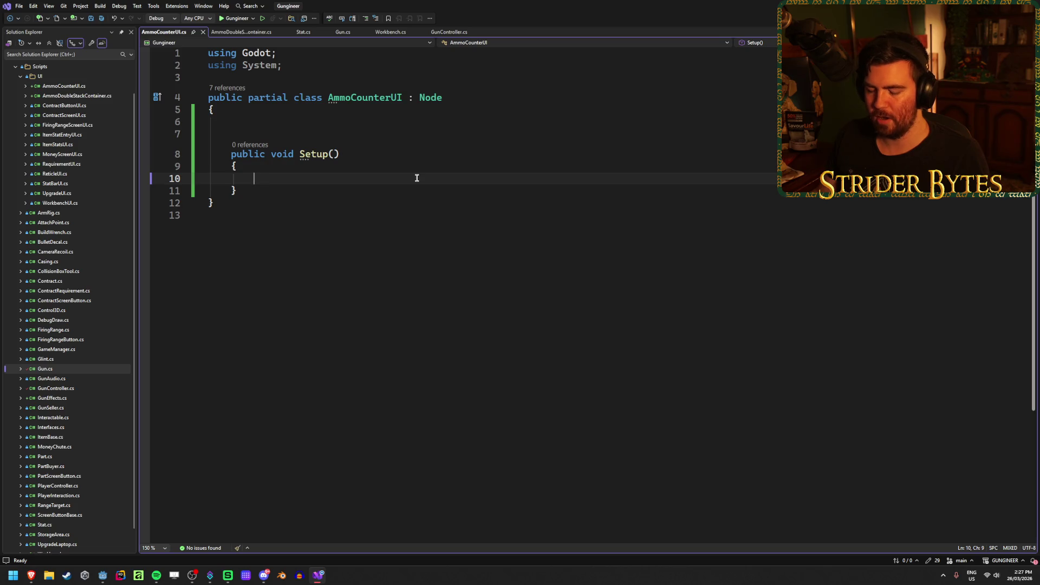
# Place the cursor inside the empty Setup() parentheses in AmmoCounterUI.cs, then bring up Gun.cs
pyautogui.click(291, 132)
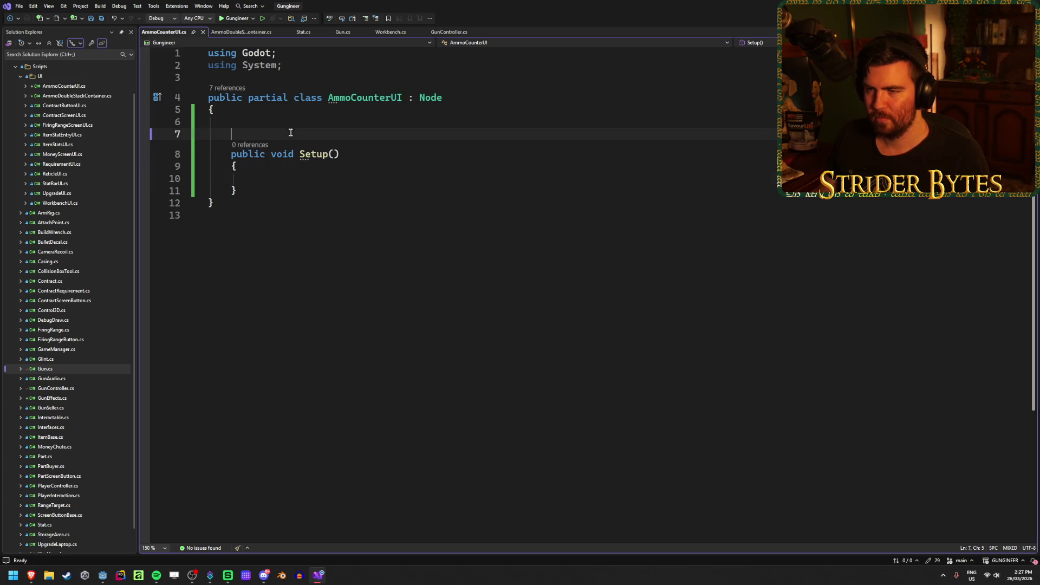
pyautogui.click(292, 178)
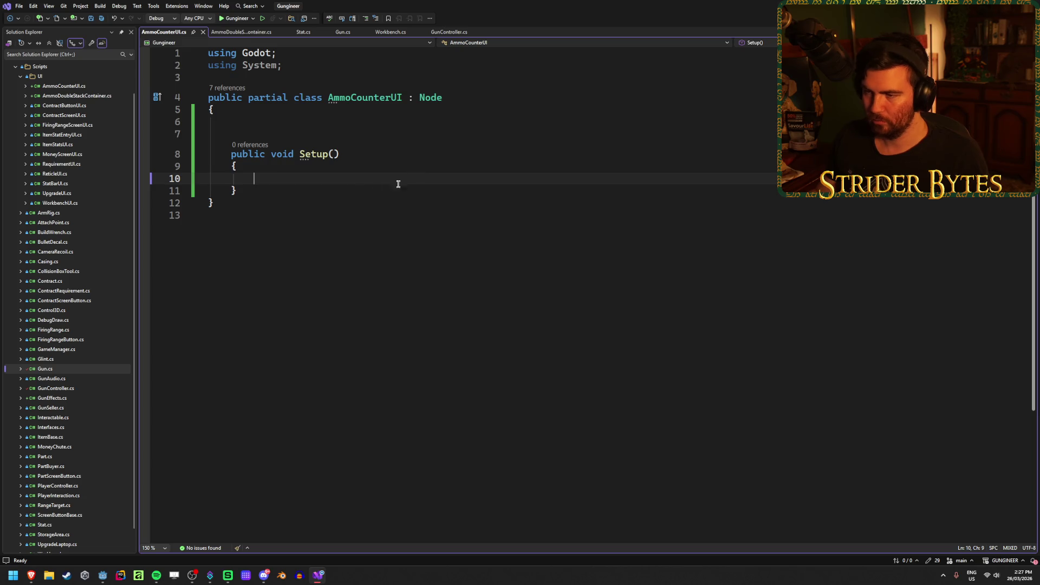
pyautogui.click(339, 151)
pyautogui.press('Down')
pyautogui.press('Down')
pyautogui.press('Up')
pyautogui.press('Up')
pyautogui.press('Left')
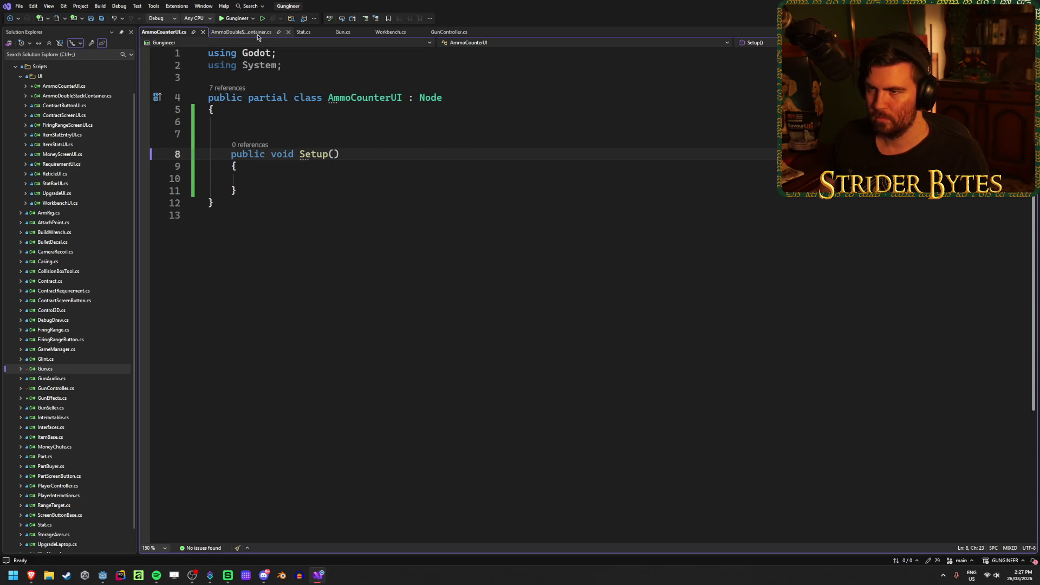
pyautogui.click(342, 32)
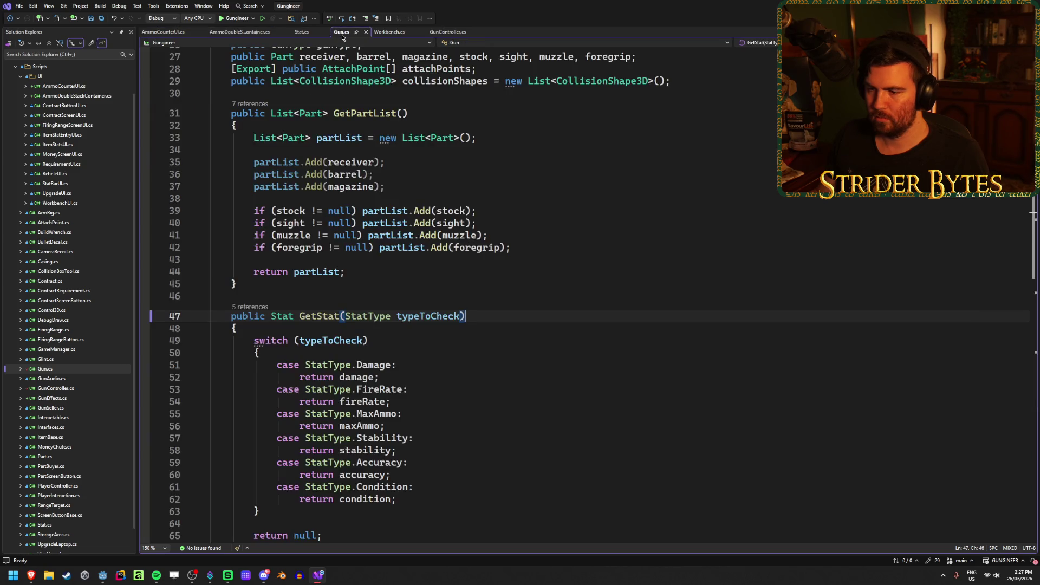
# Read GunController.cs's Fire() method and its GunFiredEventArgs line
pyautogui.scroll(9, 425, 310)
pyautogui.click(450, 32)
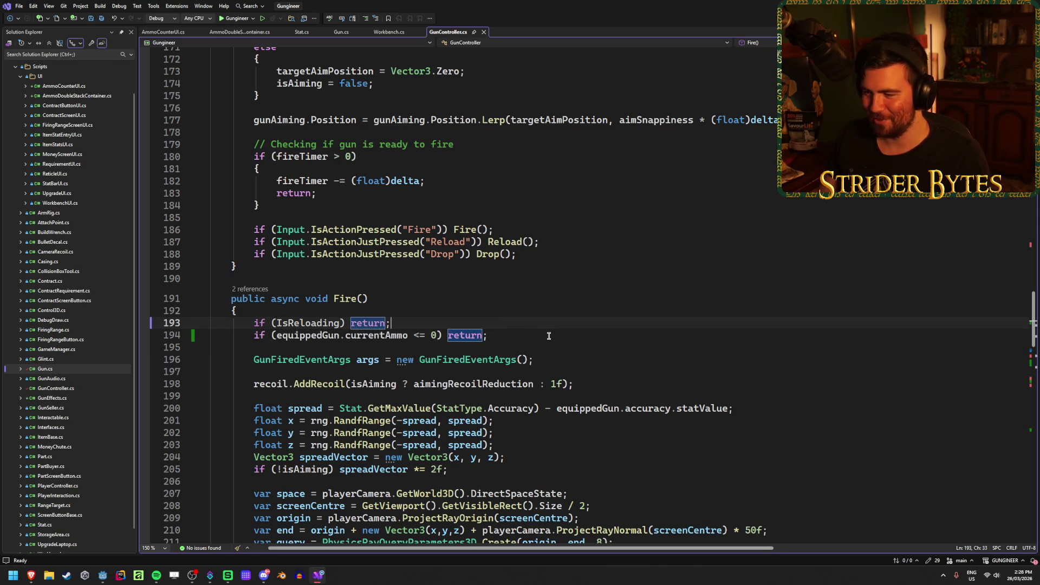
pyautogui.click(524, 301)
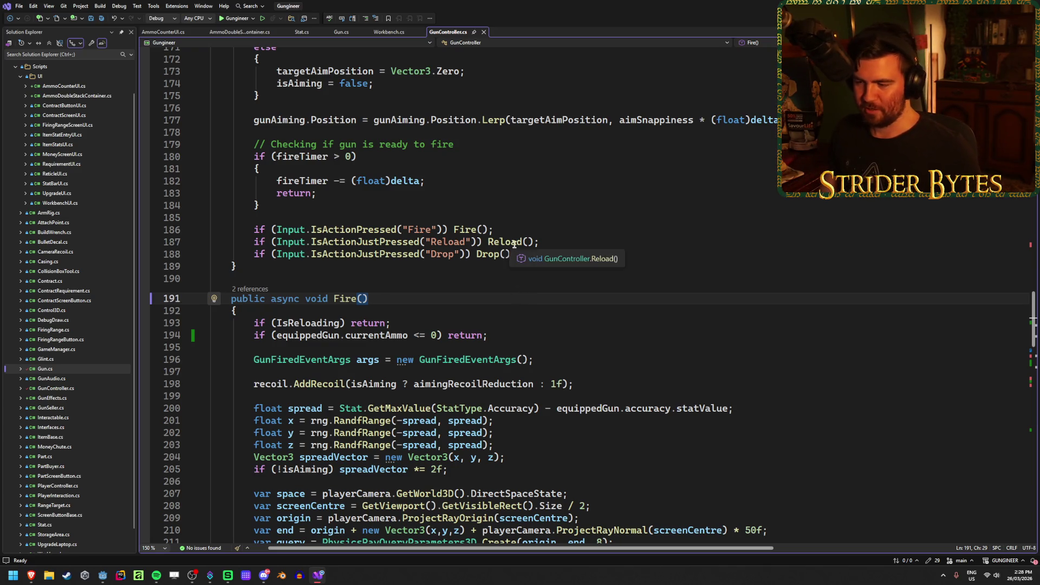
pyautogui.scroll(-1, 563, 288)
pyautogui.click(565, 323)
pyautogui.scroll(13, 566, 324)
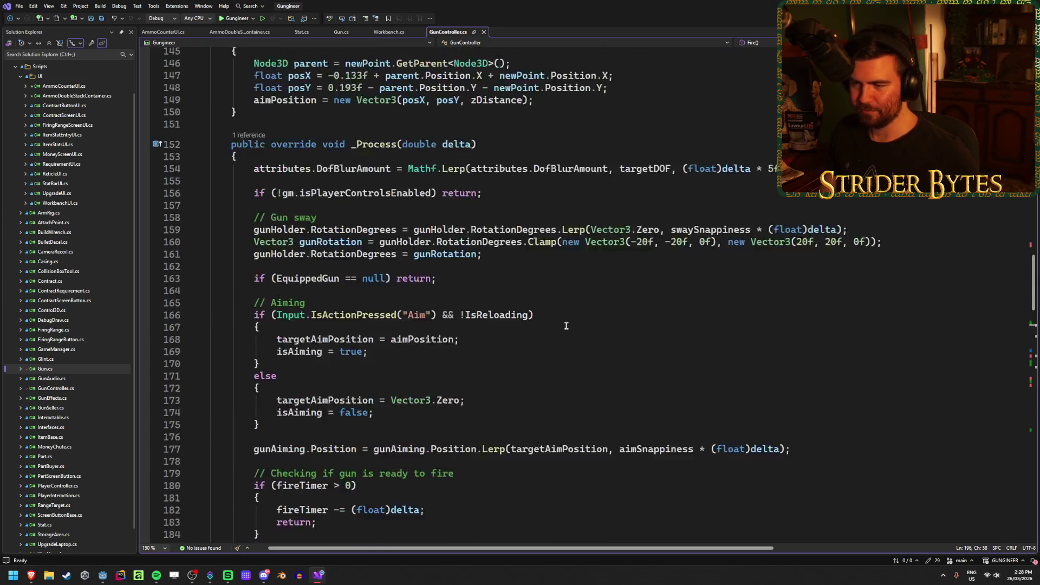
pyautogui.scroll(20, 566, 326)
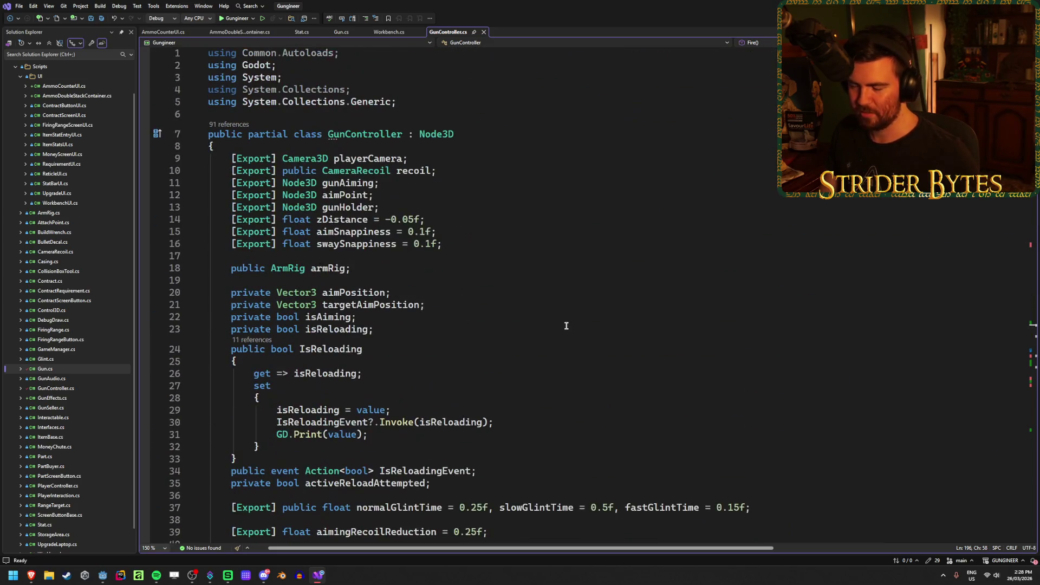
pyautogui.scroll(-20, 566, 326)
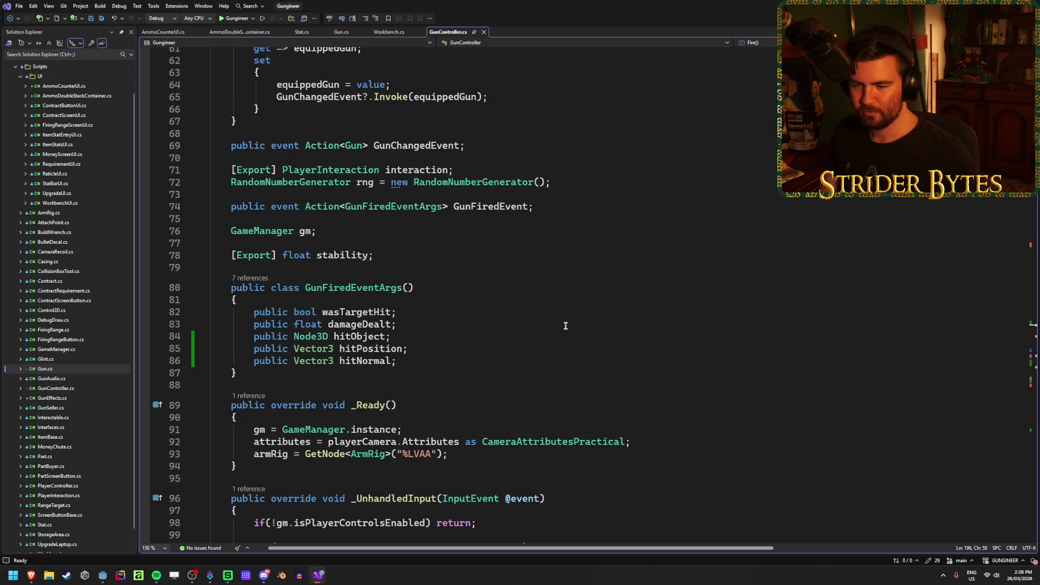
pyautogui.scroll(-4, 565, 326)
pyautogui.scroll(20, 565, 325)
pyautogui.scroll(-14, 565, 326)
# Inspect the GunChangedEvent invoke line and its declaration on line 69, highlighting its uses
pyautogui.moveTo(487, 353); pyautogui.dragTo(277, 353)
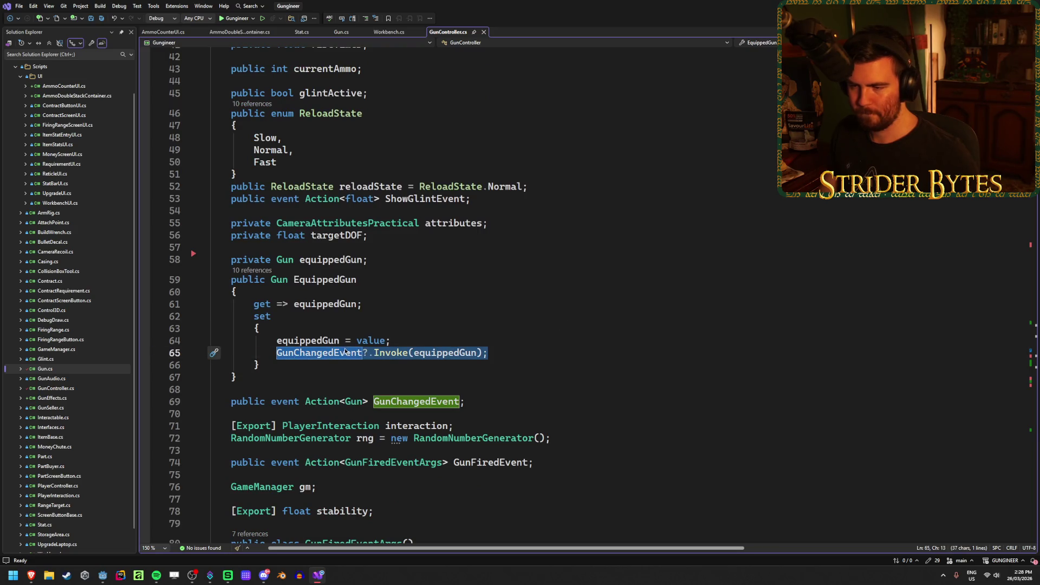
pyautogui.click(325, 401)
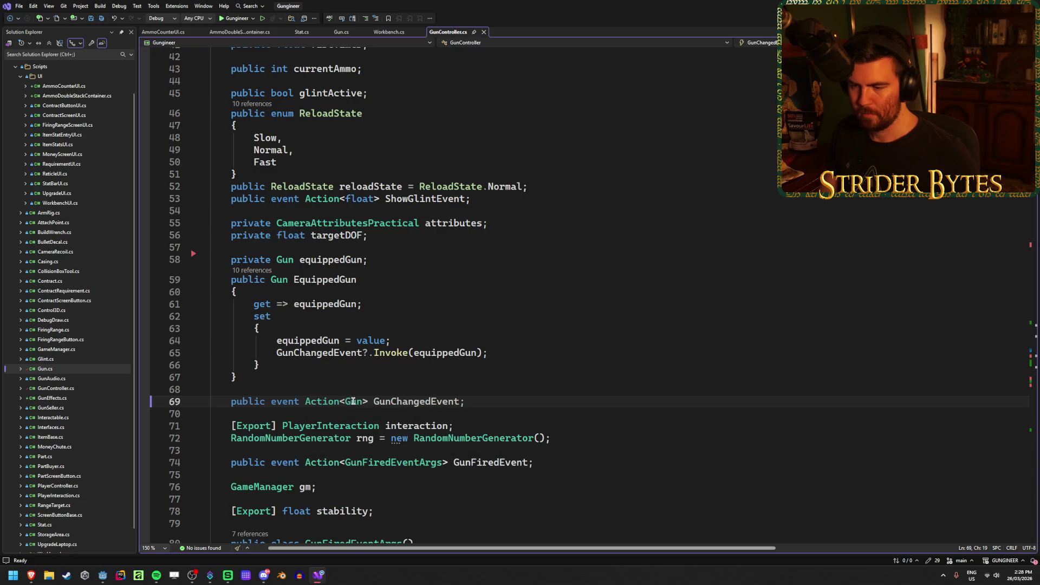
pyautogui.click(492, 398)
pyautogui.click(330, 401)
pyautogui.click(417, 401)
pyautogui.click(495, 401)
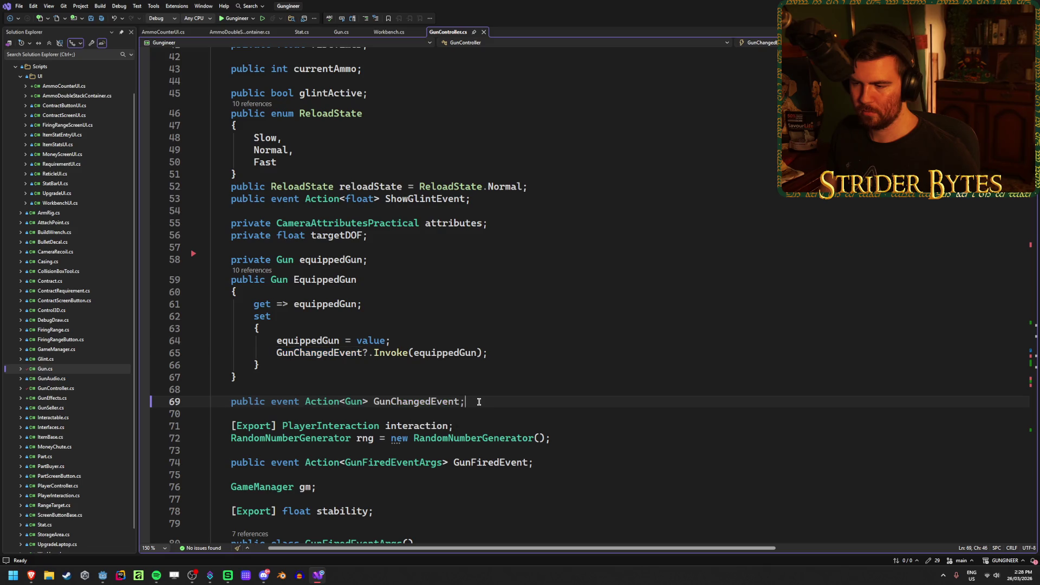
pyautogui.click(425, 401)
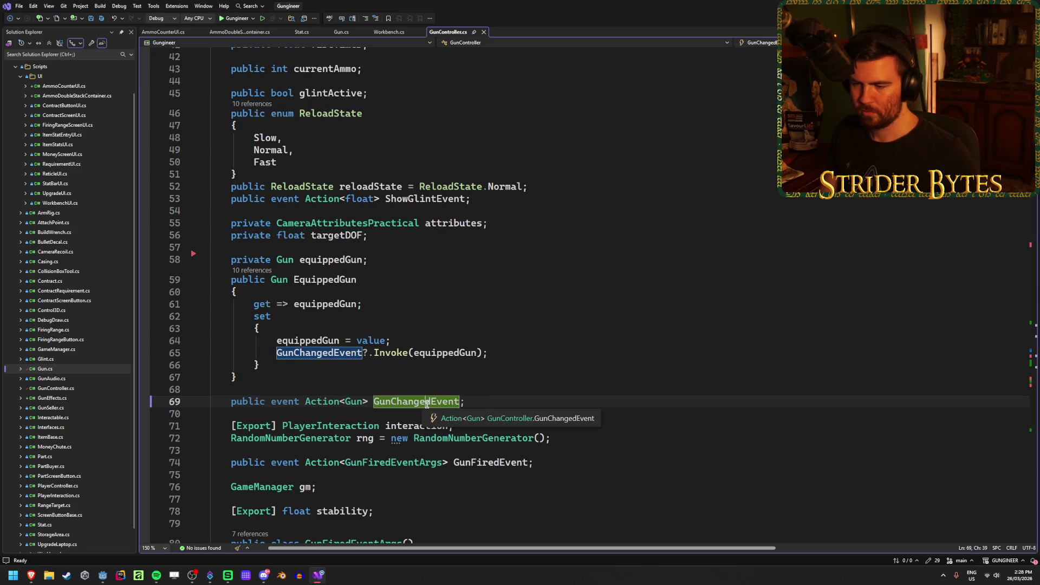
pyautogui.click(494, 401)
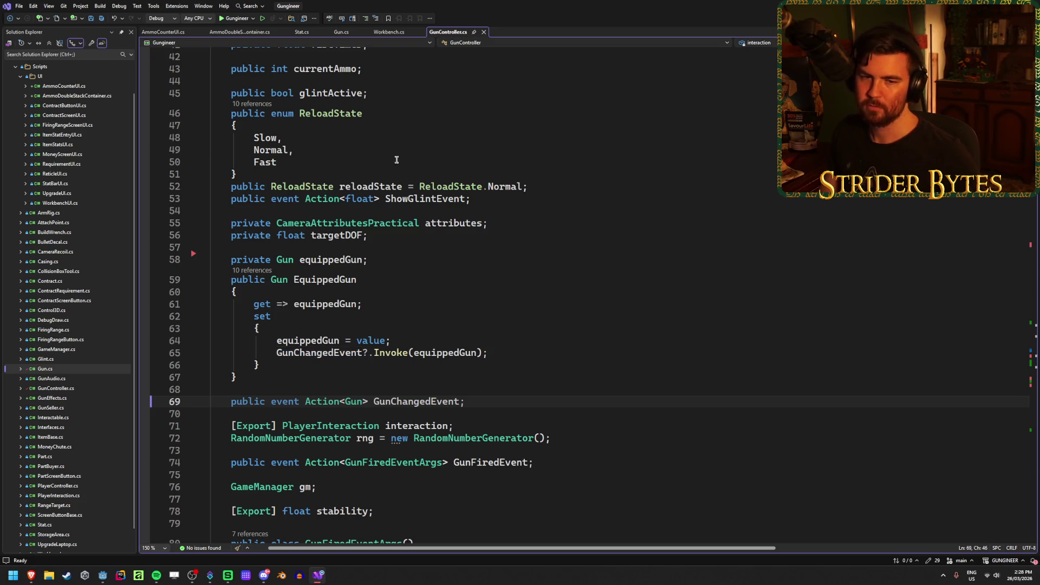
# Close Gun.cs, Workbench.cs, Stat.cs and AmmoDoubleStackContainer.cs, returning to AmmoCounterUI.cs inside Setup()
pyautogui.click(365, 32)
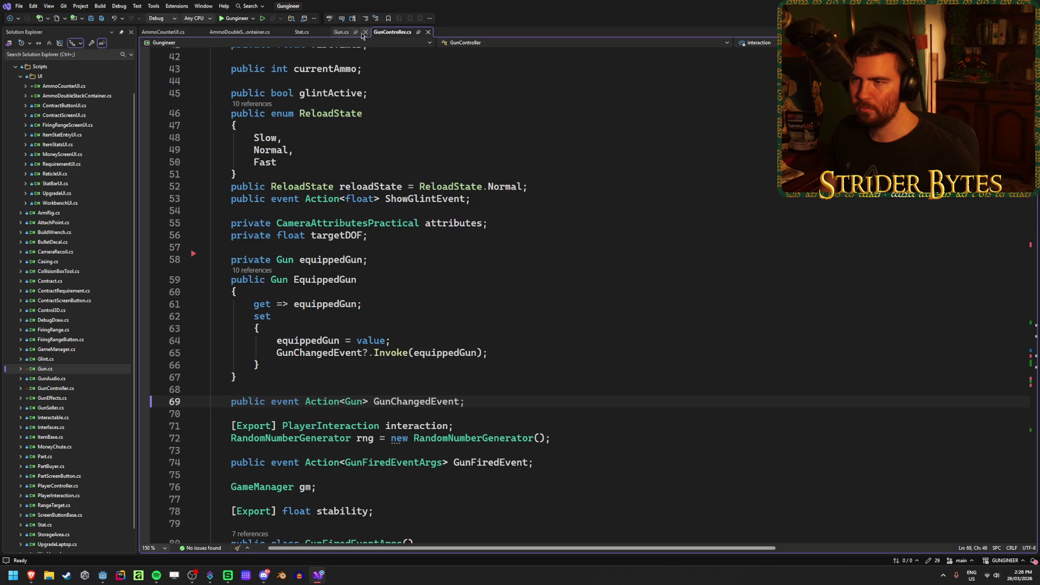
pyautogui.click(384, 31)
pyautogui.click(326, 32)
pyautogui.click(231, 32)
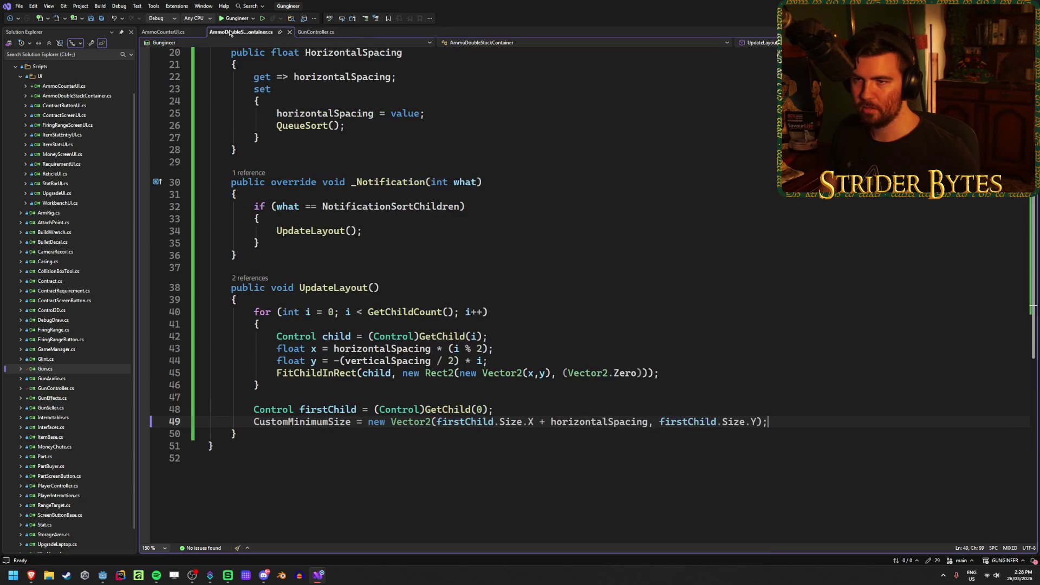
pyautogui.click(289, 31)
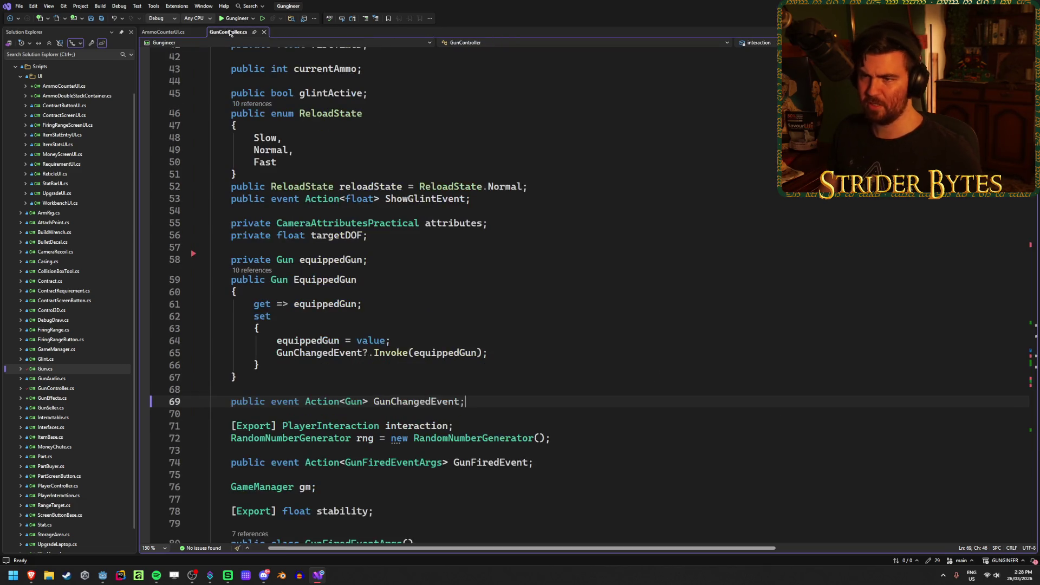
pyautogui.click(162, 32)
pyautogui.click(327, 176)
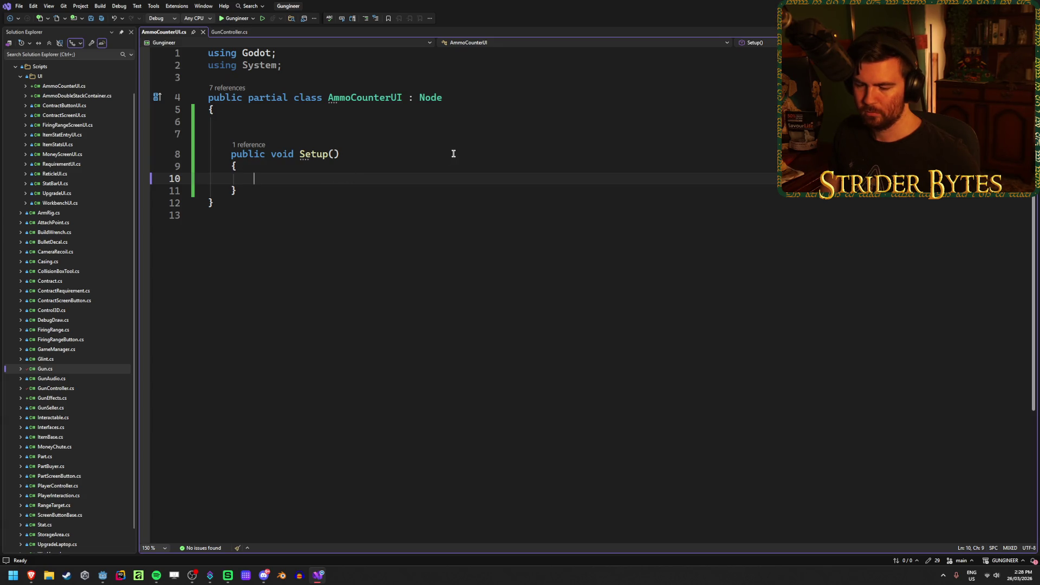
# Add a 'Gun equippedGun' parameter to Setup and save AmmoCounterUI.cs
pyautogui.click(334, 154)
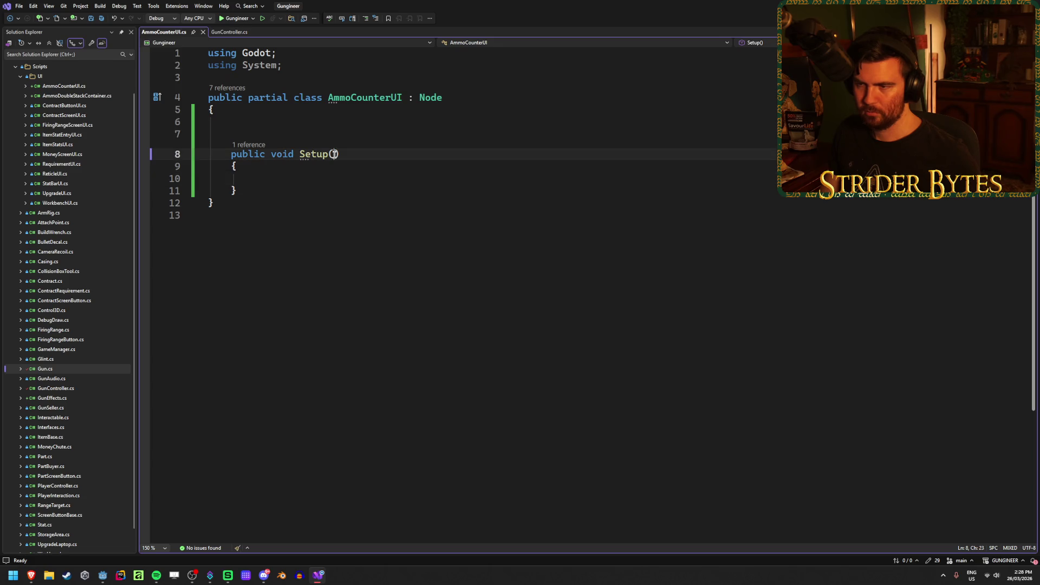
pyautogui.write('Gun ')
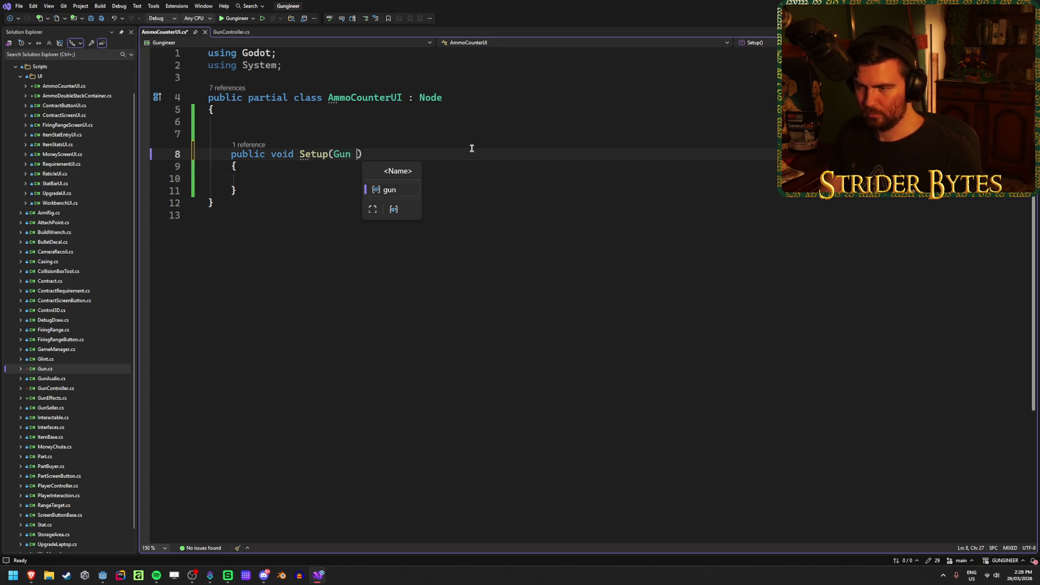
pyautogui.write('equipped')
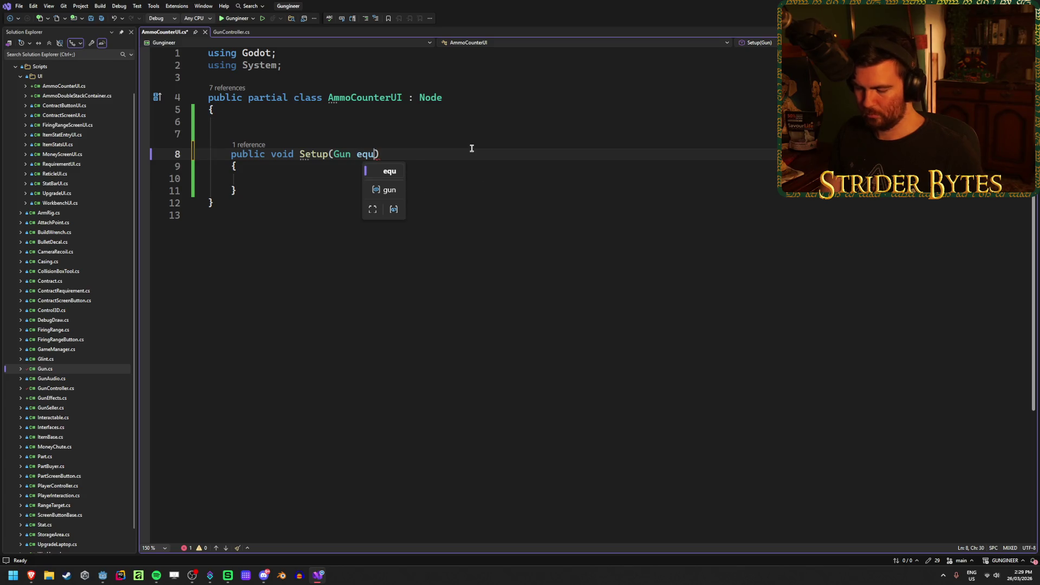
pyautogui.write('Gun')
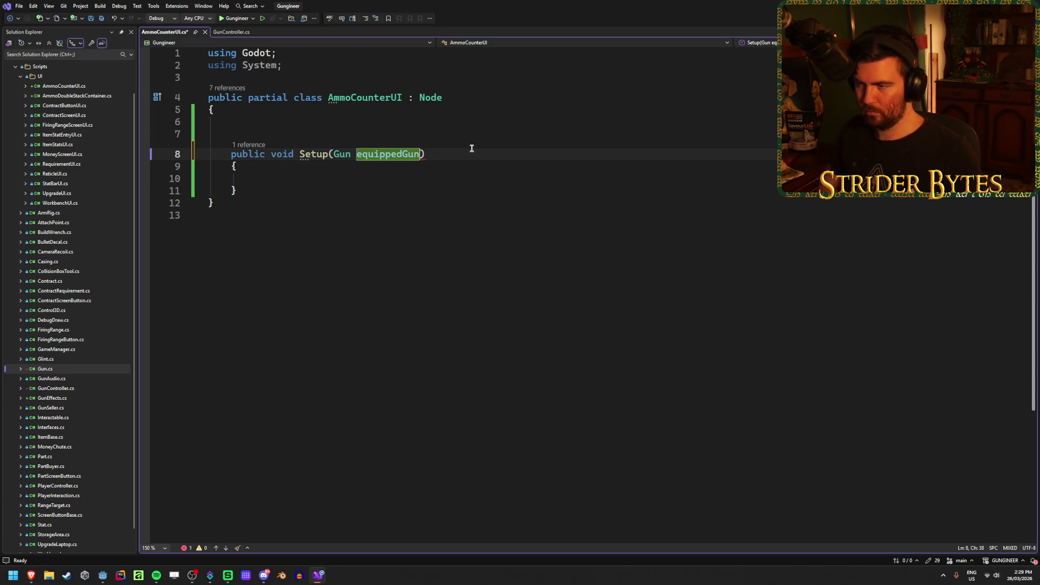
pyautogui.click(428, 177)
pyautogui.hotkey('ctrl', 's')
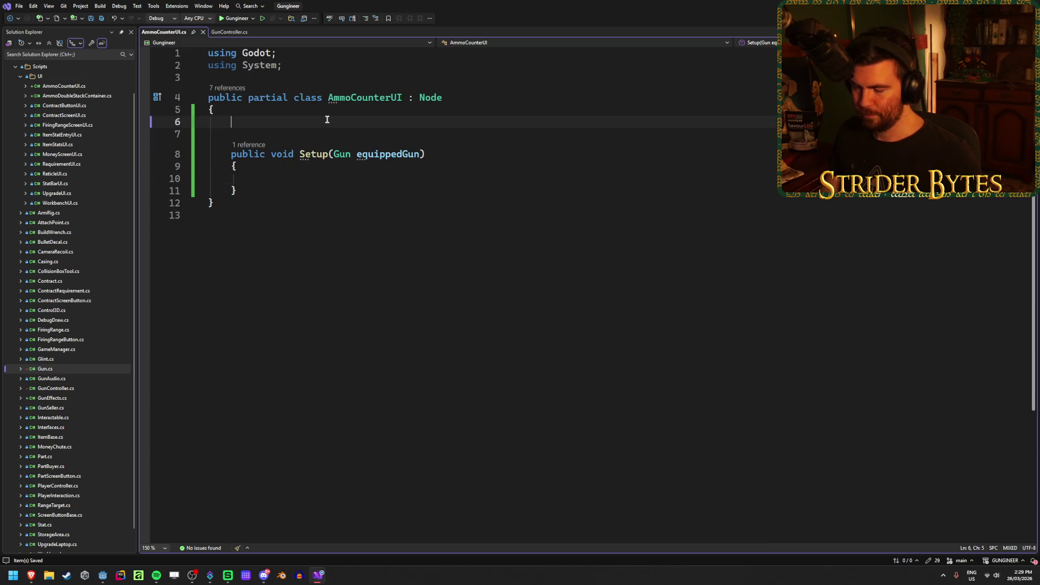
pyautogui.click(279, 122)
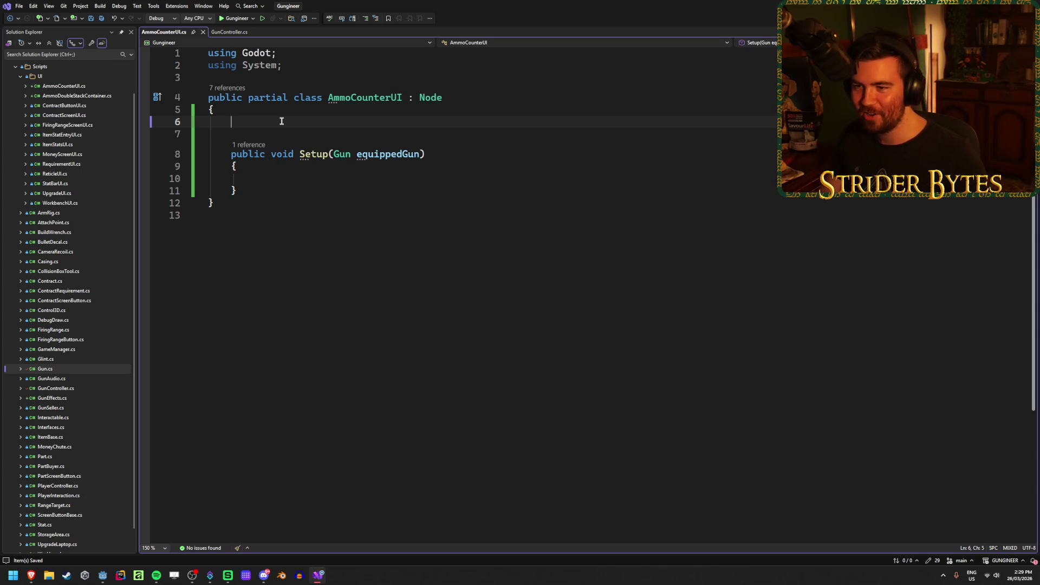
pyautogui.click(286, 179)
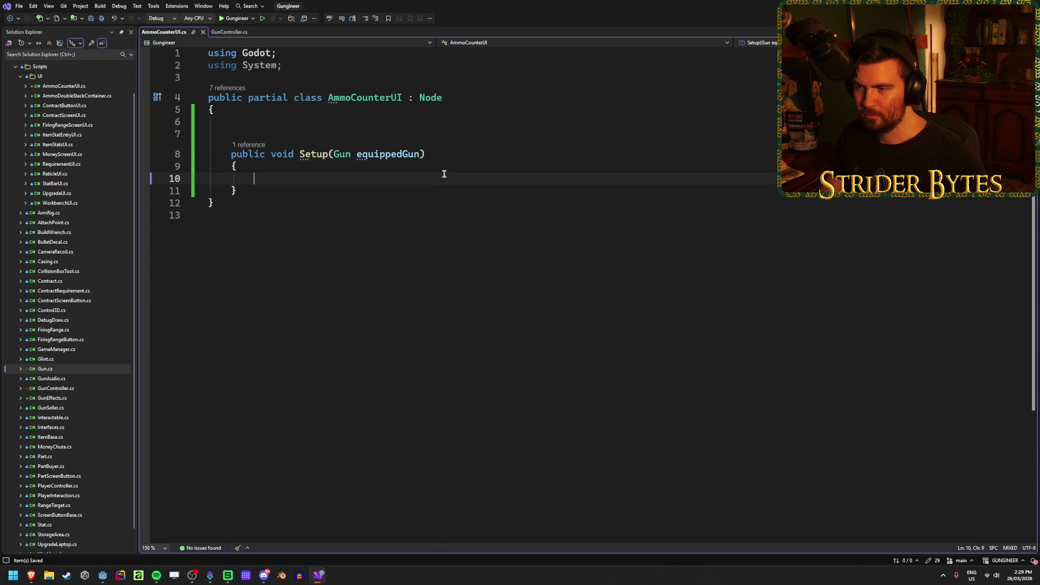
# Type the loop header 'for (int i = 0; i < equippedGun.maxAmmo.statValue; i++) {' inside Setup
pyautogui.press('Return')
pyautogui.press('Return')
pyautogui.write('for (int i = 0;')
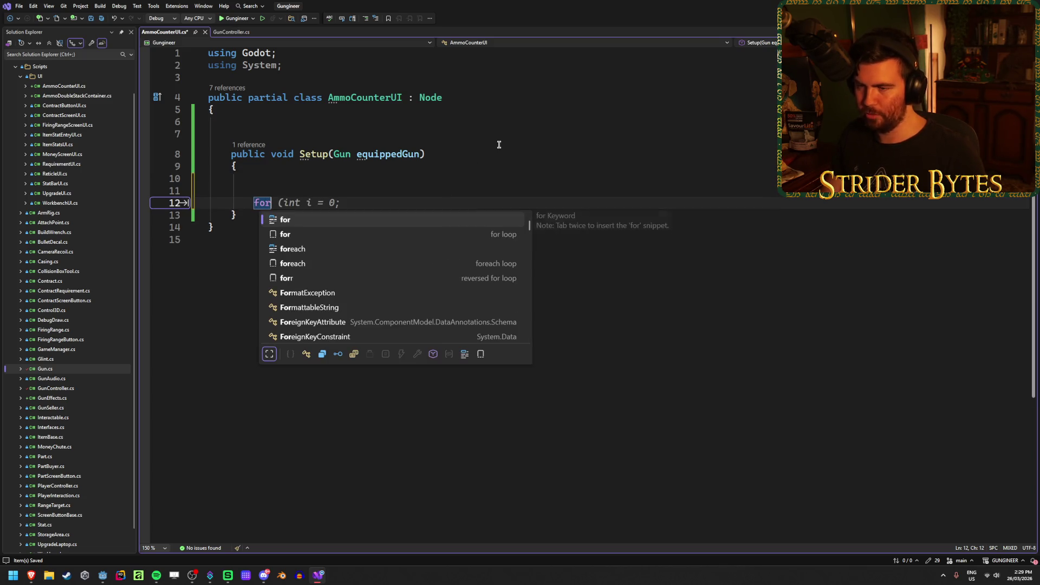
pyautogui.press('Escape')
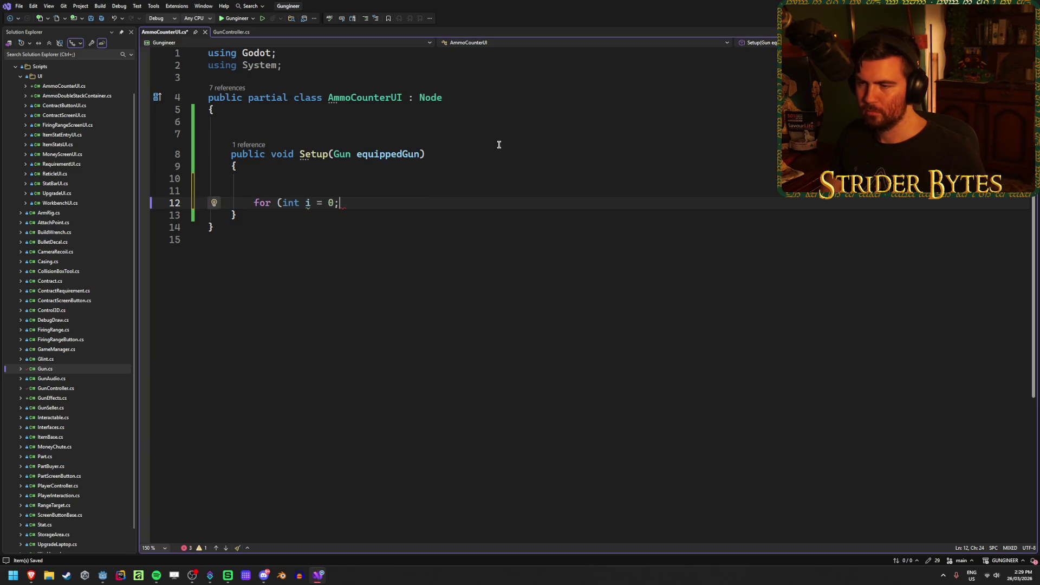
pyautogui.write(' i ')
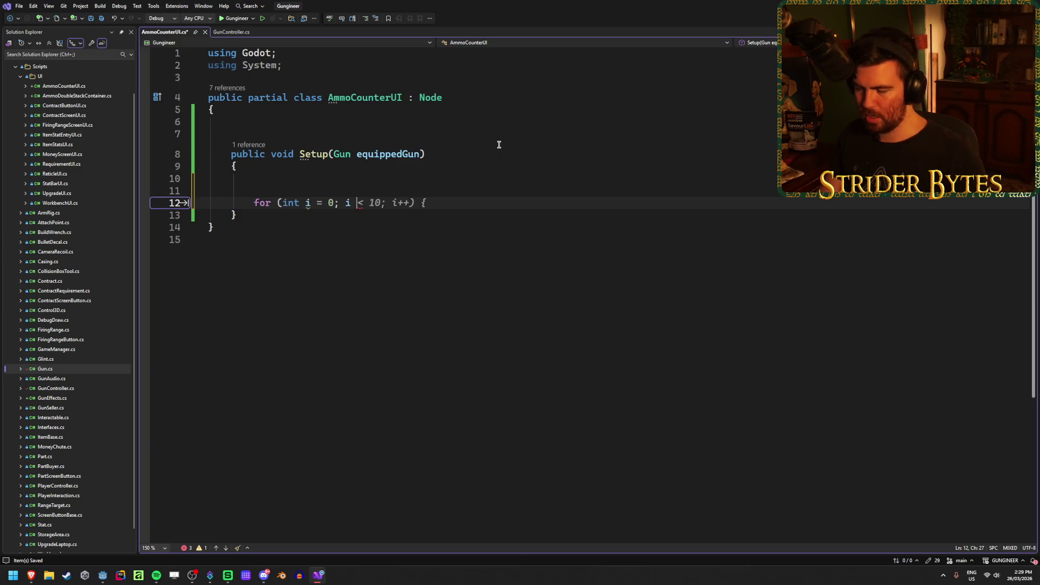
pyautogui.write('< equip')
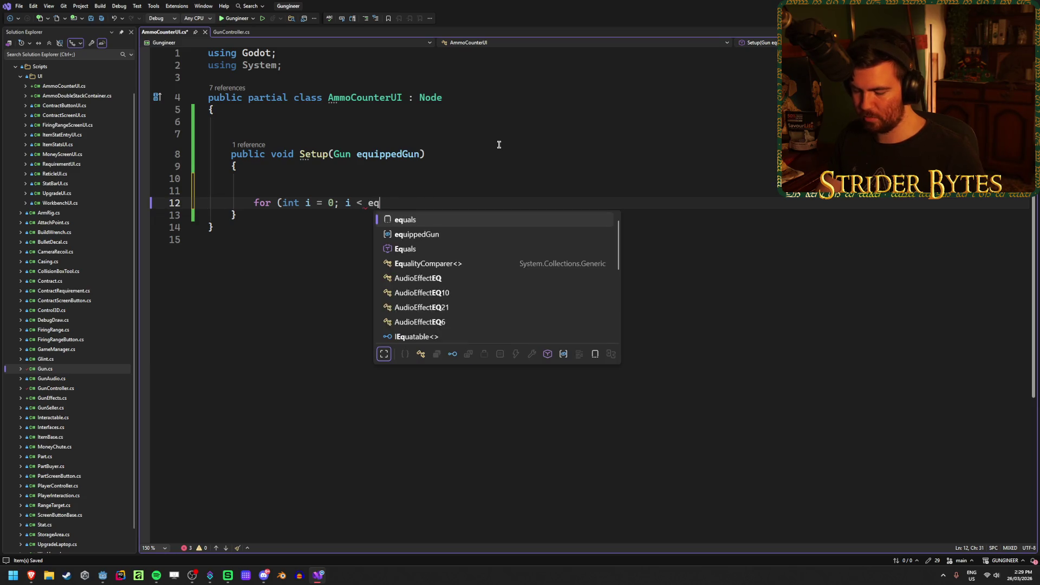
pyautogui.press('Tab')
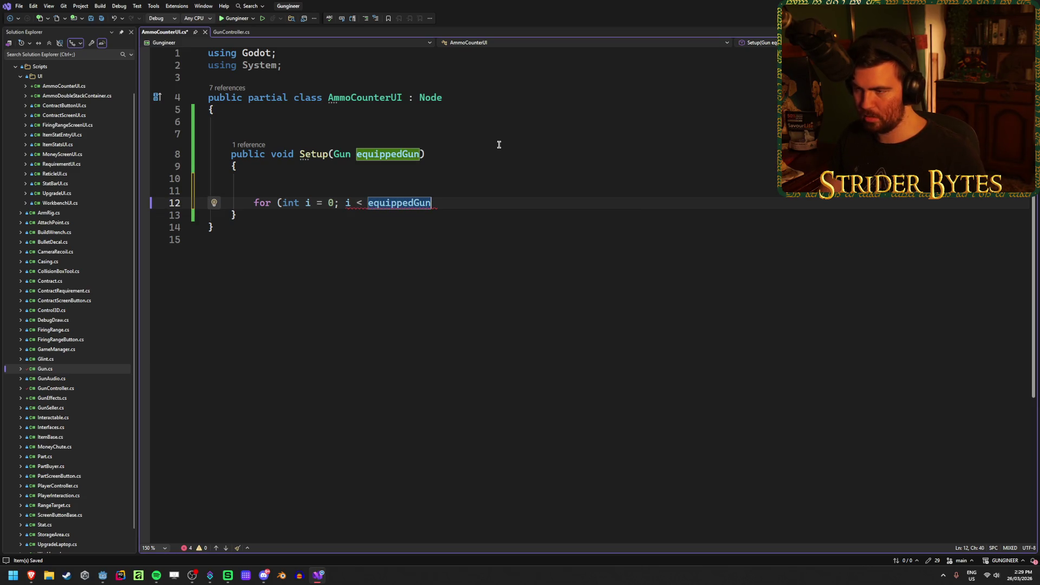
pyautogui.write('.C')
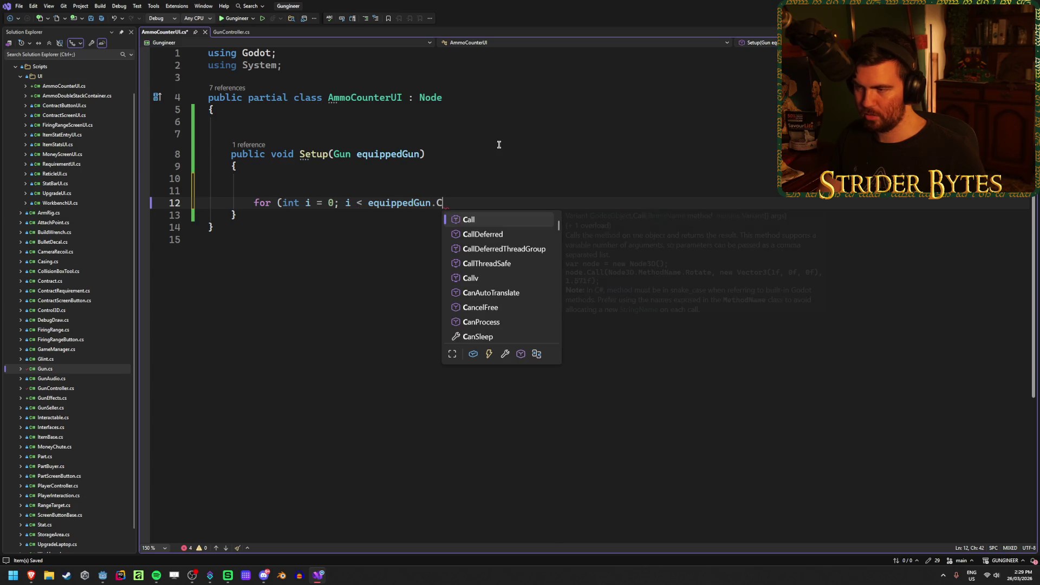
pyautogui.press('BackSpace')
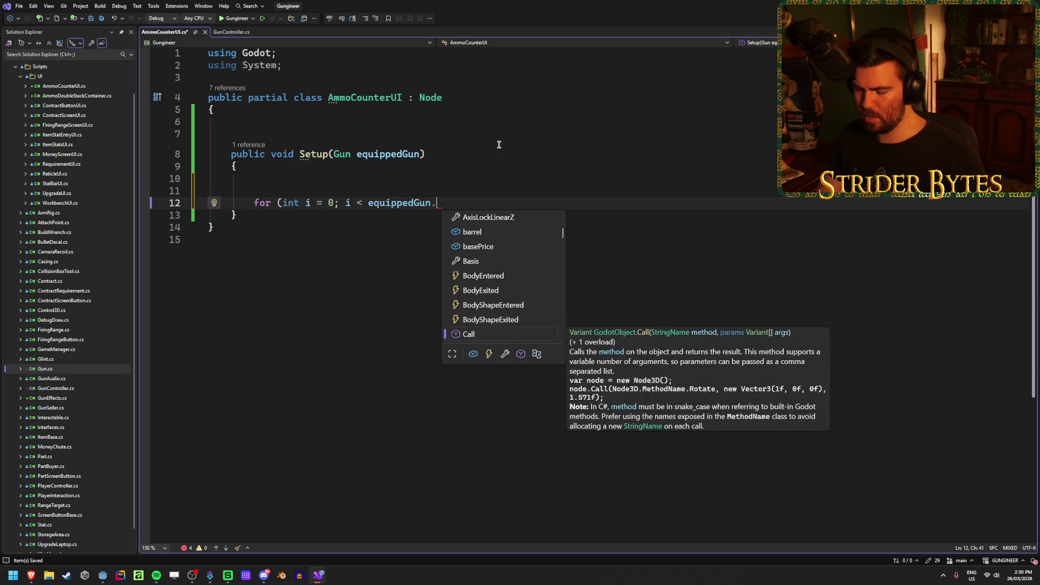
pyautogui.write('maxAmmo.s')
pyautogui.press('Tab')
pyautogui.write('.')
pyautogui.press('BackSpace')
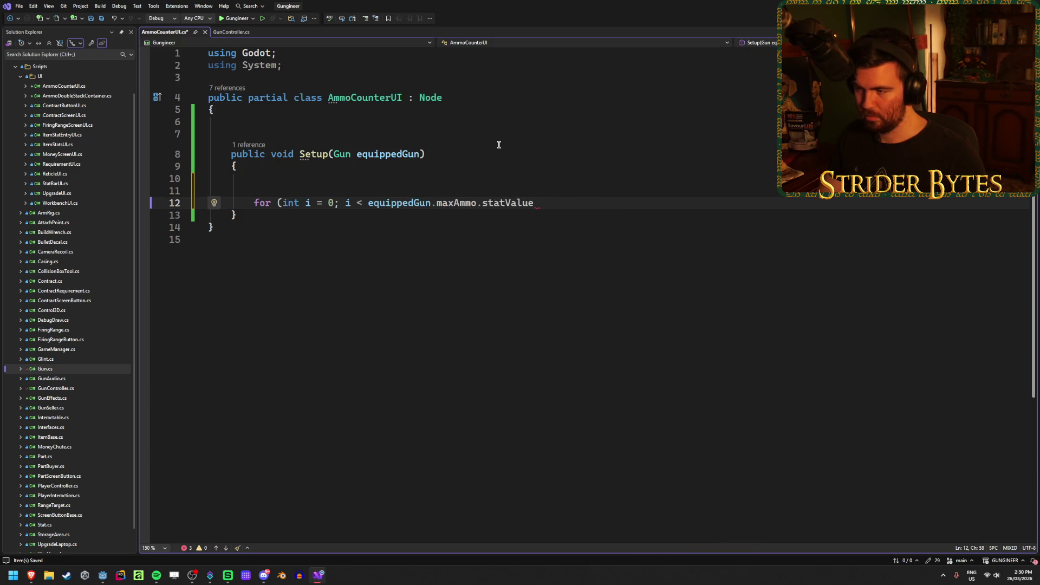
pyautogui.write('; i++) {')
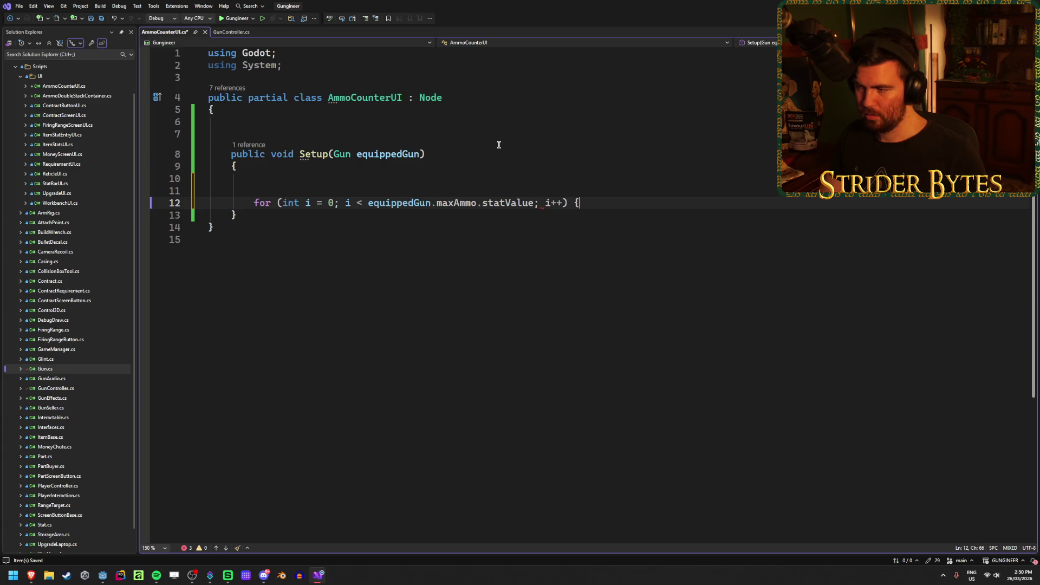
# Close the loop's braces, tidy the blank lines around it, and save
pyautogui.press('Return')
pyautogui.write('}')
pyautogui.press('Return')
pyautogui.press('Up')
pyautogui.press('Up')
pyautogui.press('Return')
pyautogui.hotkey('ctrl', 's')
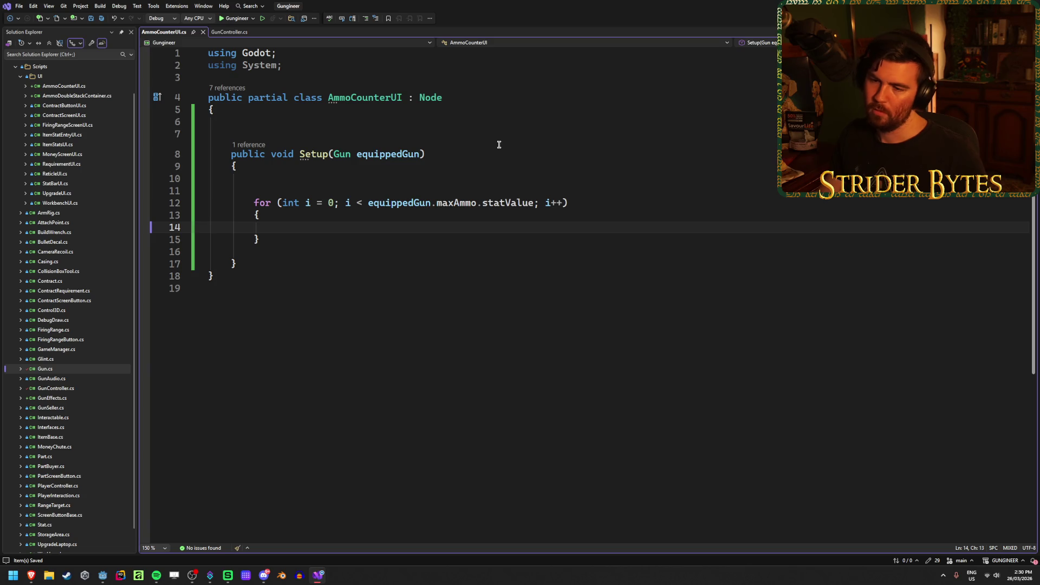
pyautogui.click(322, 240)
pyautogui.press('Delete')
pyautogui.hotkey('ctrl', 's')
pyautogui.press('Up')
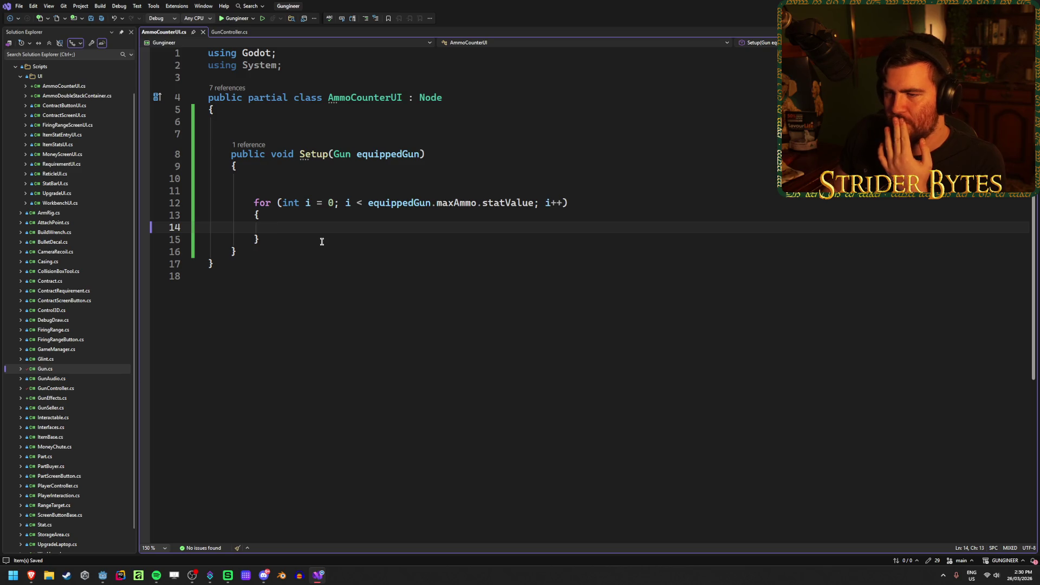
# Declare a Node3D ammoContainer in Setup and start the loop body with ammoContainer.GetChild(i)
pyautogui.press('Up')
pyautogui.press('Up')
pyautogui.press('Up')
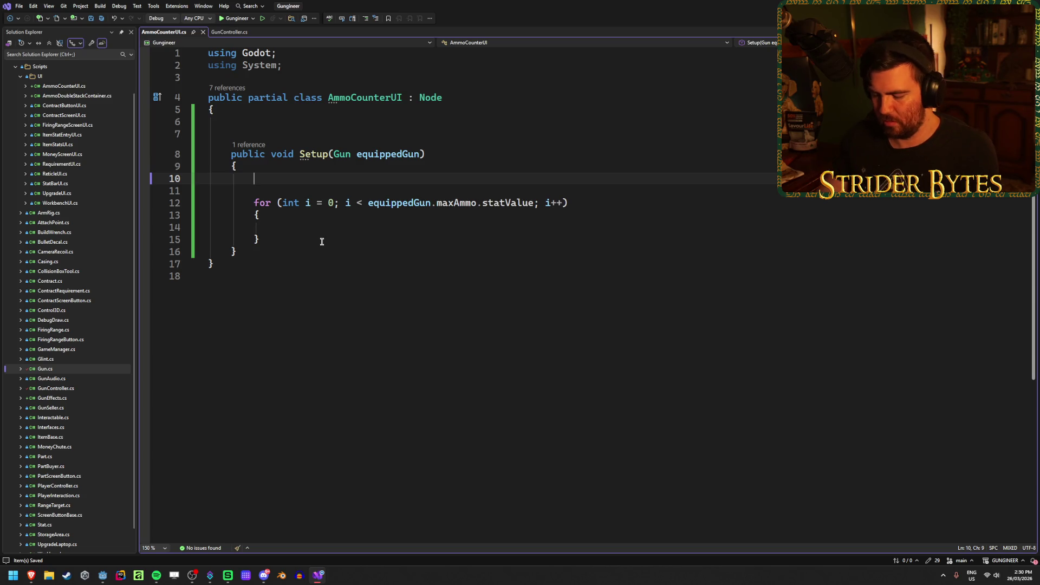
pyautogui.write('Noi')
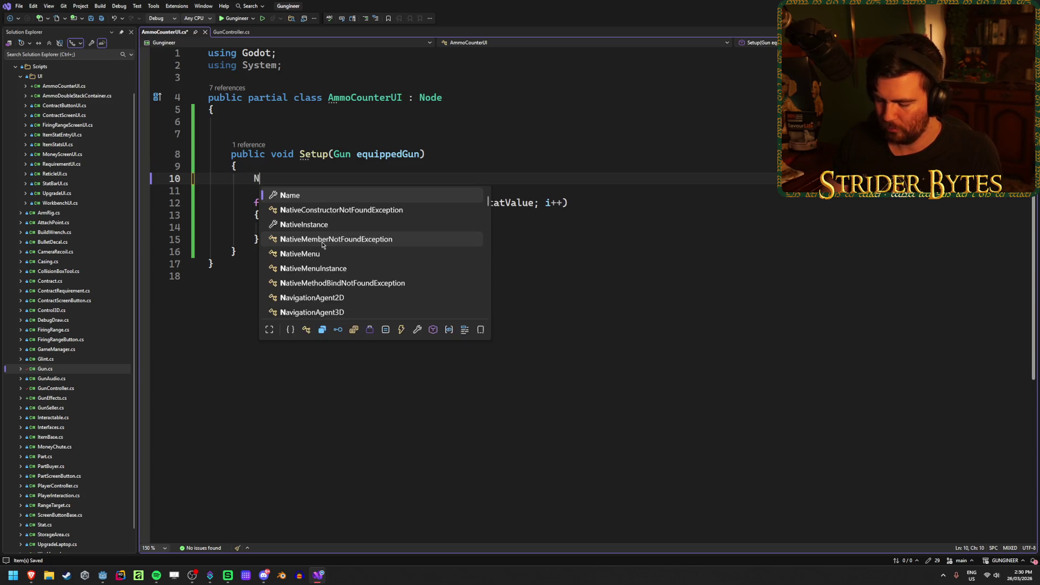
pyautogui.press('BackSpace')
pyautogui.write('de3D')
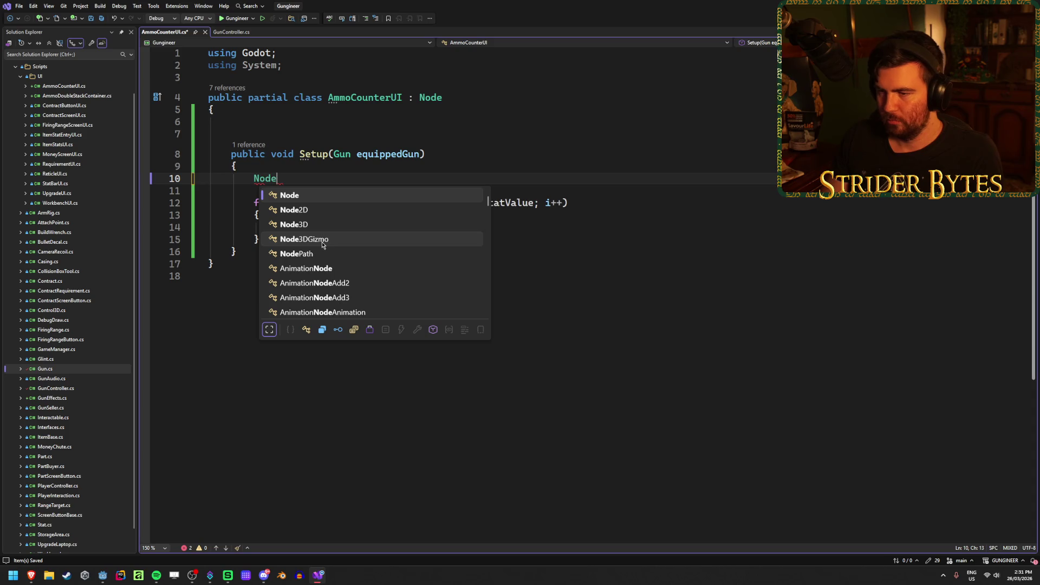
pyautogui.press('Escape')
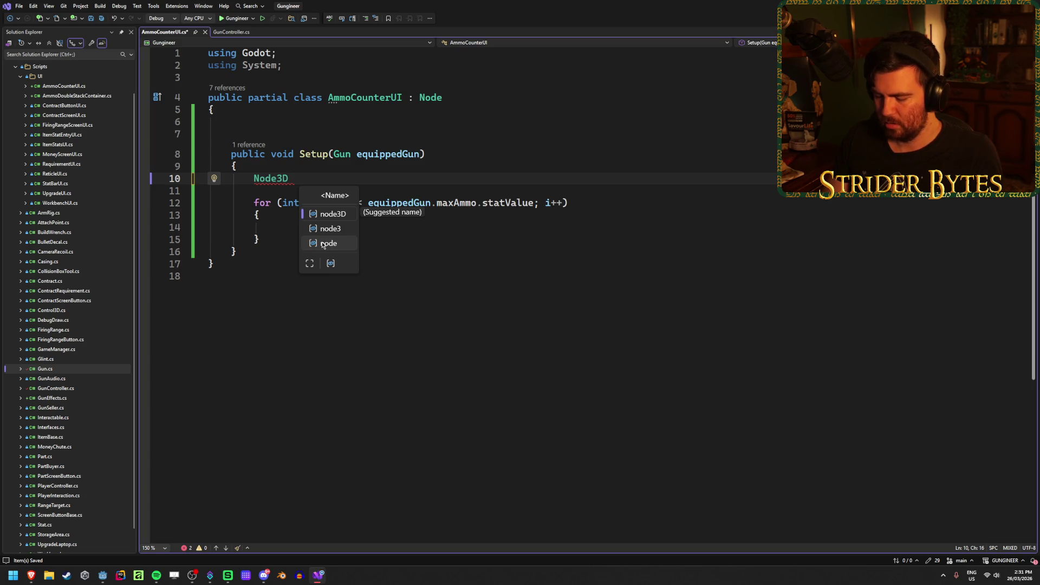
pyautogui.write('ammoContaine')
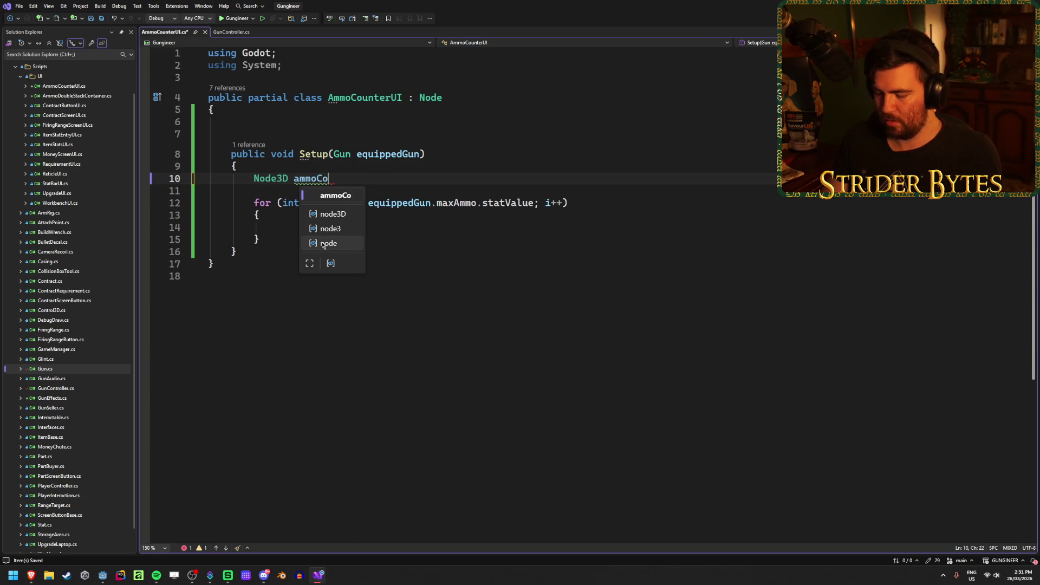
pyautogui.write('r')
pyautogui.hotkey('ctrl', 's')
pyautogui.write(';')
pyautogui.click(319, 228)
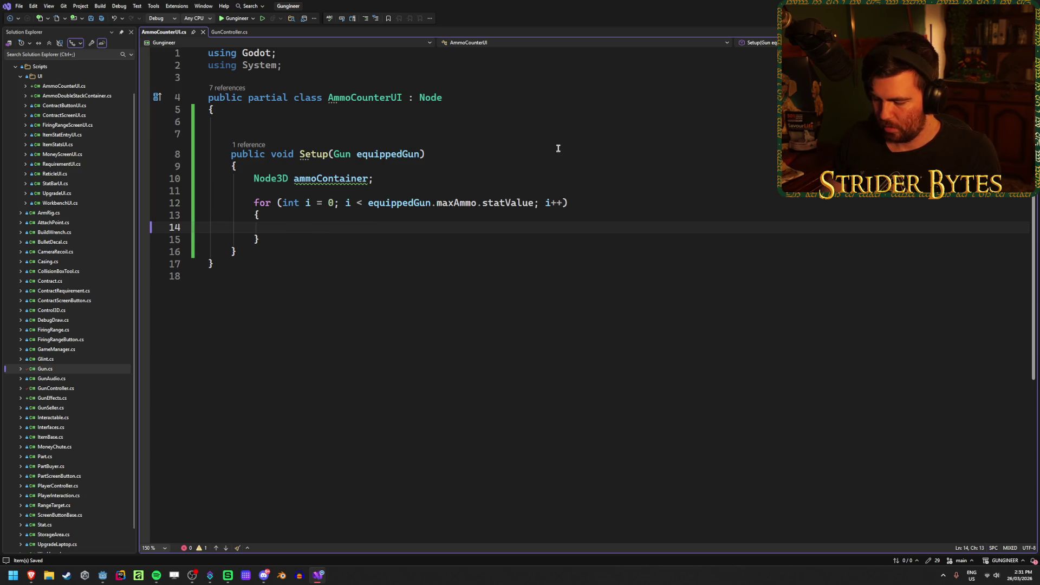
pyautogui.write('ammo.Get')
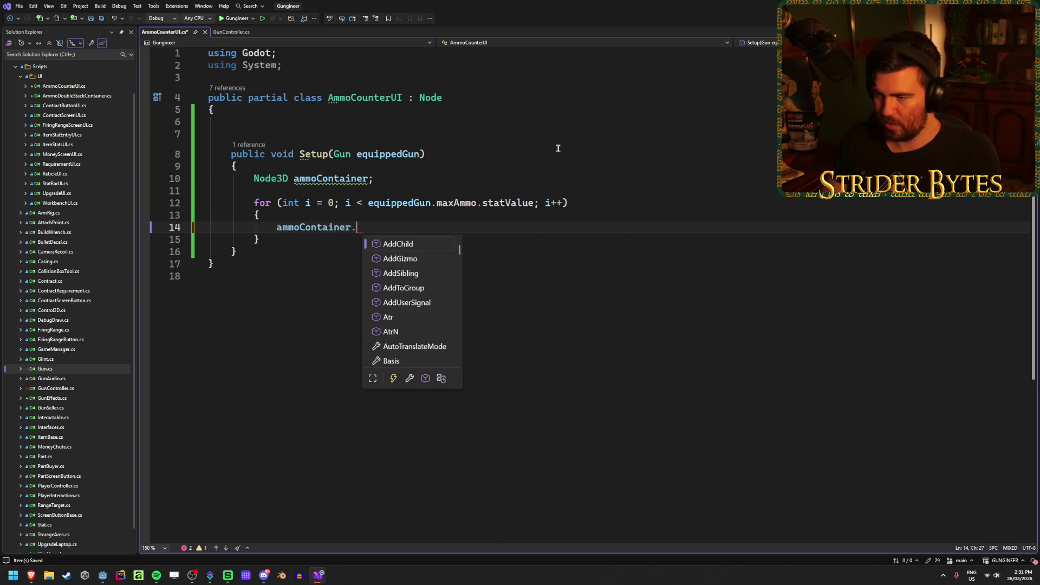
pyautogui.write('Chi')
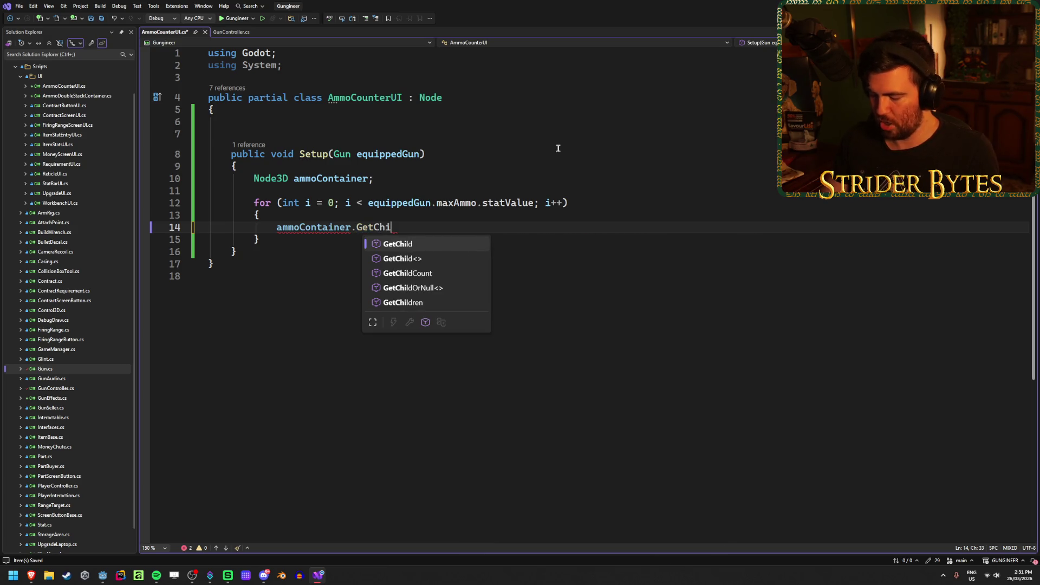
pyautogui.write('ld(i)')
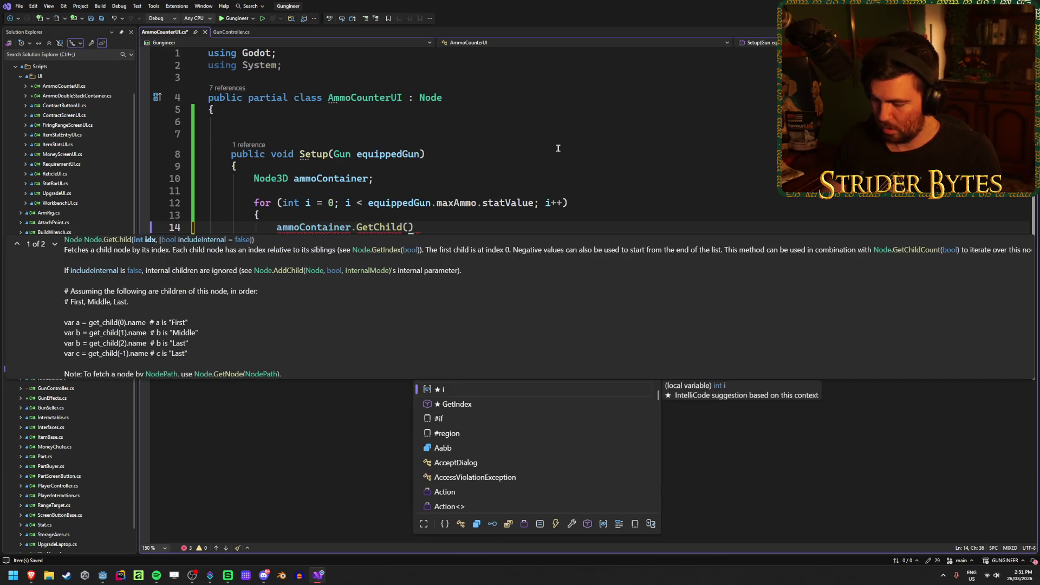
pyautogui.write('.as')
pyautogui.press('BackSpace')
pyautogui.press('BackSpace')
pyautogui.press('BackSpace')
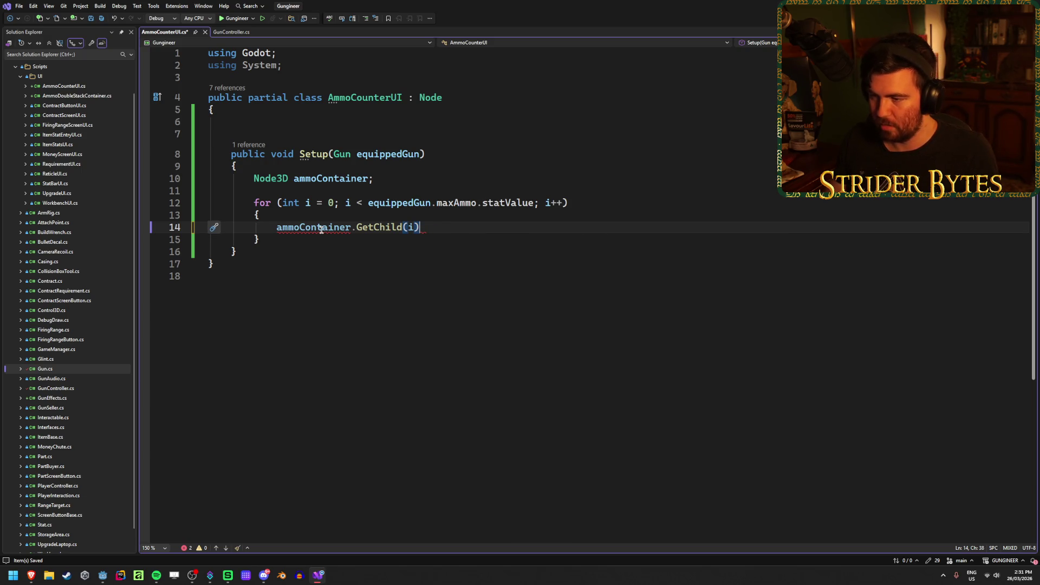
# Initialise ammoContainer to null and save the script
pyautogui.click(371, 178)
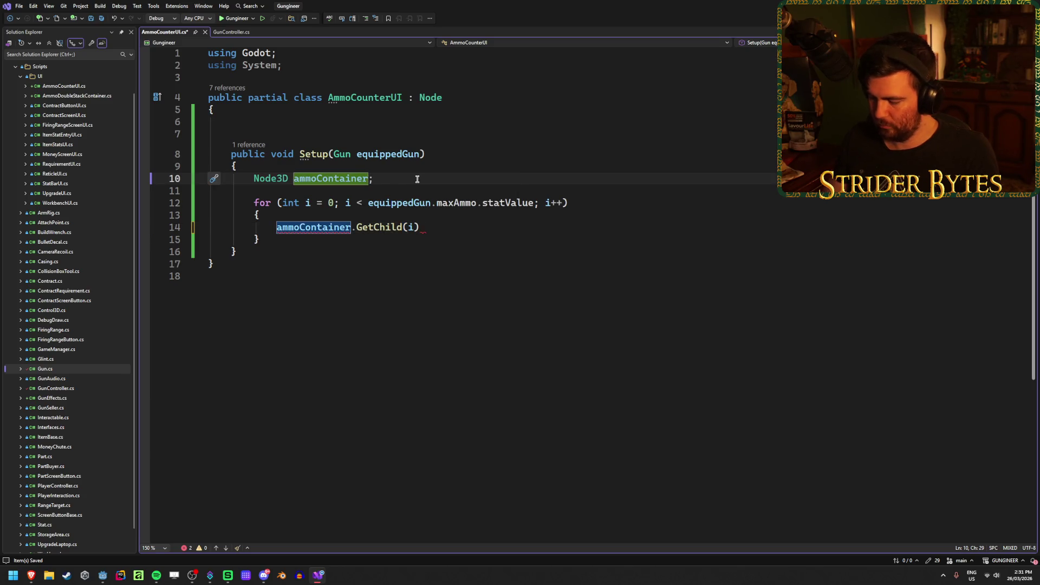
pyautogui.write('= null')
pyautogui.press('Escape')
pyautogui.hotkey('ctrl', 's')
# Change the loop call to the generic GetChild<Node3D>(i)
pyautogui.click(420, 229)
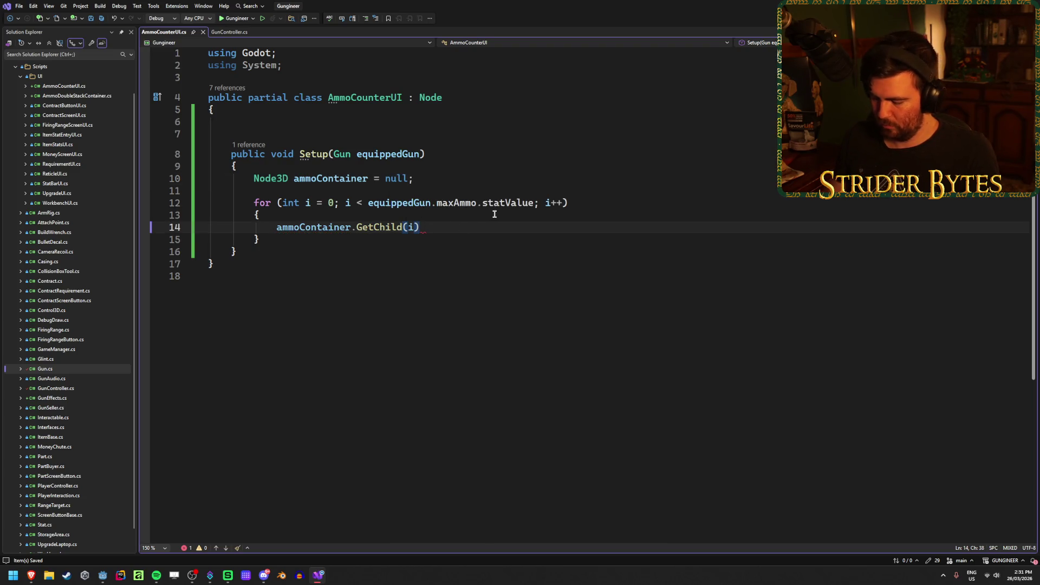
pyautogui.write('.Vi')
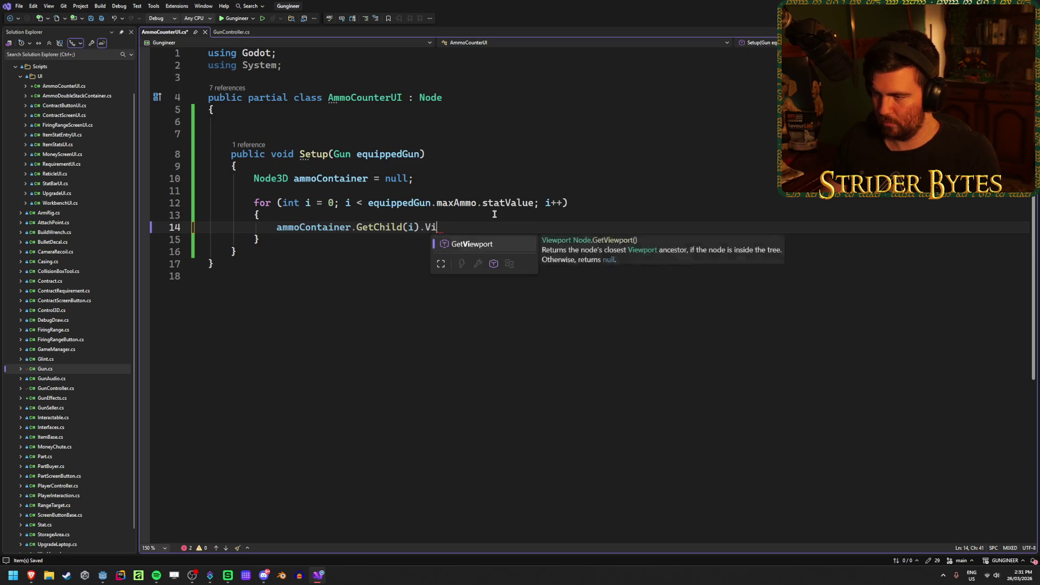
pyautogui.press('BackSpace')
pyautogui.press('BackSpace')
pyautogui.press('BackSpace')
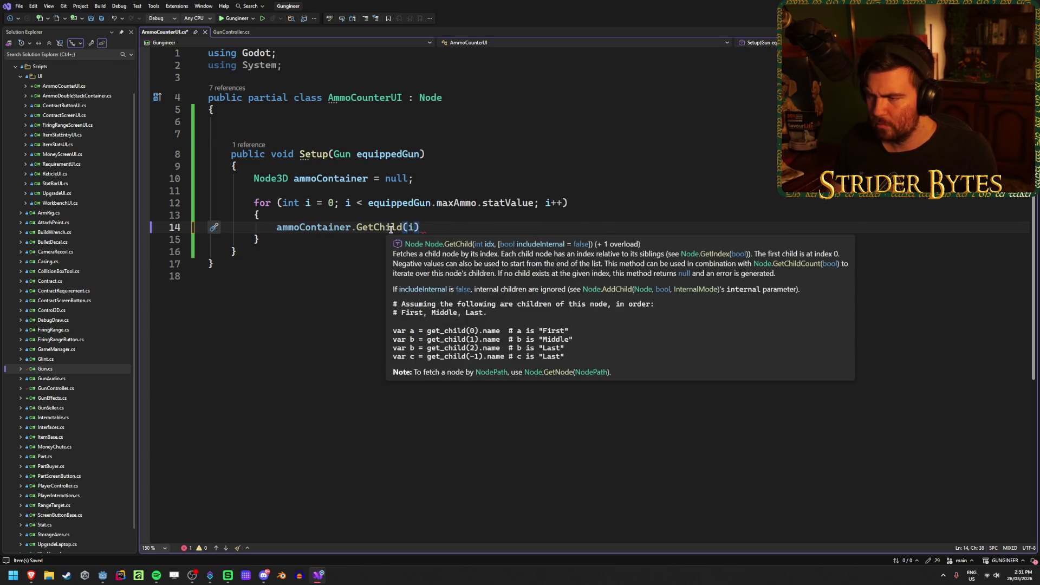
pyautogui.click(355, 227)
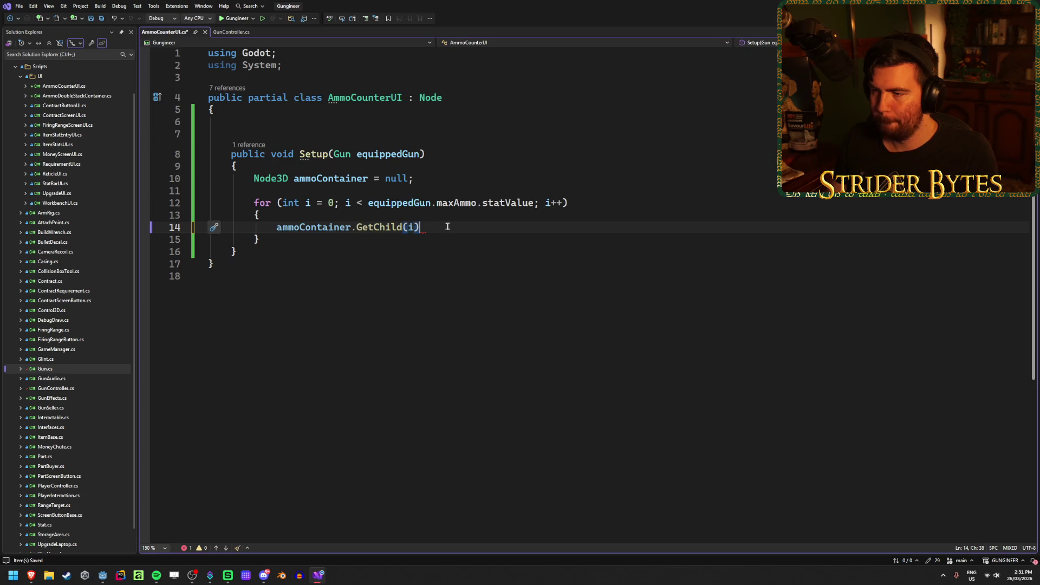
pyautogui.hotkey('ctrl', 'Right')
pyautogui.write('<')
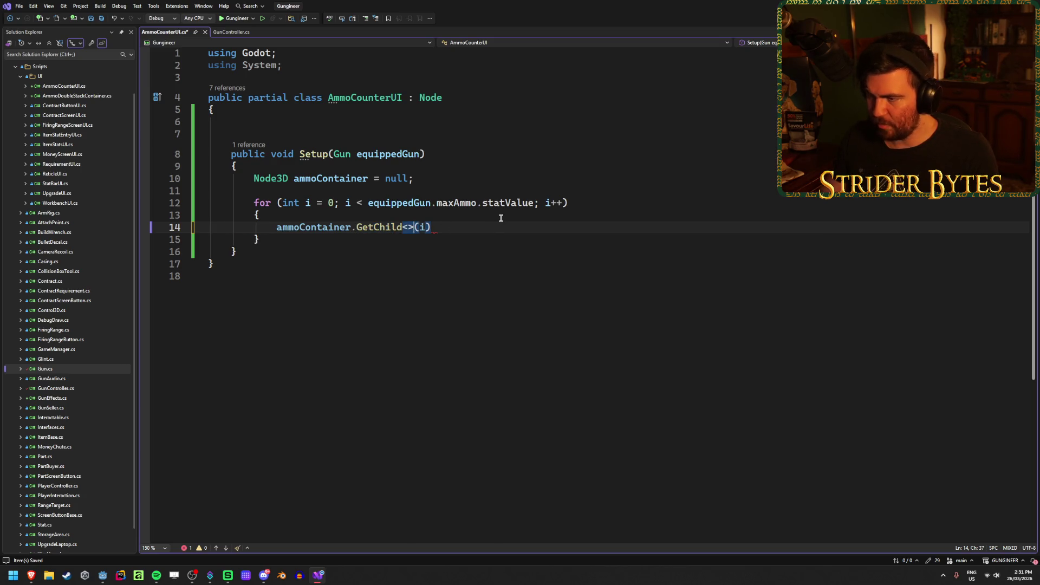
pyautogui.write('Node3D')
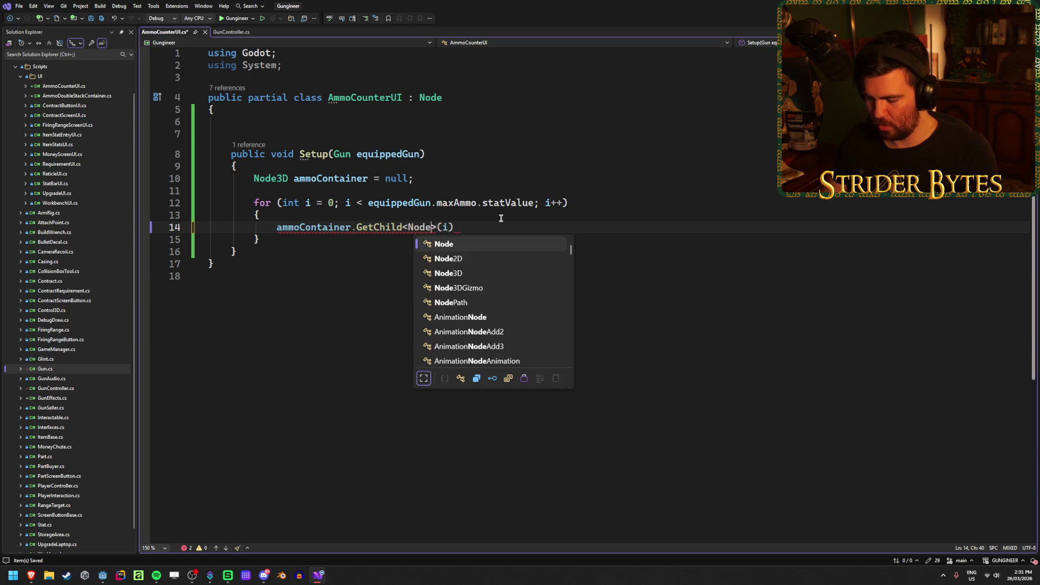
pyautogui.press('Tab')
# Complete the loop line so each child's Visible is set to true
pyautogui.click(498, 227)
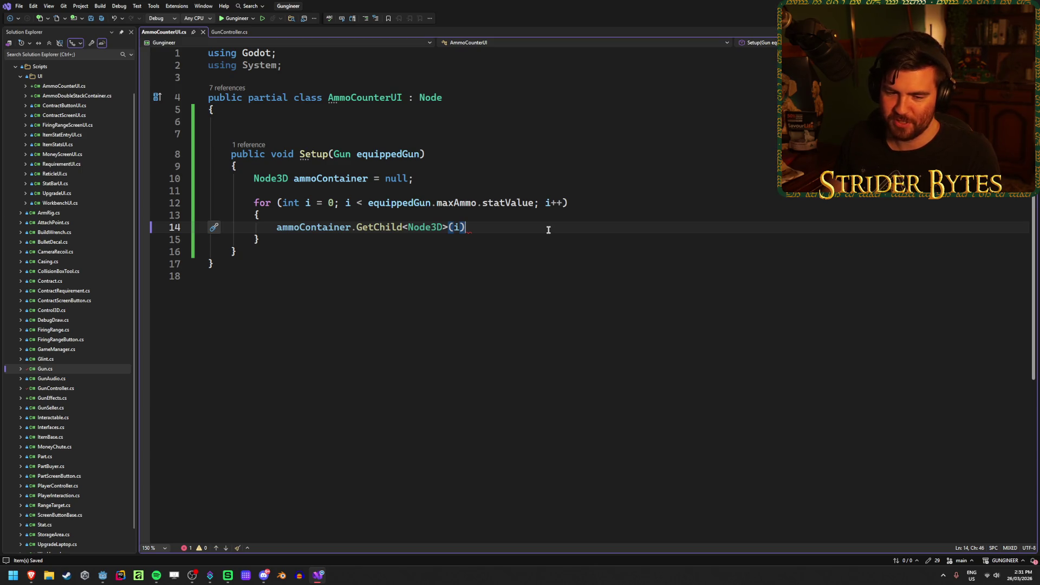
pyautogui.write('.')
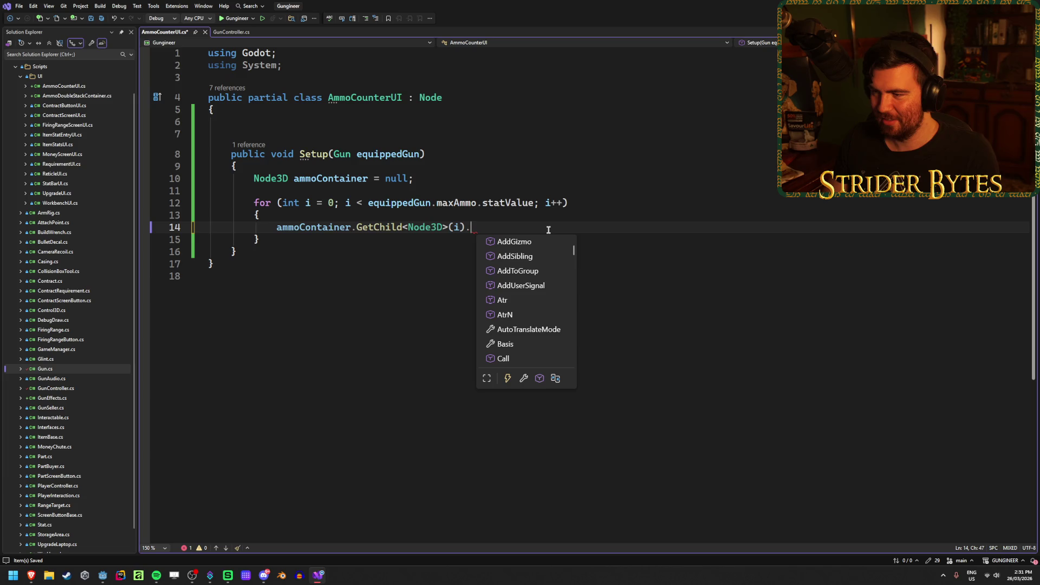
pyautogui.press('BackSpace')
pyautogui.write('.')
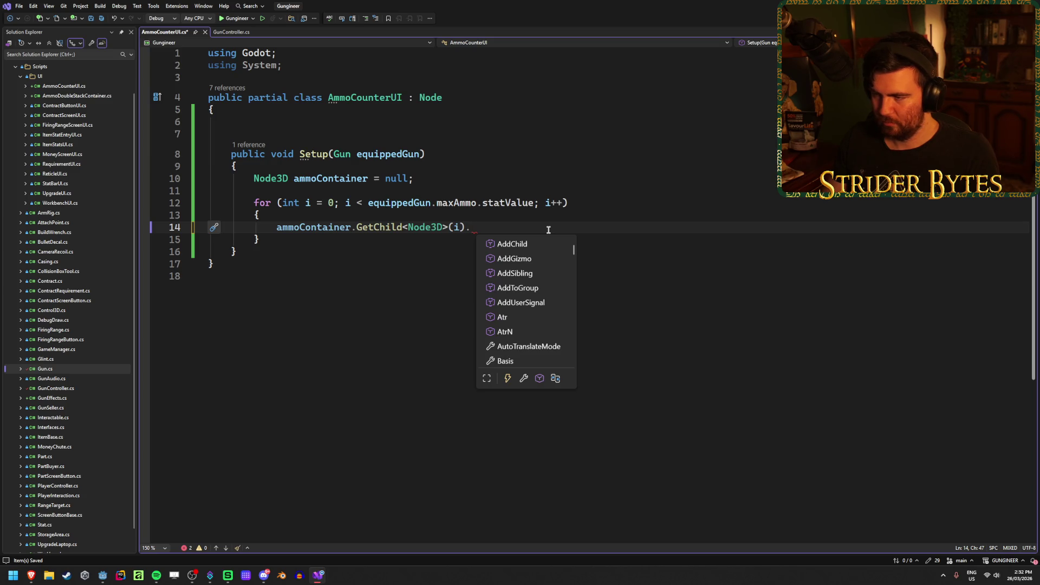
pyautogui.write('Visi')
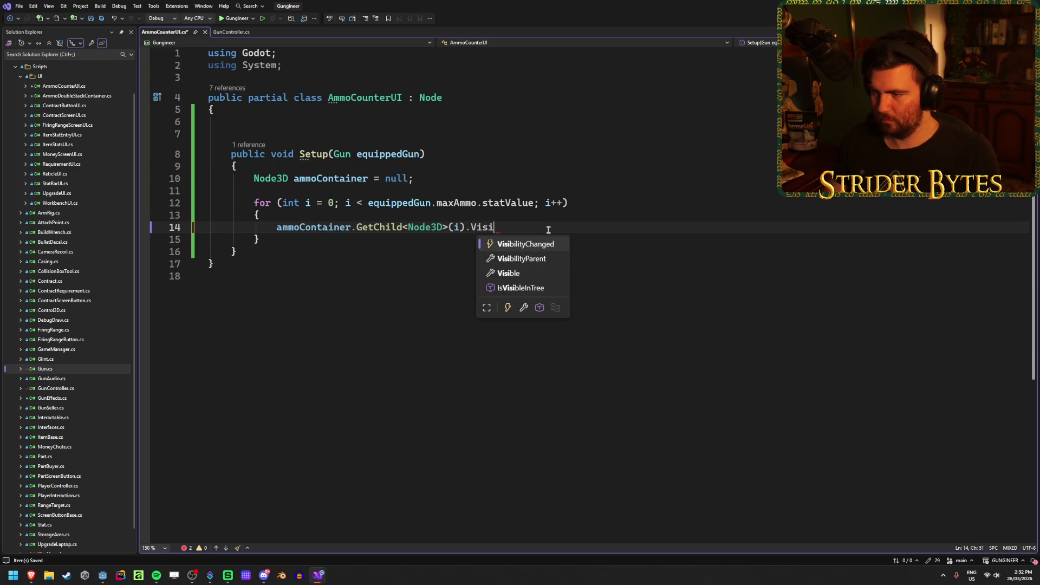
pyautogui.press('Tab')
pyautogui.press('BackSpace')
pyautogui.press('BackSpace')
pyautogui.press('BackSpace')
pyautogui.write('t')
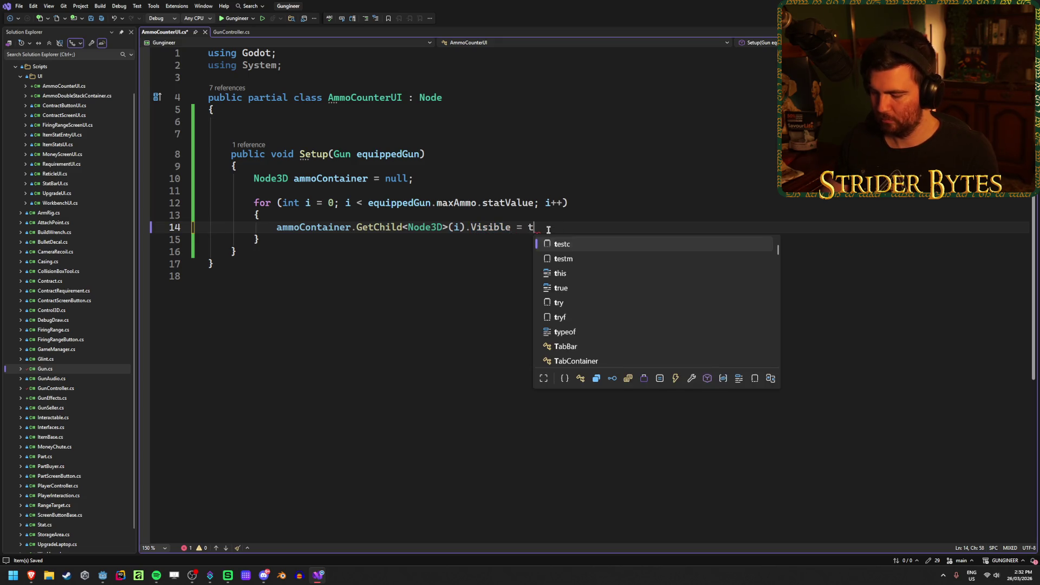
pyautogui.write('rue;')
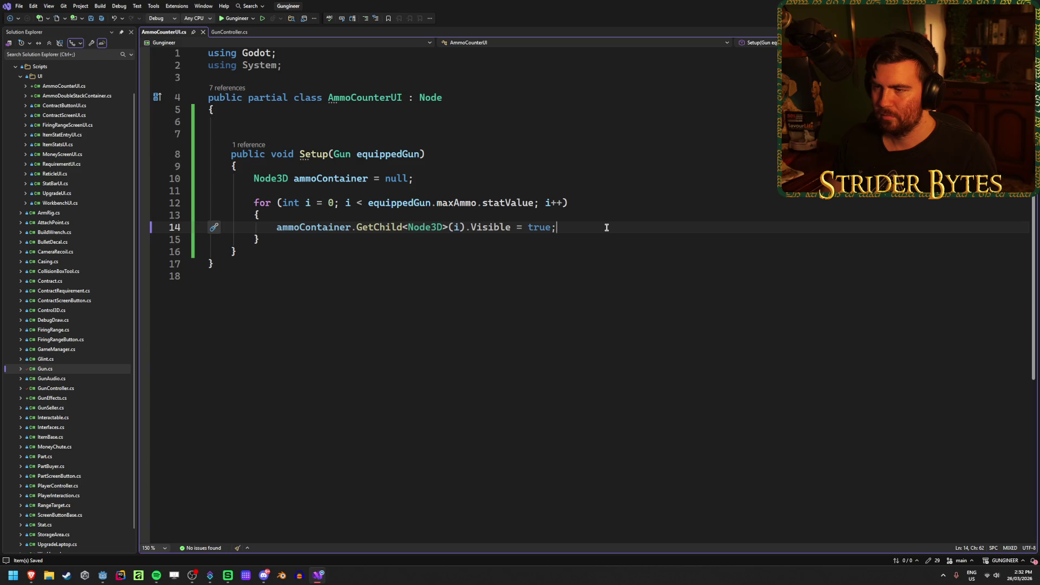
pyautogui.click(307, 123)
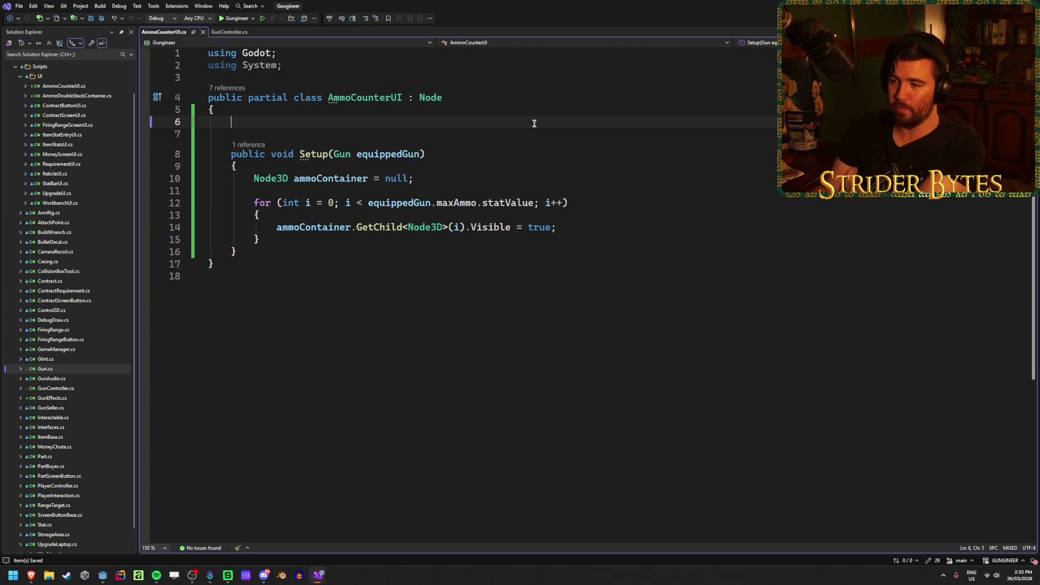
# Start a List field on line 6, importing System.Collections.Generic, and save the script
pyautogui.click(561, 231)
pyautogui.hotkey('shift', 'Home')
pyautogui.hotkey('shift', 'Home')
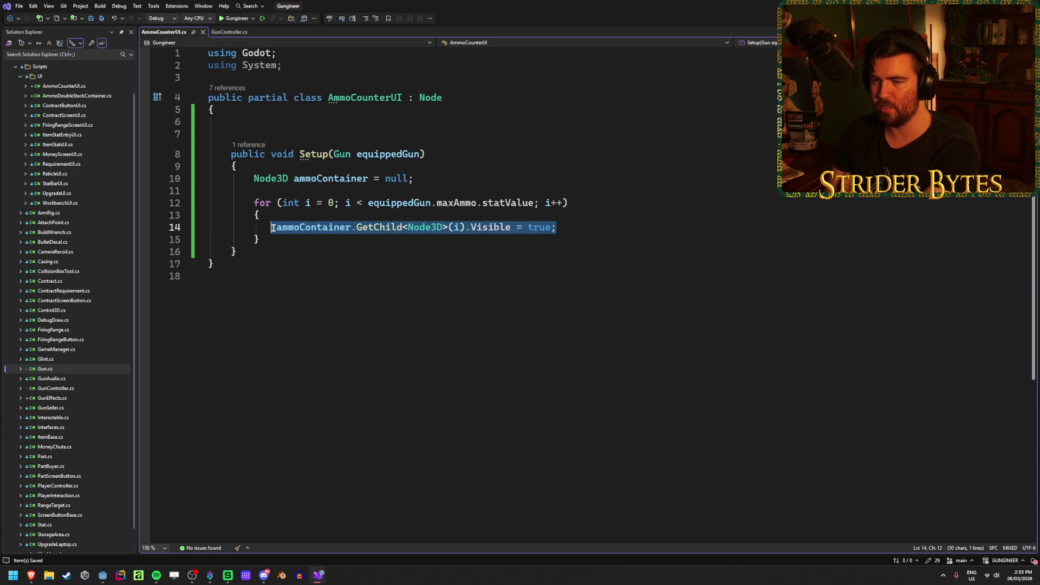
pyautogui.click(582, 228)
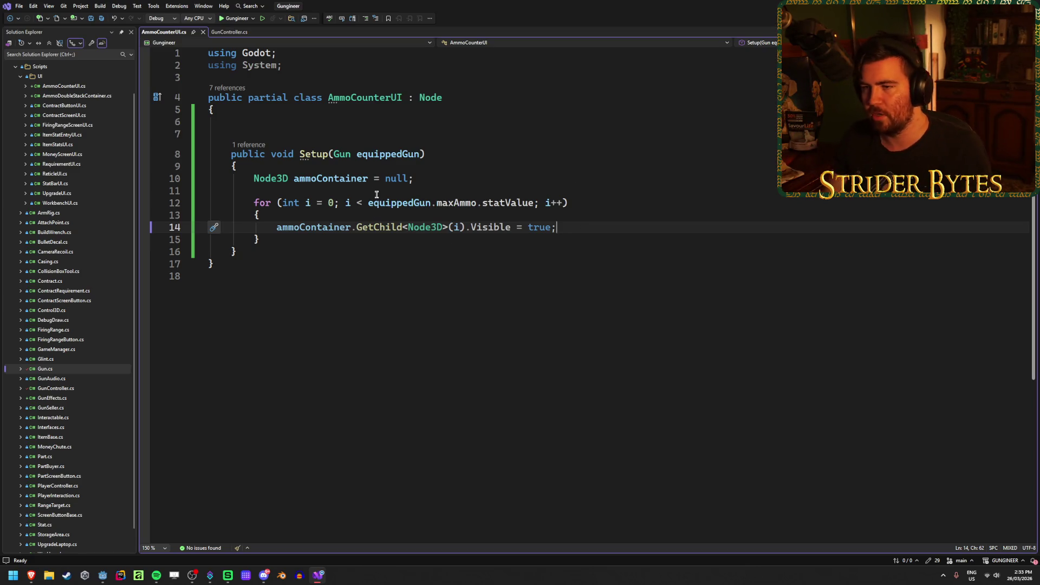
pyautogui.click(326, 125)
pyautogui.write('List')
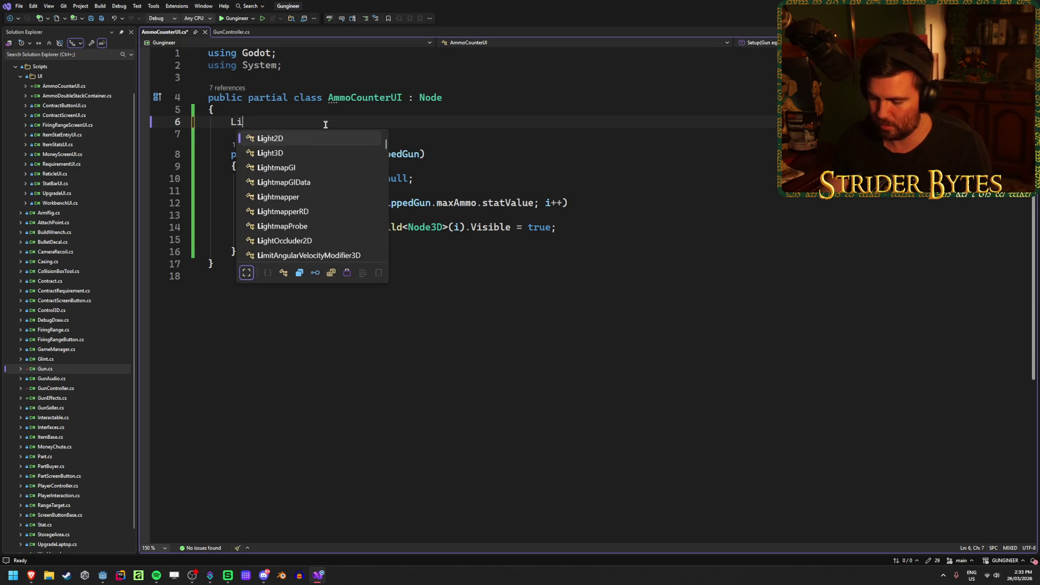
pyautogui.press('Tab')
pyautogui.hotkey('ctrl', 's')
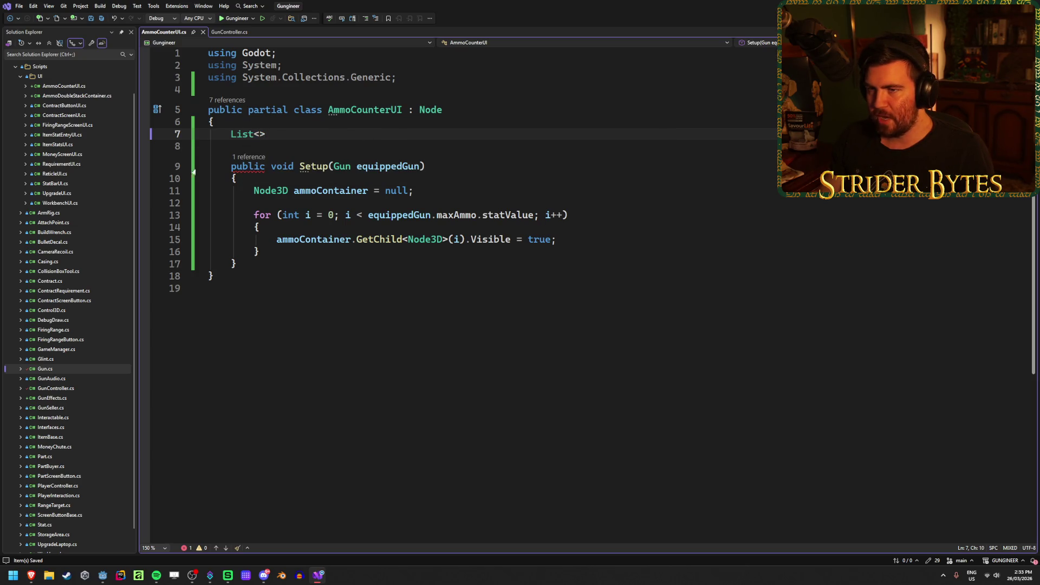
# Dismiss the GetChild info and bring the Godot editor to the front
pyautogui.moveTo(383, 239)
pyautogui.click(599, 242)
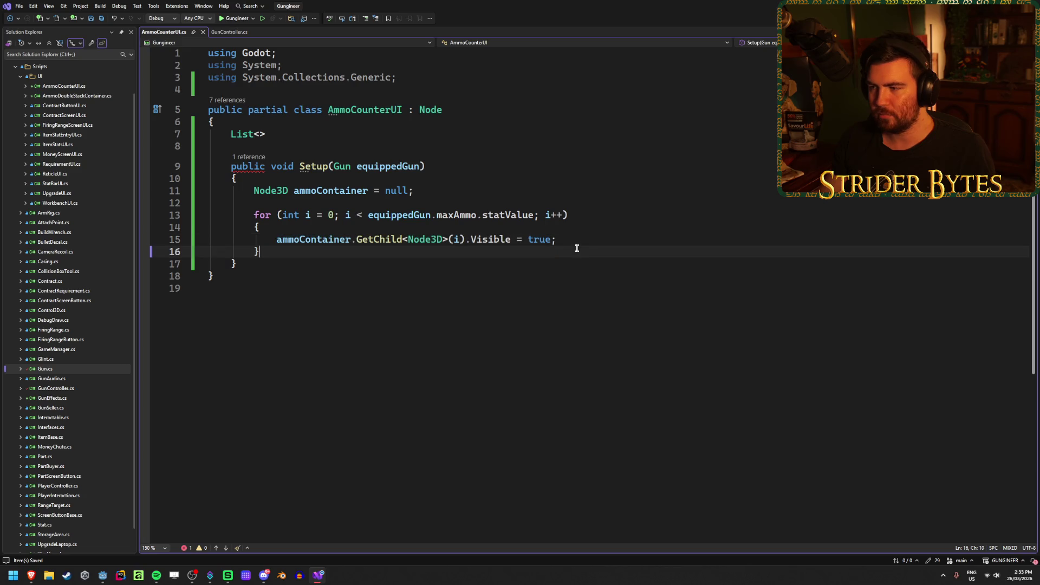
pyautogui.click(103, 577)
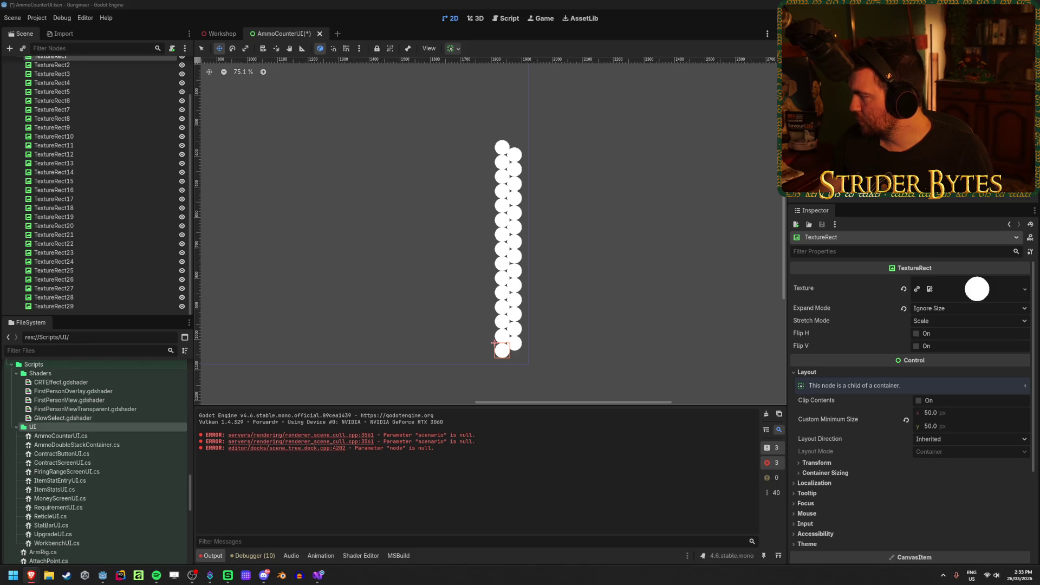
# Switch to the browser showing the 'shotgun shell back' image results
pyautogui.hotkey('alt', 'Tab')
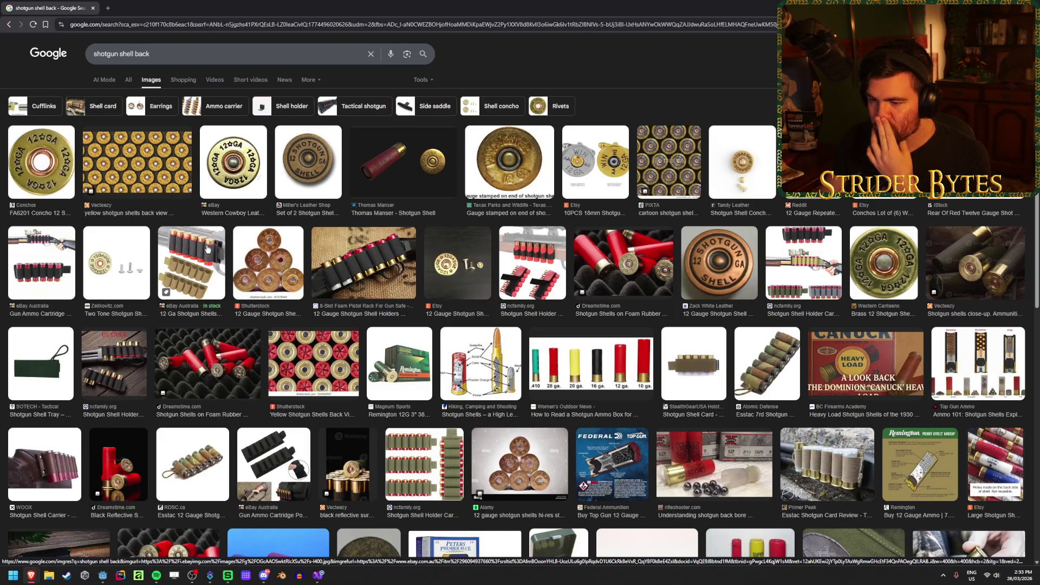
# Change the image search from 'shotgun shell back' to 'bullet back' and browse the results
pyautogui.scroll(-4, 207, 248)
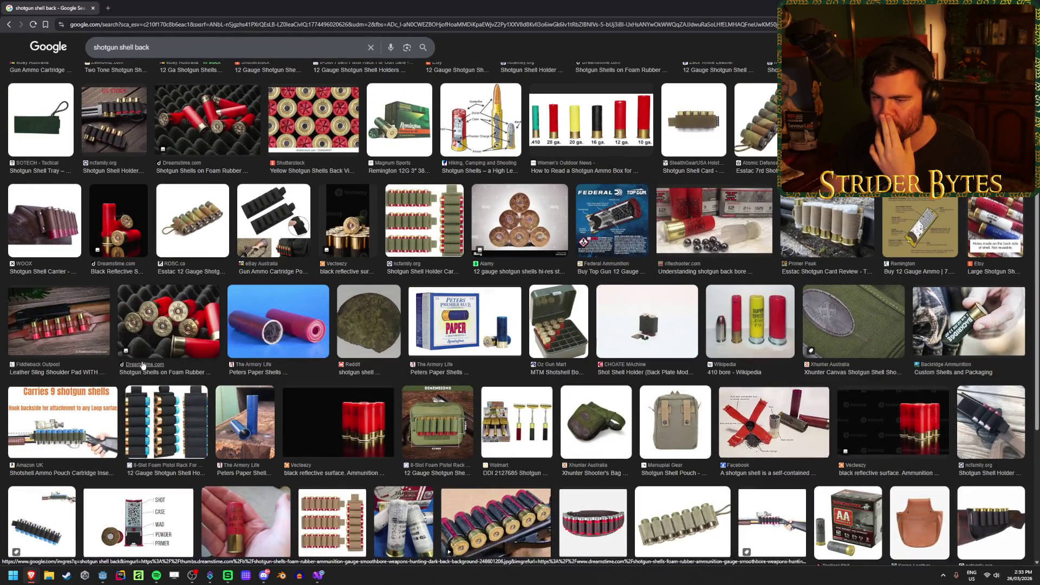
pyautogui.scroll(1, 185, 311)
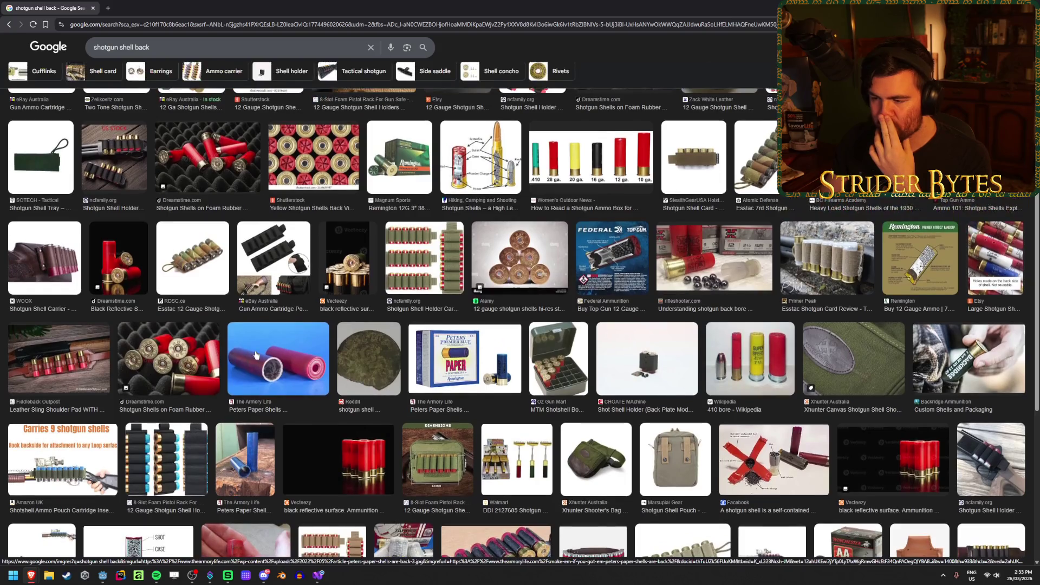
pyautogui.scroll(-3, 256, 354)
pyautogui.scroll(7, 256, 354)
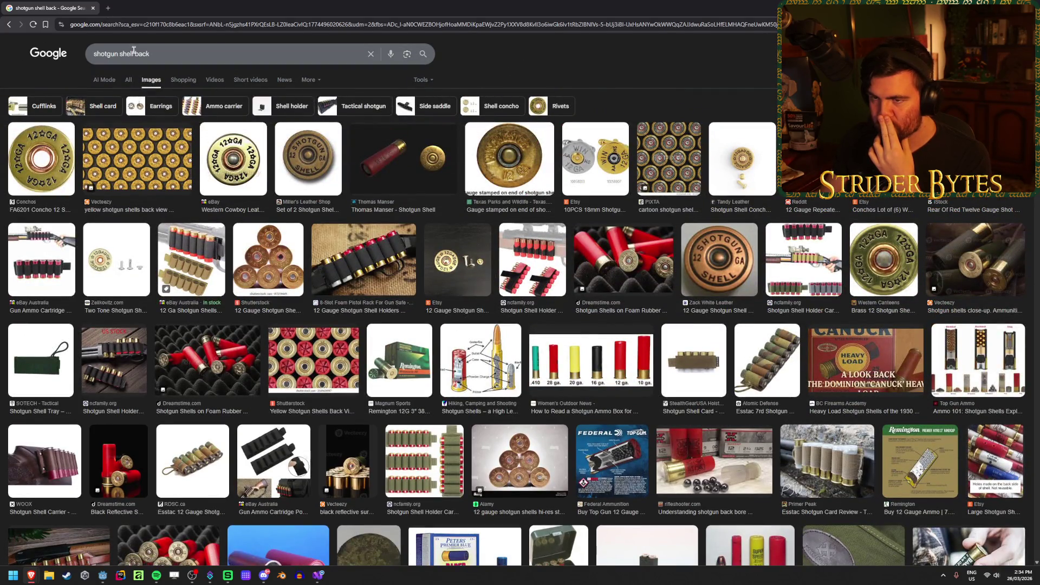
pyautogui.moveTo(133, 54); pyautogui.dragTo(91, 54)
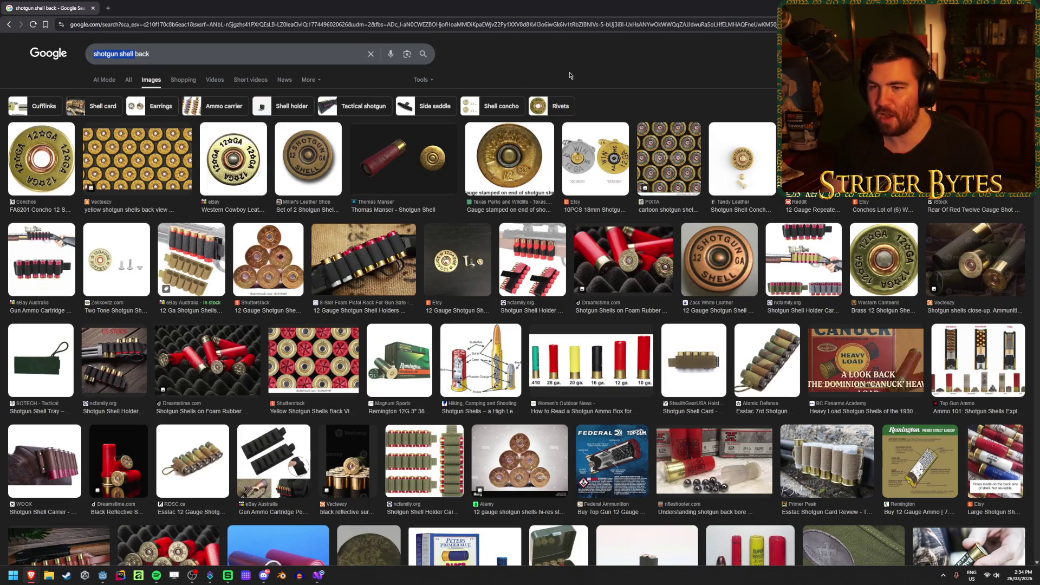
pyautogui.press('BackSpace')
pyautogui.write('bullet')
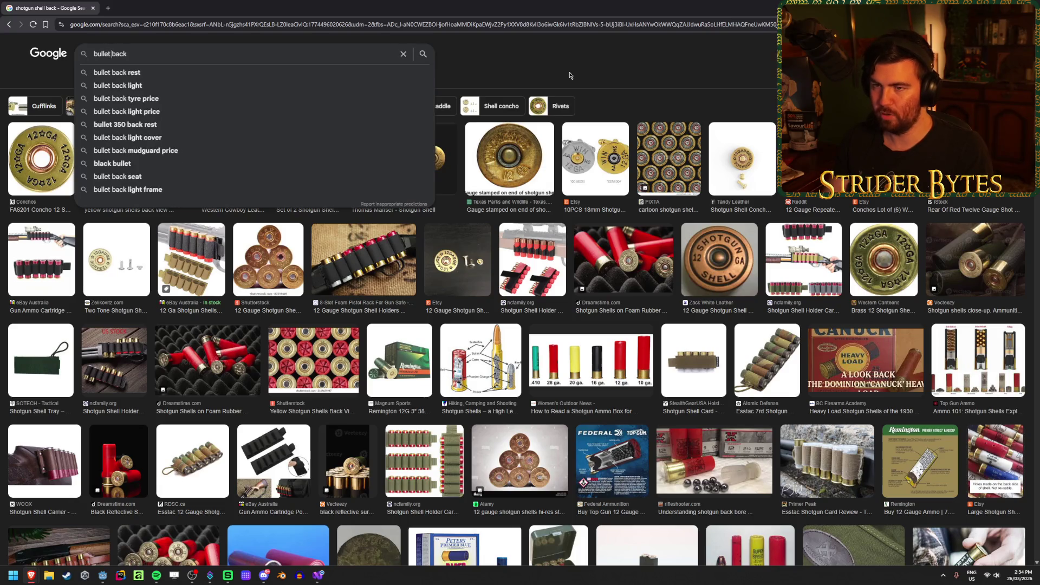
pyautogui.press('Return')
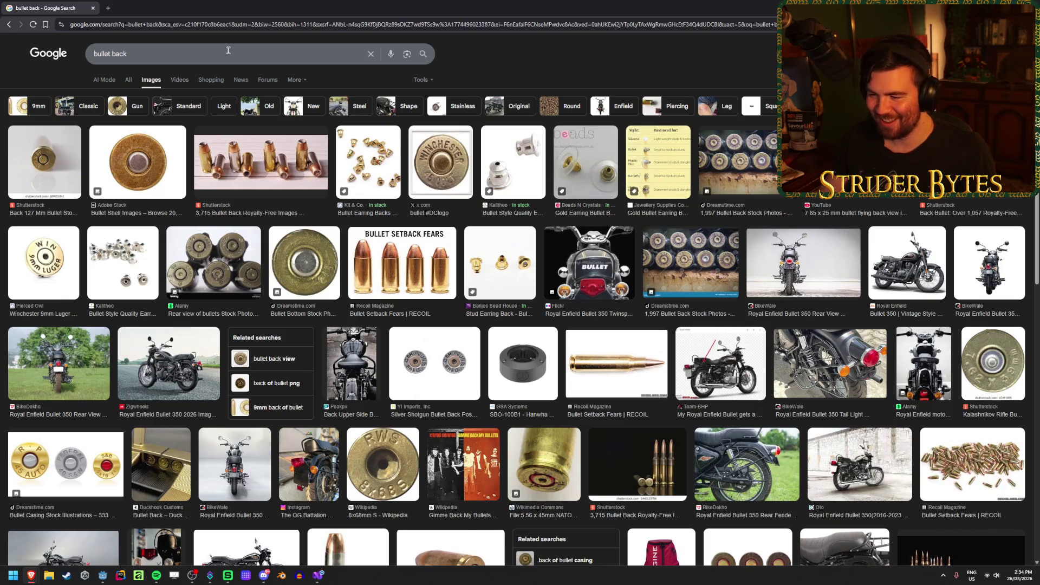
pyautogui.scroll(-1, 264, 202)
pyautogui.scroll(-3, 264, 202)
pyautogui.scroll(-3, 220, 202)
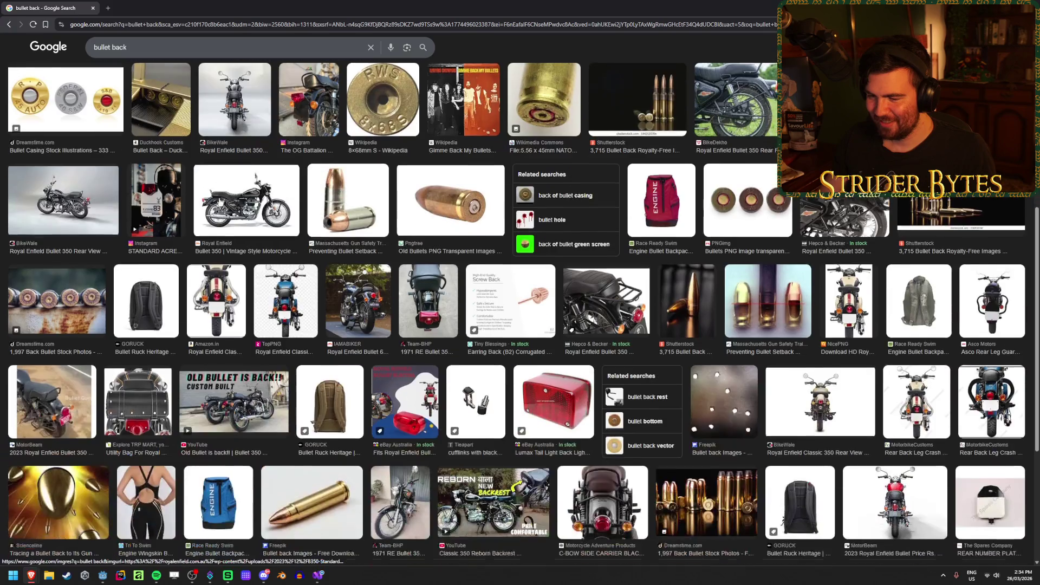
pyautogui.scroll(6, 219, 202)
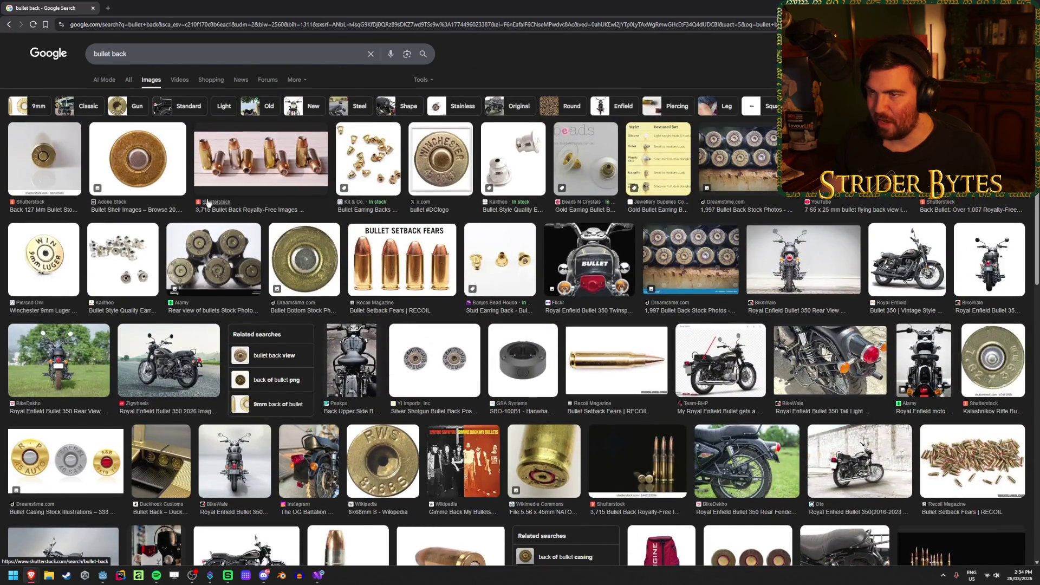
# Inspect AmmoDoubleStackContainer and its first TextureRect in Godot, then return to Visual Studio
pyautogui.hotkey('alt', 'Tab')
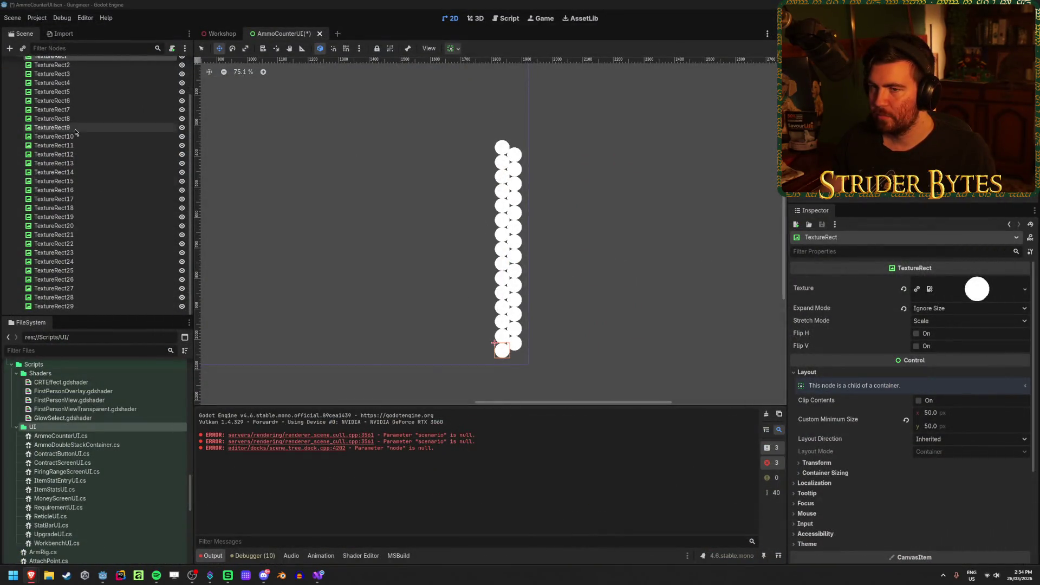
pyautogui.scroll(3, 81, 136)
pyautogui.click(81, 91)
pyautogui.click(82, 102)
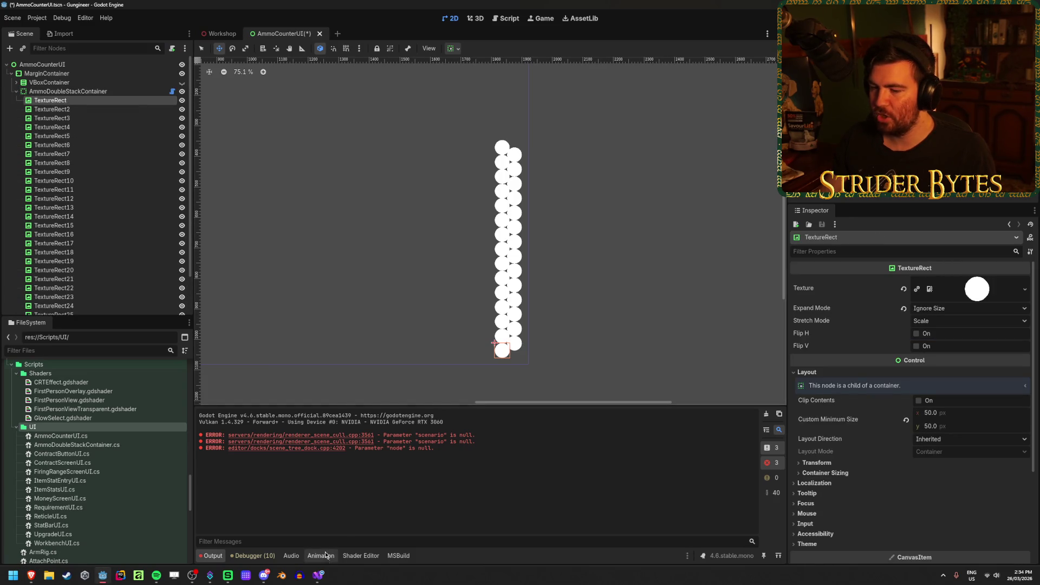
pyautogui.click(318, 575)
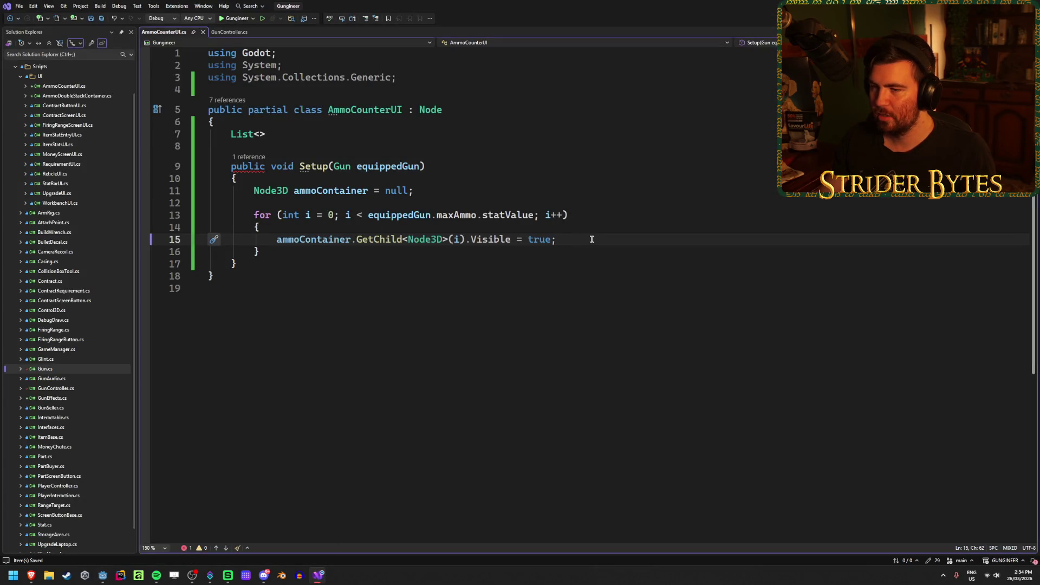
# Declare the field as List<Control> ammoIcons with a new-list initializer and save
pyautogui.click(260, 134)
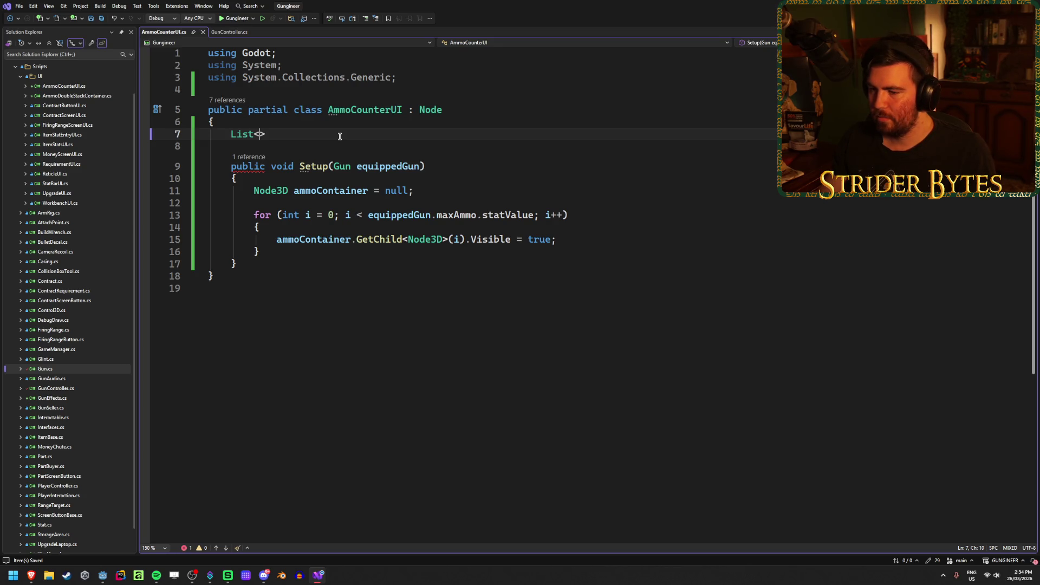
pyautogui.write('Control')
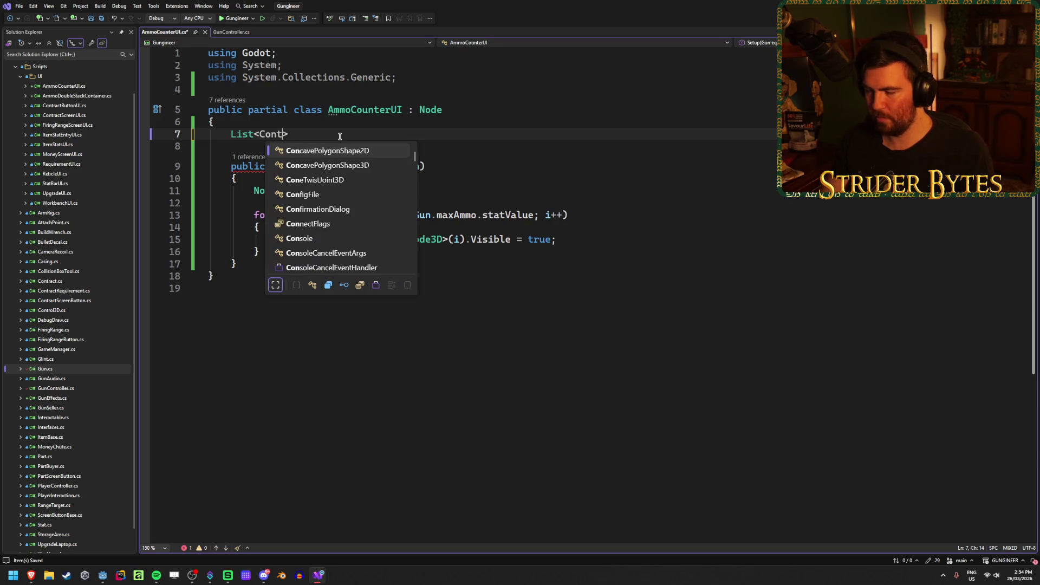
pyautogui.press('Right')
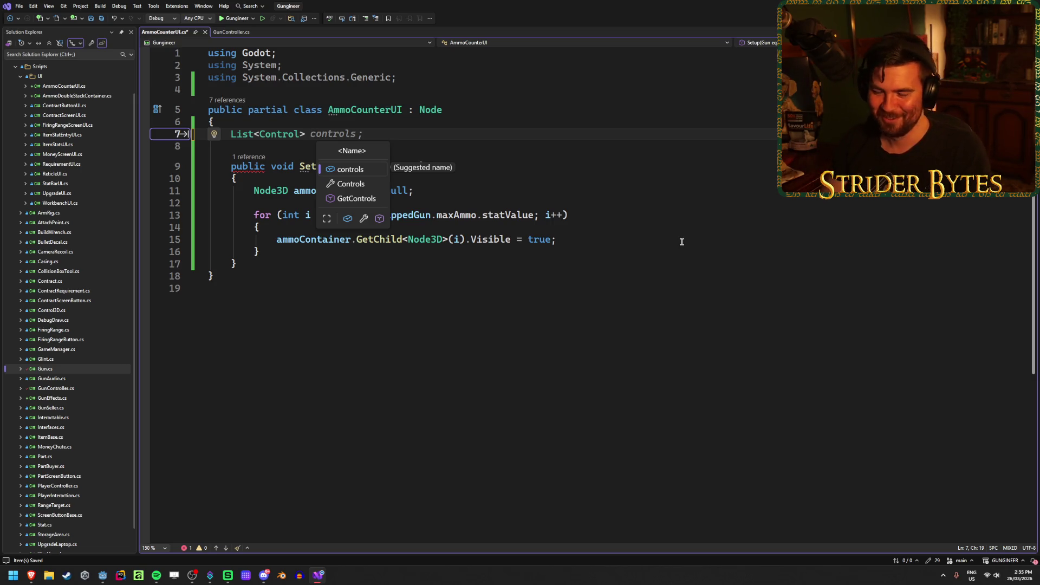
pyautogui.press('Escape')
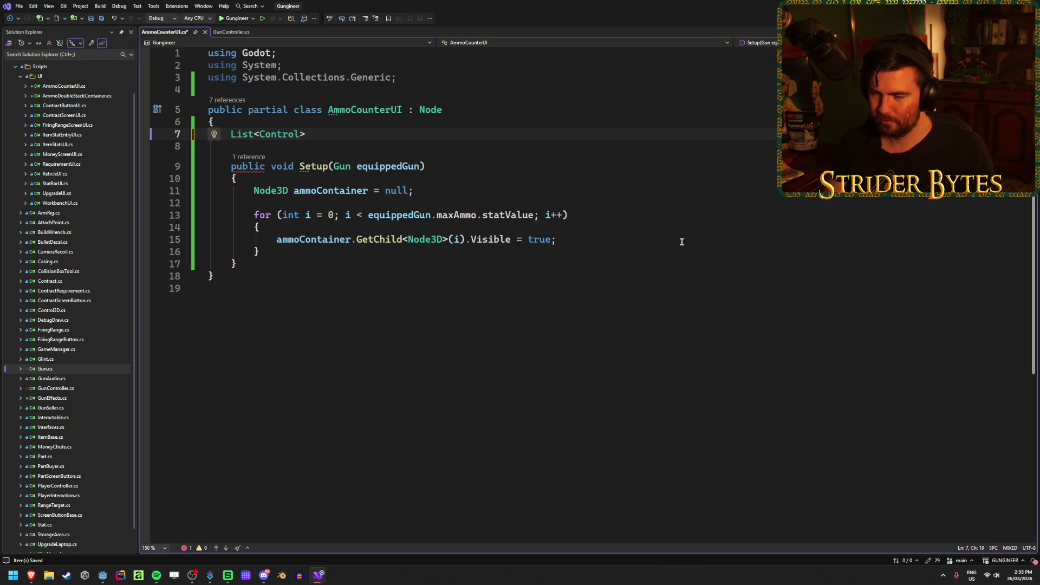
pyautogui.write('visibleAmmo')
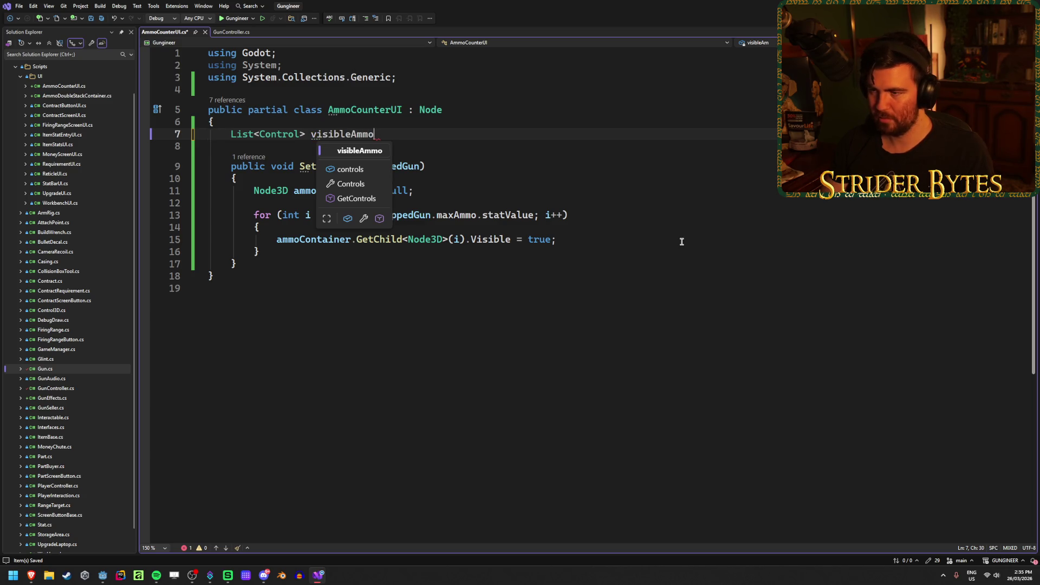
pyautogui.press('BackSpace')
pyautogui.press('BackSpace')
pyautogui.press('BackSpace')
pyautogui.write('ammoIcons;')
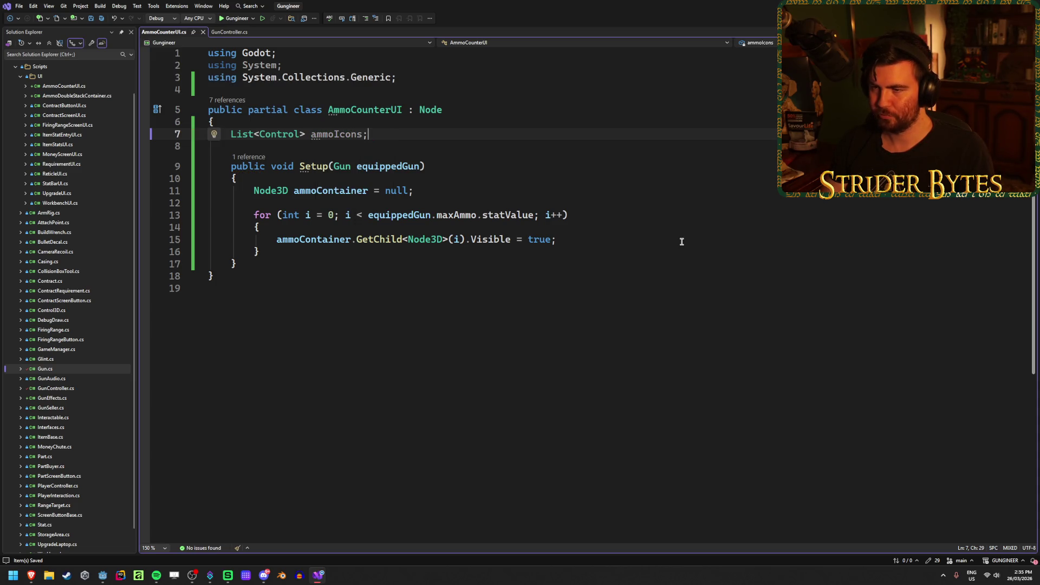
pyautogui.press('Left')
pyautogui.write('= new')
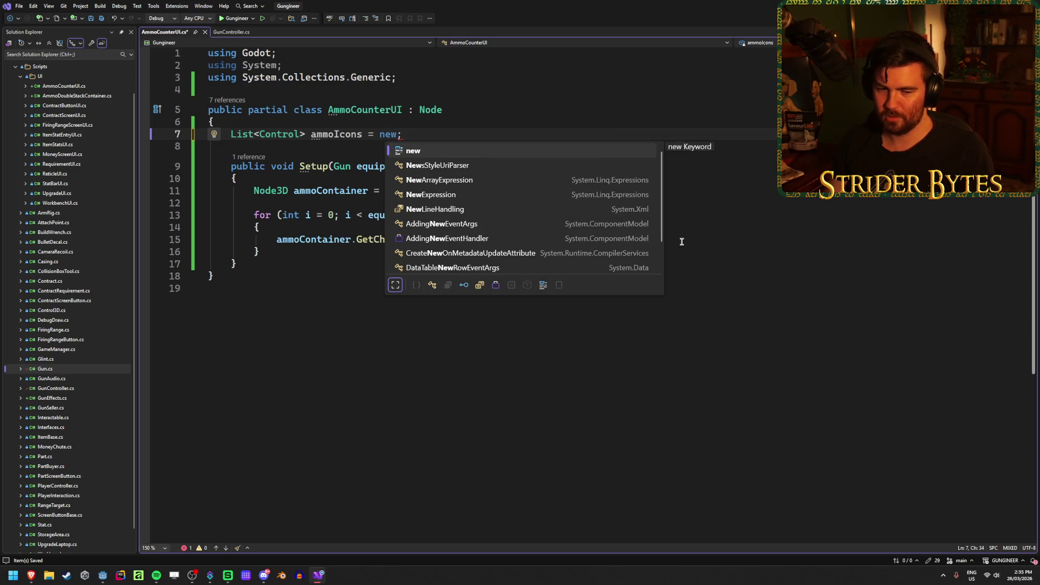
pyautogui.write(' Li')
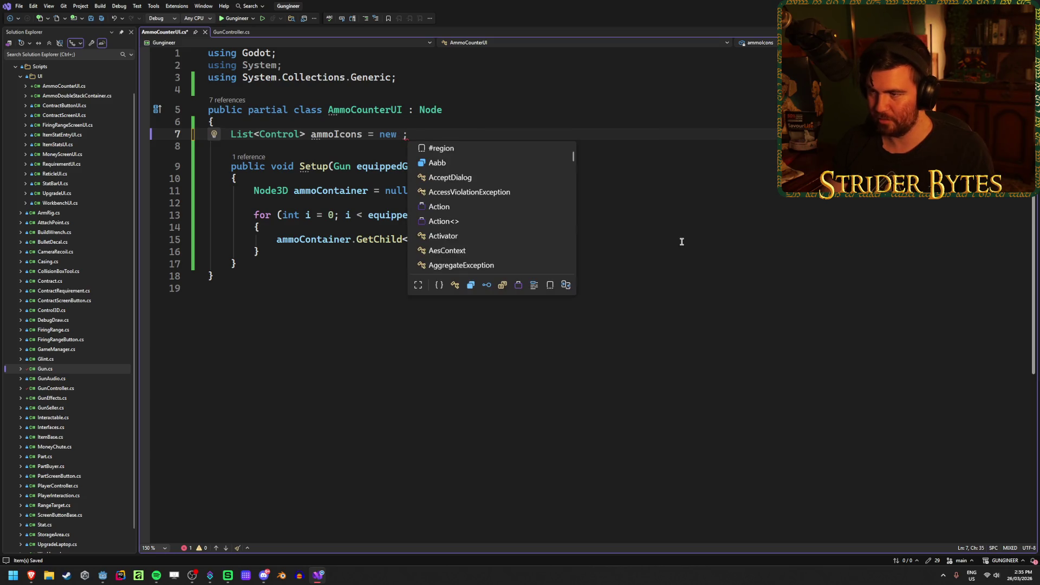
pyautogui.write('st<Control>(')
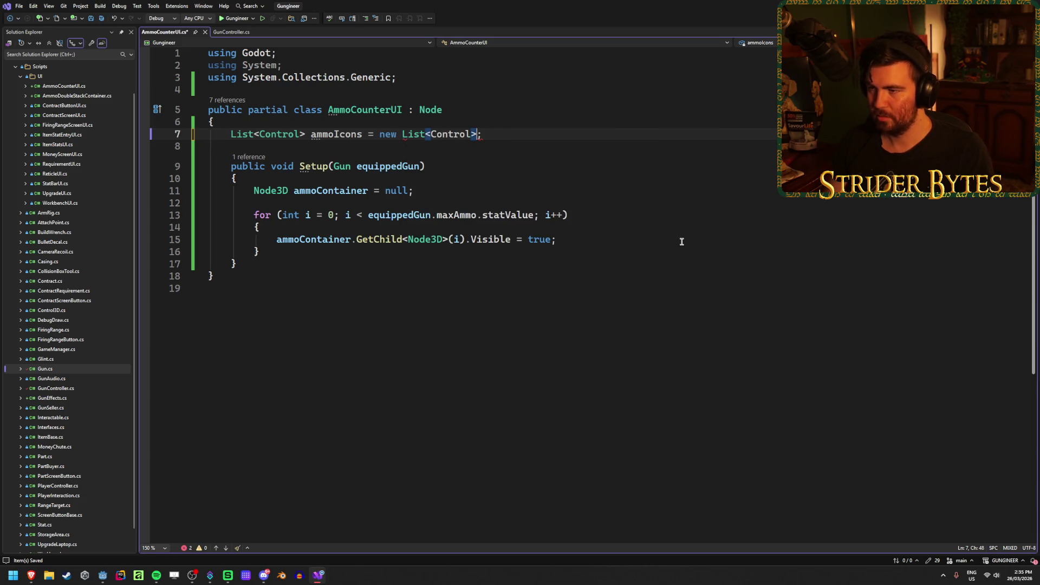
pyautogui.write(')')
pyautogui.hotkey('ctrl', 's')
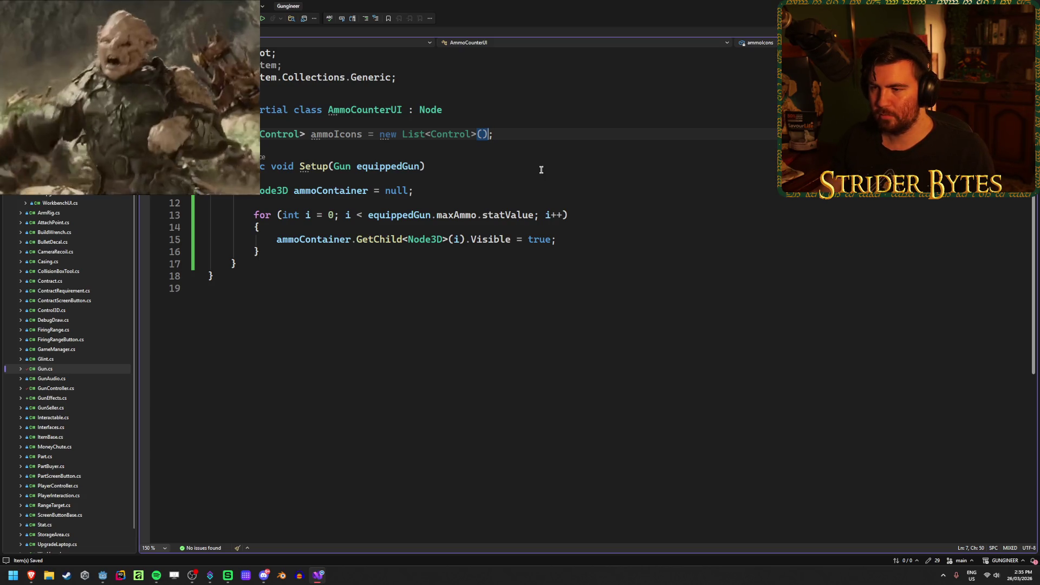
# Trim the initializer and open a new line after the ammoContainer declaration in Setup
pyautogui.press('BackSpace')
pyautogui.press('BackSpace')
pyautogui.press('BackSpace')
pyautogui.press('BackSpace')
pyautogui.press('BackSpace')
pyautogui.press('BackSpace')
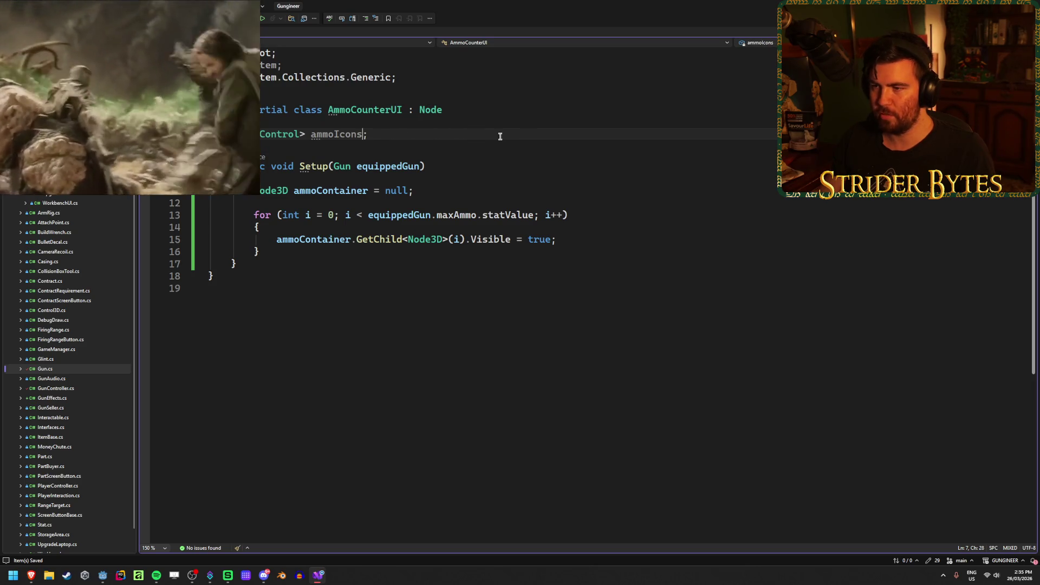
pyautogui.click(467, 192)
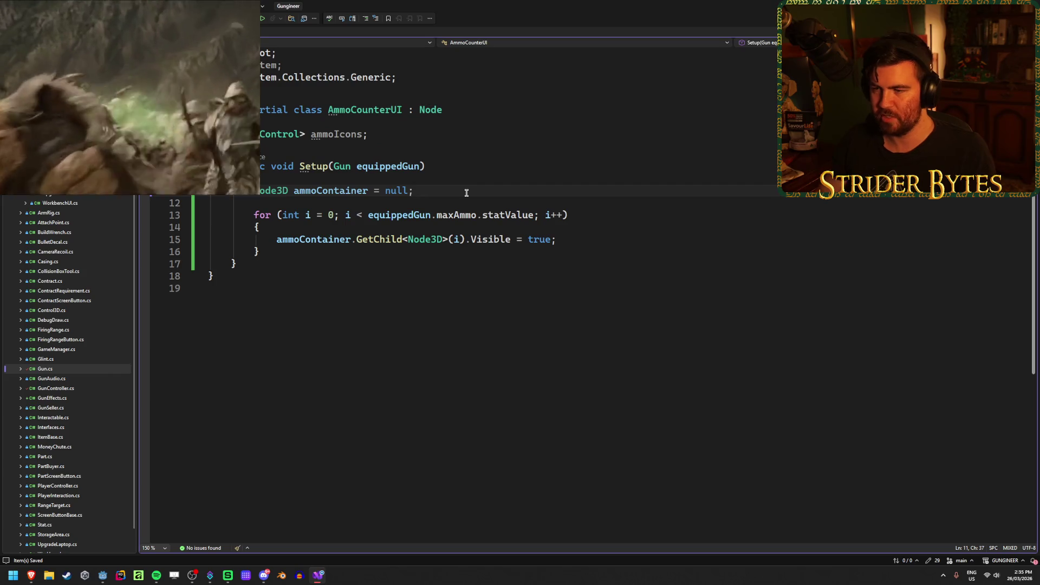
pyautogui.press('Return')
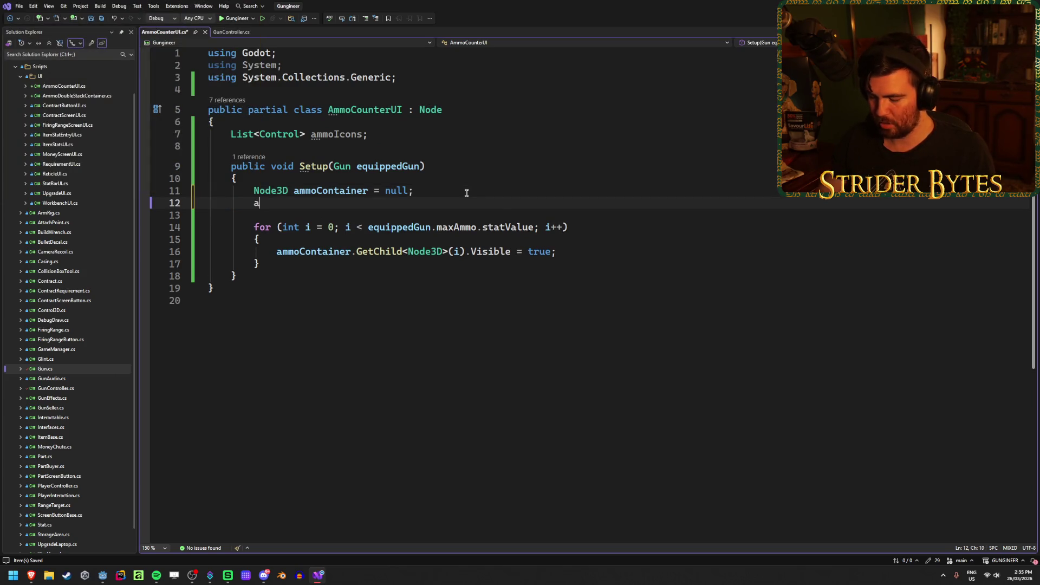
# Initialise ammoIcons in Setup and change the loop's GetChild type from Node3D to Control
pyautogui.write('ammo')
pyautogui.press('Tab')
pyautogui.press('Tab')
pyautogui.click(603, 254)
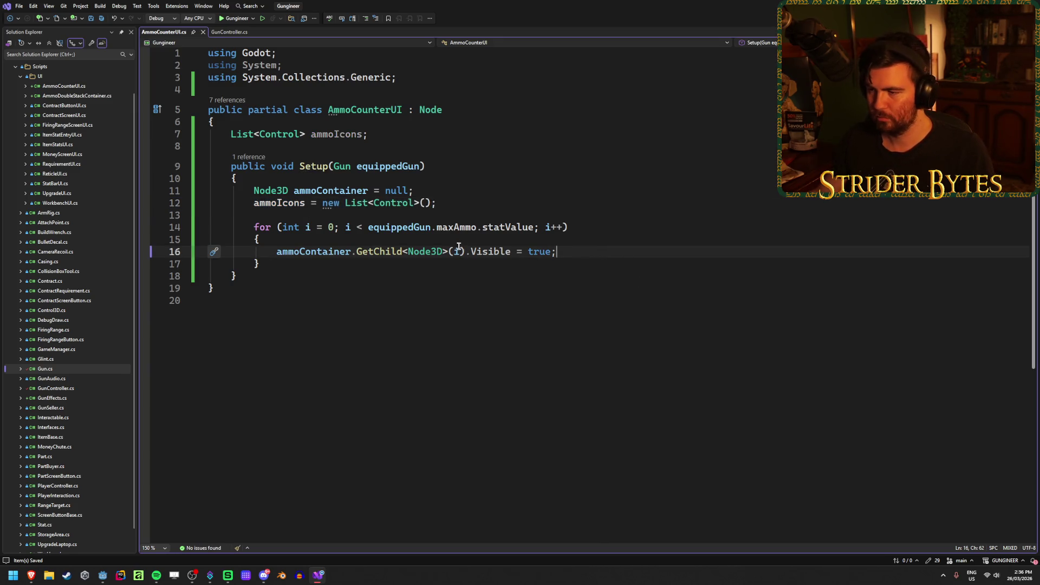
pyautogui.doubleClick(425, 251)
pyautogui.moveTo(420, 251)
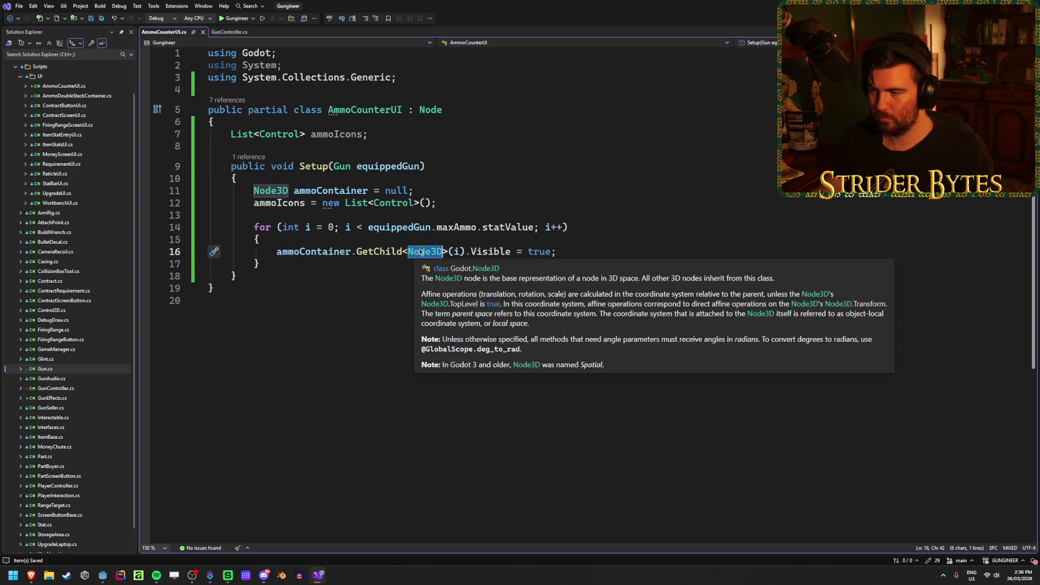
pyautogui.write('Contr')
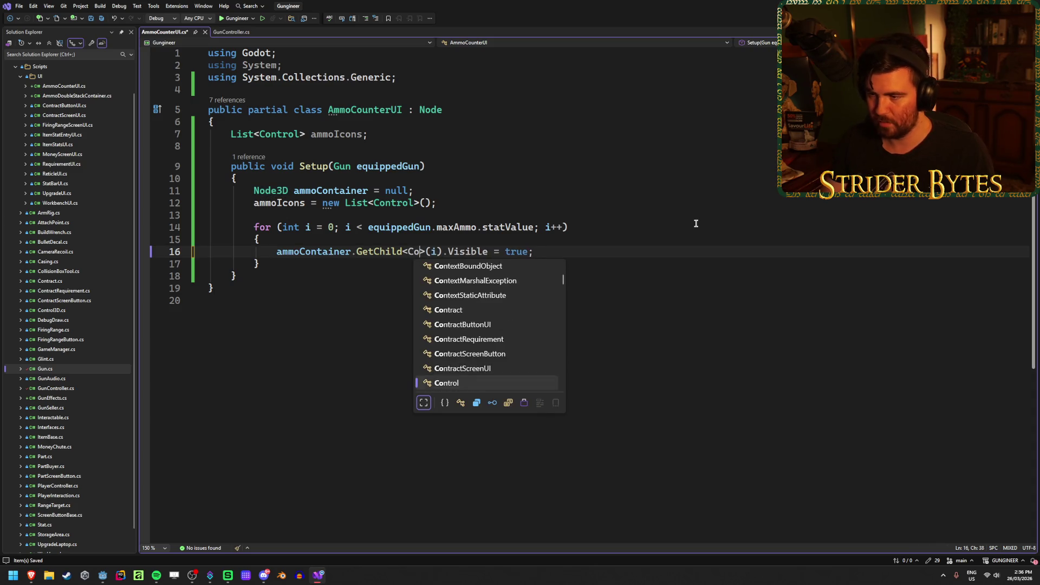
pyautogui.write('ol')
pyautogui.press('Tab')
pyautogui.click(582, 251)
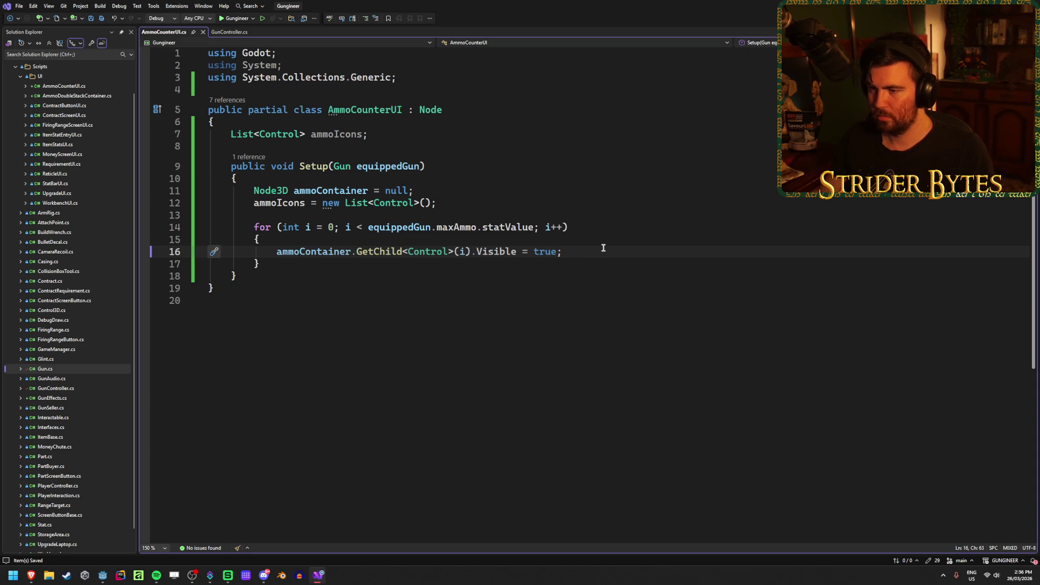
# Store GetChild<Control>(i) in a new 'Control child' variable at the loop start and save
pyautogui.moveTo(471, 253); pyautogui.dragTo(356, 252)
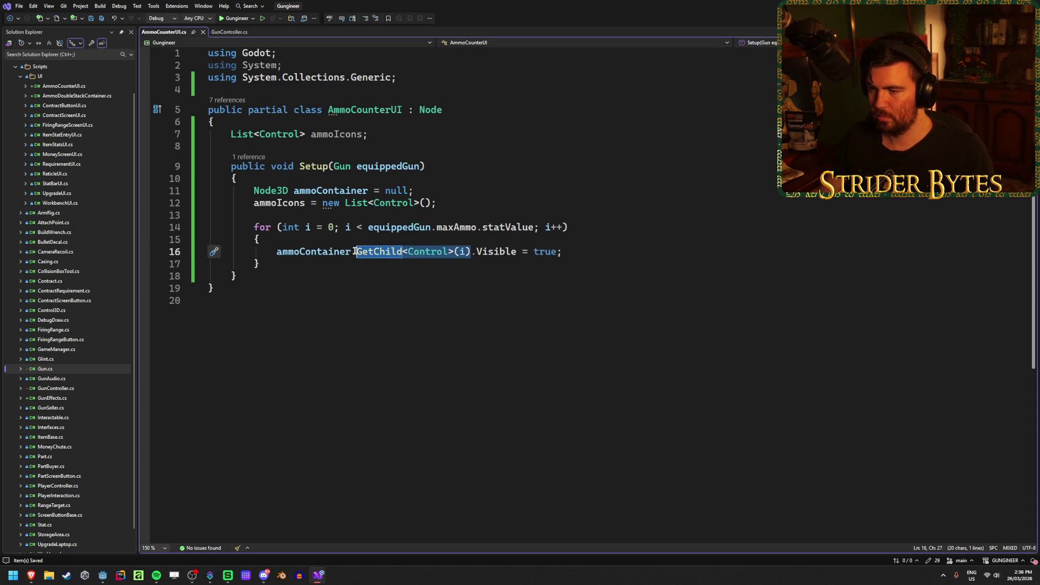
pyautogui.press('BackSpace')
pyautogui.click(330, 237)
pyautogui.press('Return')
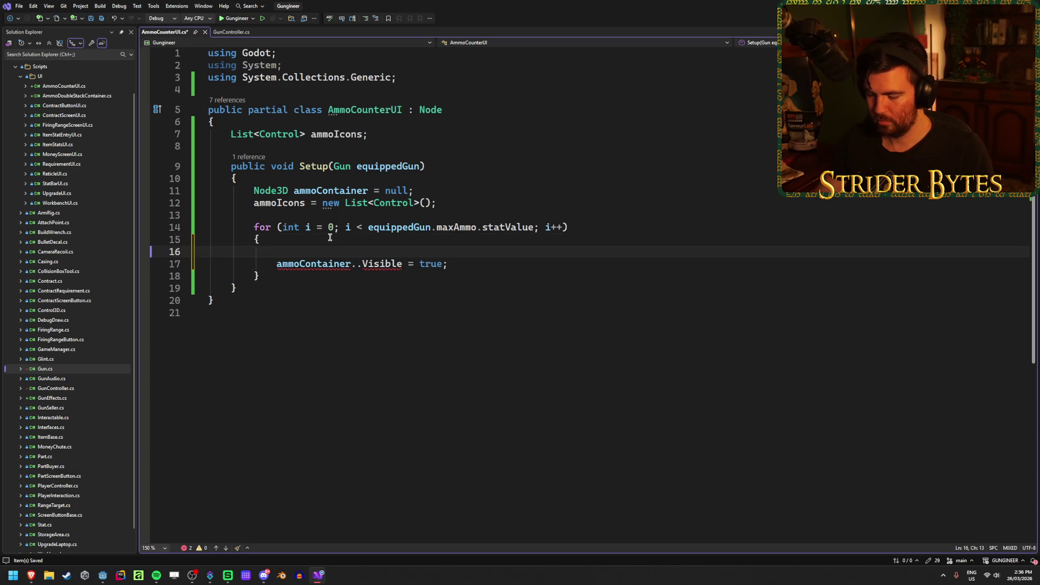
pyautogui.write('Contro')
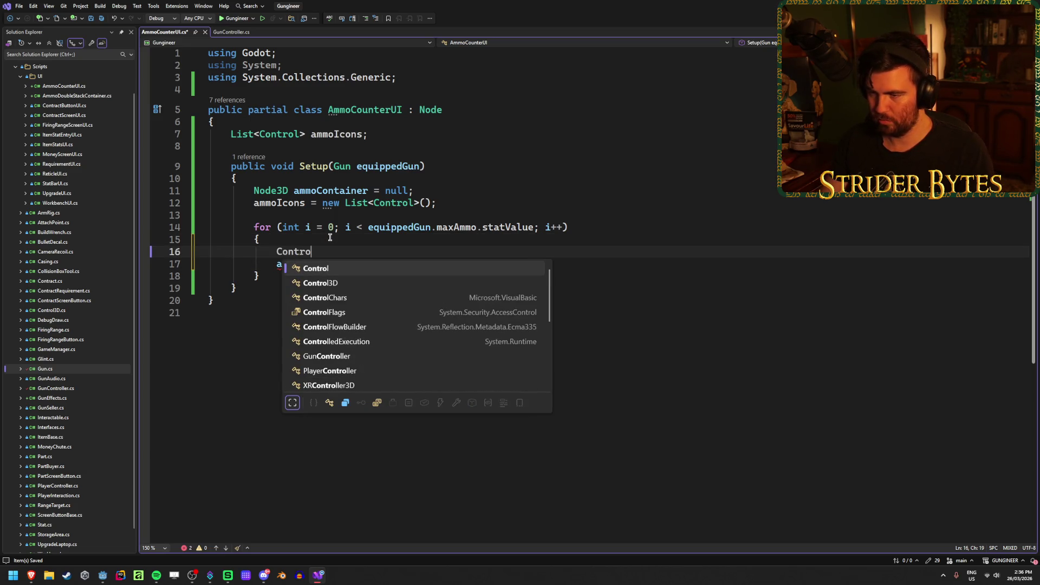
pyautogui.write('l chi')
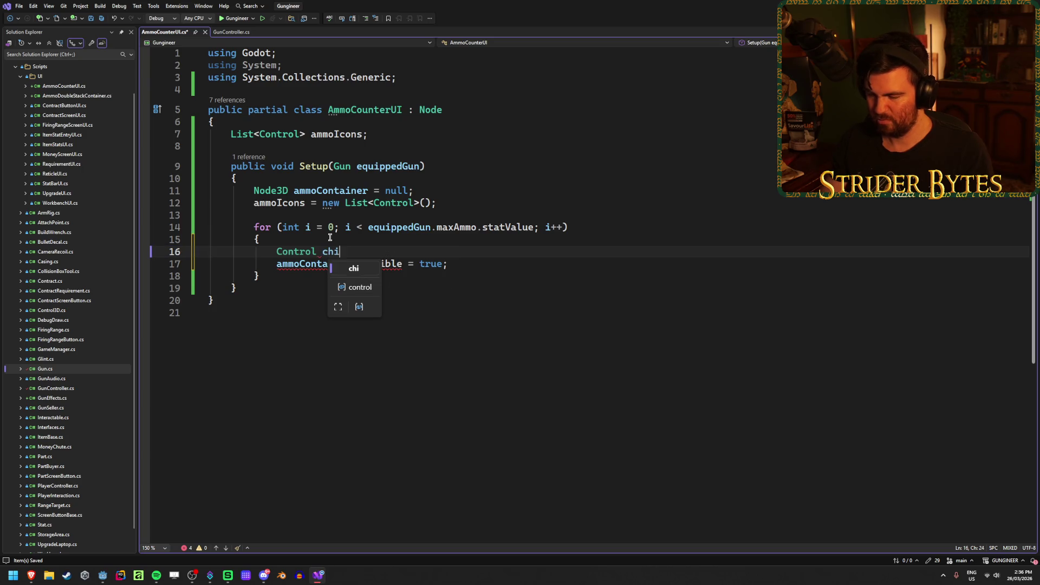
pyautogui.write('ld =')
pyautogui.press('Tab')
pyautogui.hotkey('ctrl', 's')
# Make the Visible line use child, moving the ammoContainer. prefix onto GetChild
pyautogui.click(354, 264)
pyautogui.write('chil')
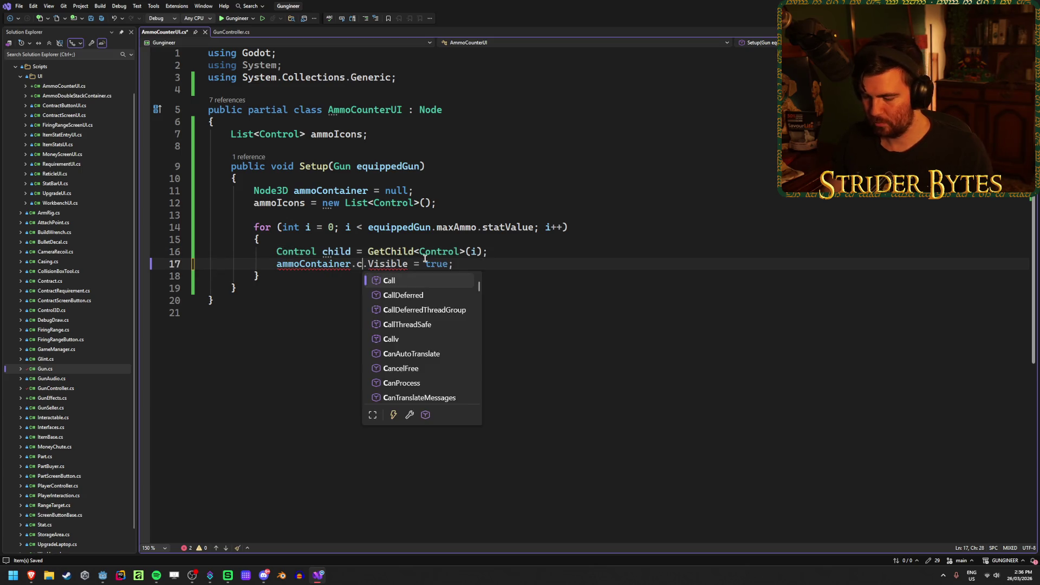
pyautogui.write('d')
pyautogui.moveTo(358, 264)
pyautogui.moveTo(356, 264); pyautogui.dragTo(274, 264)
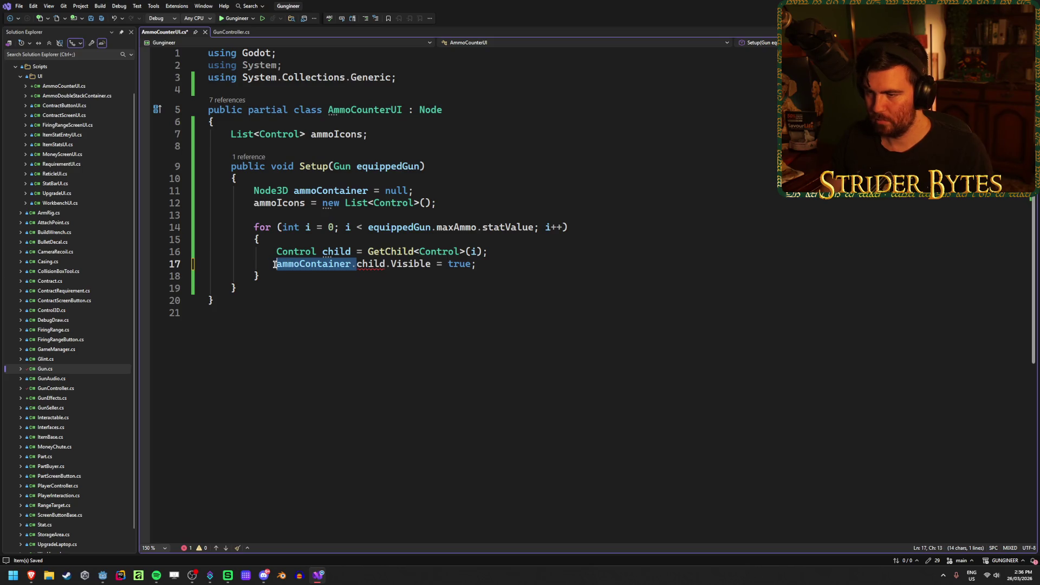
pyautogui.hotkey('ctrl', 'x')
pyautogui.click(368, 251)
pyautogui.hotkey('ctrl', 'v')
# Add ammoIcons.Add(child) inside the loop and save
pyautogui.click(531, 266)
pyautogui.press('Return')
pyautogui.write('child')
pyautogui.press('BackSpace')
pyautogui.press('BackSpace')
pyautogui.press('BackSpace')
pyautogui.write('ammoIc')
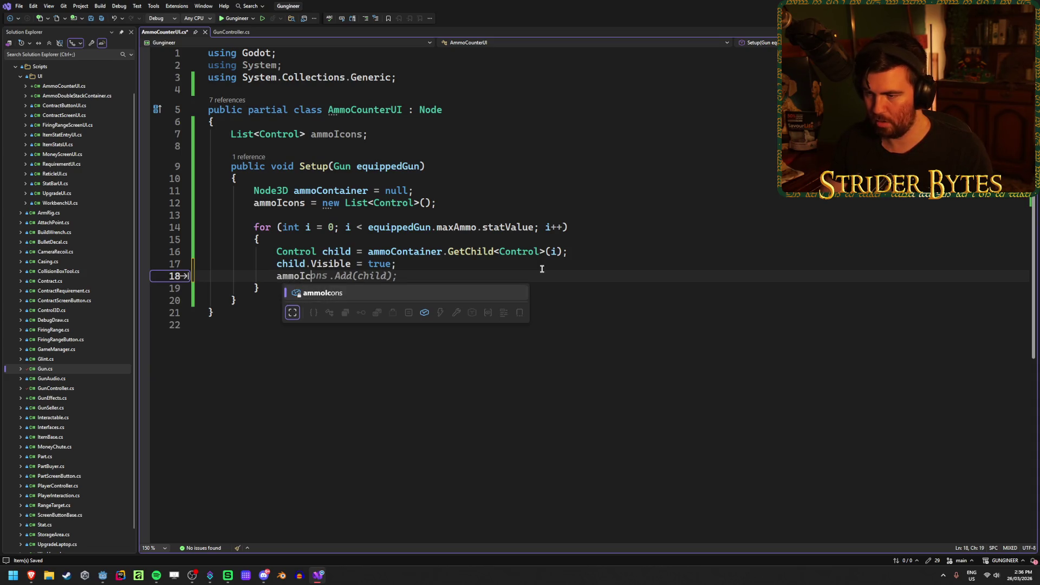
pyautogui.press('Tab')
pyautogui.press('Tab')
pyautogui.hotkey('ctrl', 's')
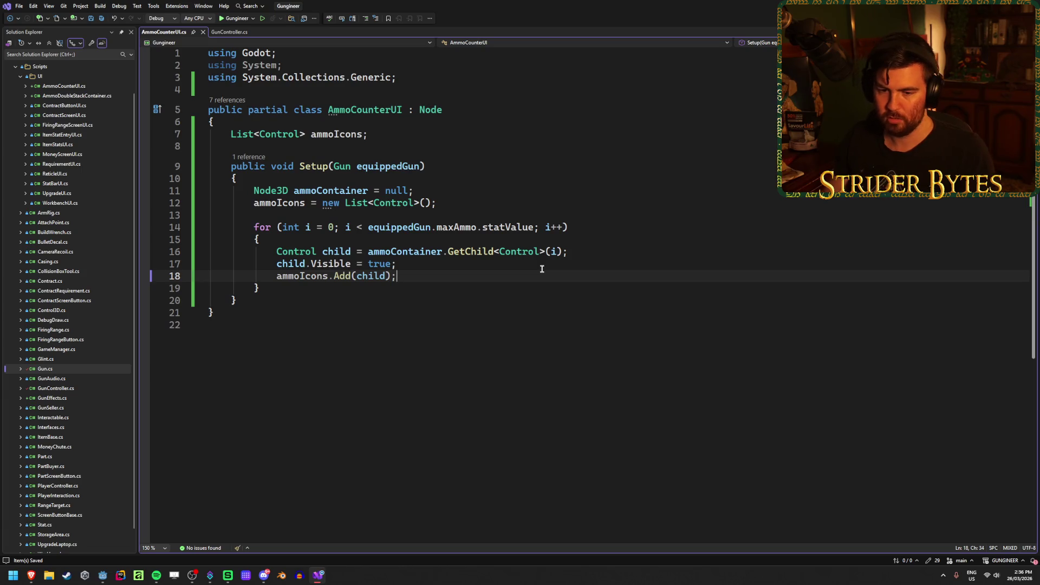
# Call ammoIcons.Reverse() after the loop
pyautogui.click(288, 288)
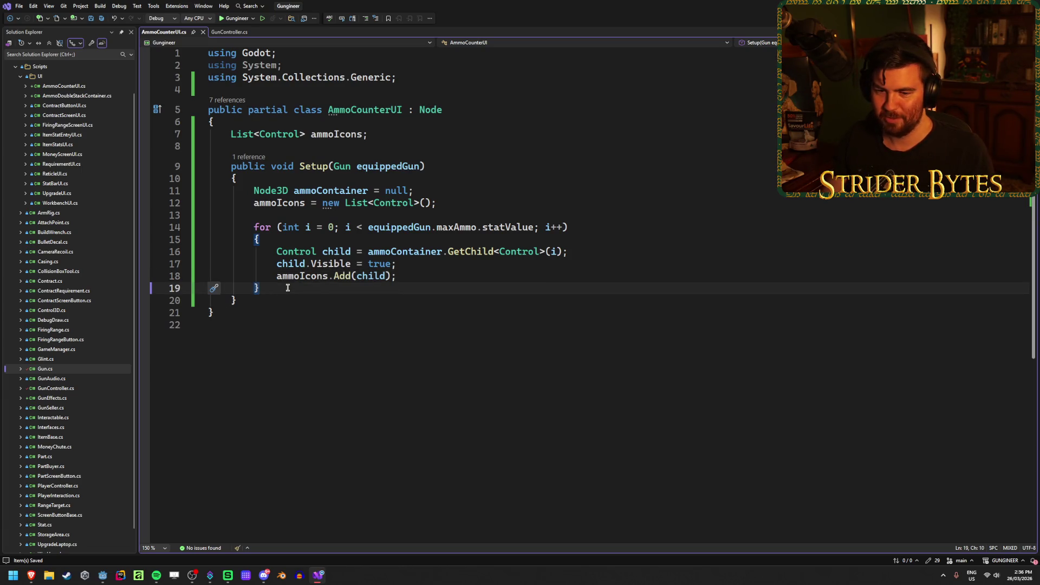
pyautogui.press('Return')
pyautogui.press('Return')
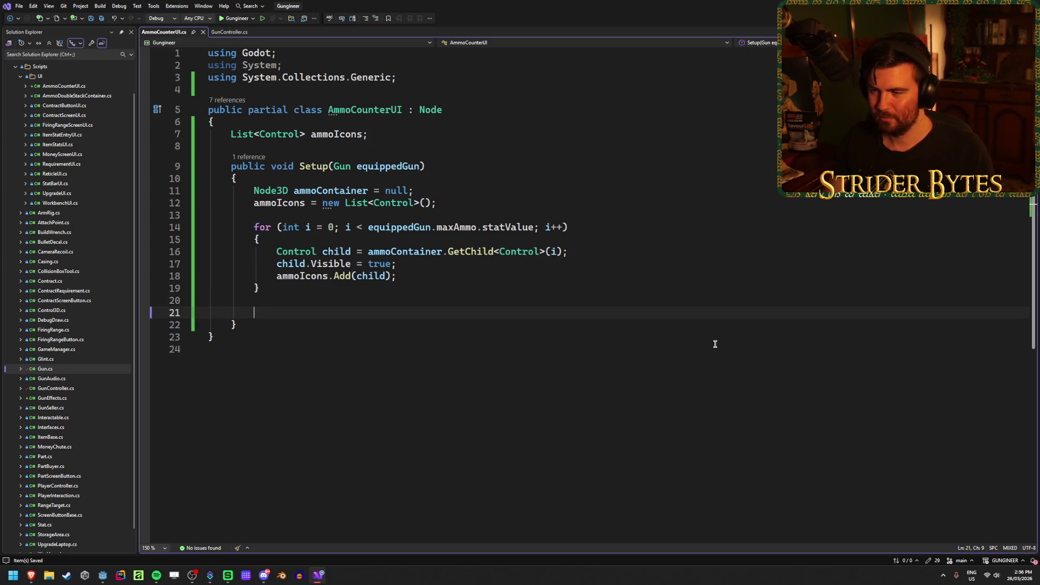
pyautogui.write('ammo')
pyautogui.press('Tab')
pyautogui.write('.Rever')
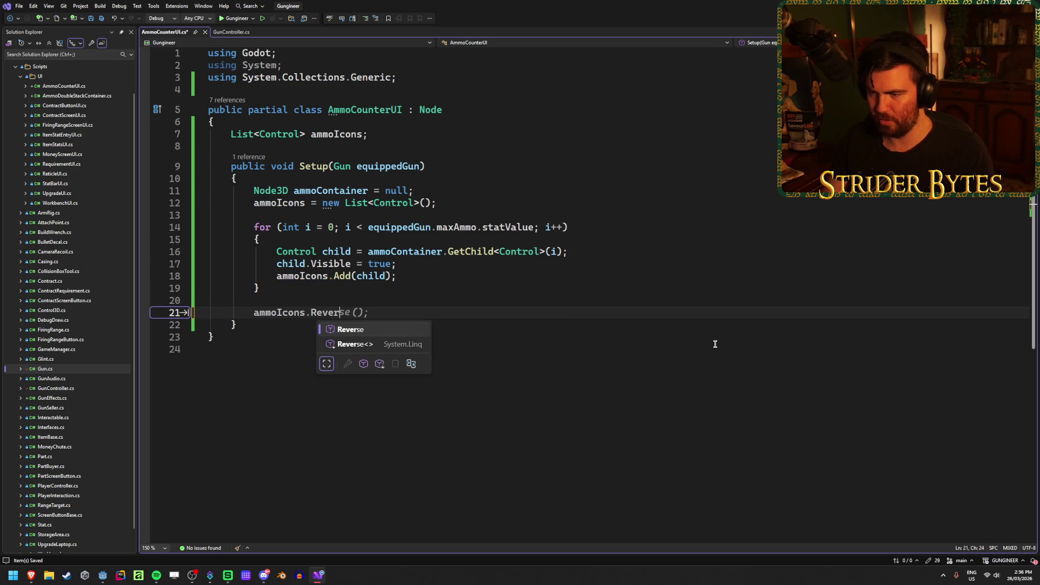
pyautogui.press('Tab')
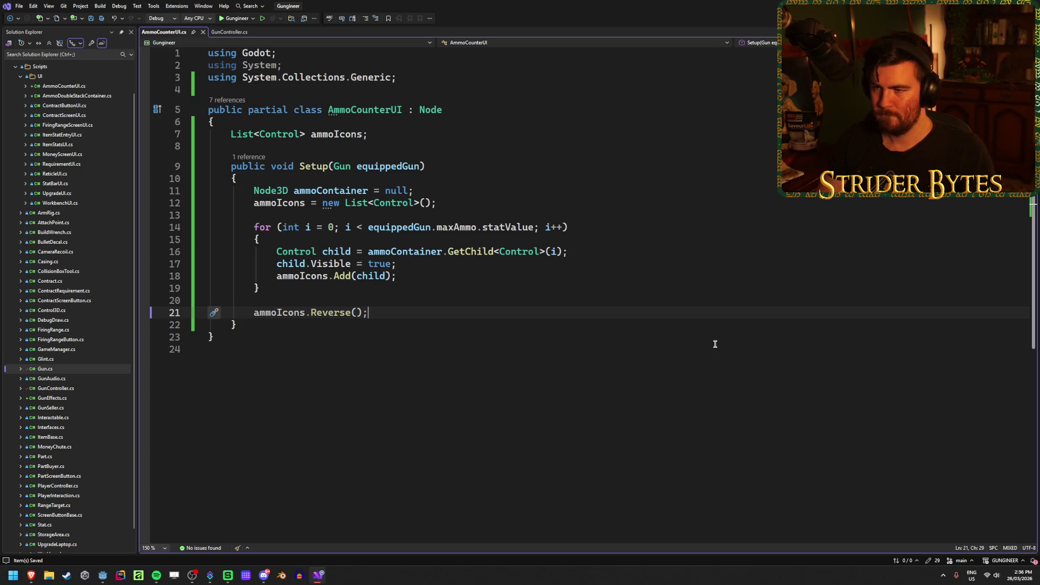
pyautogui.click(384, 121)
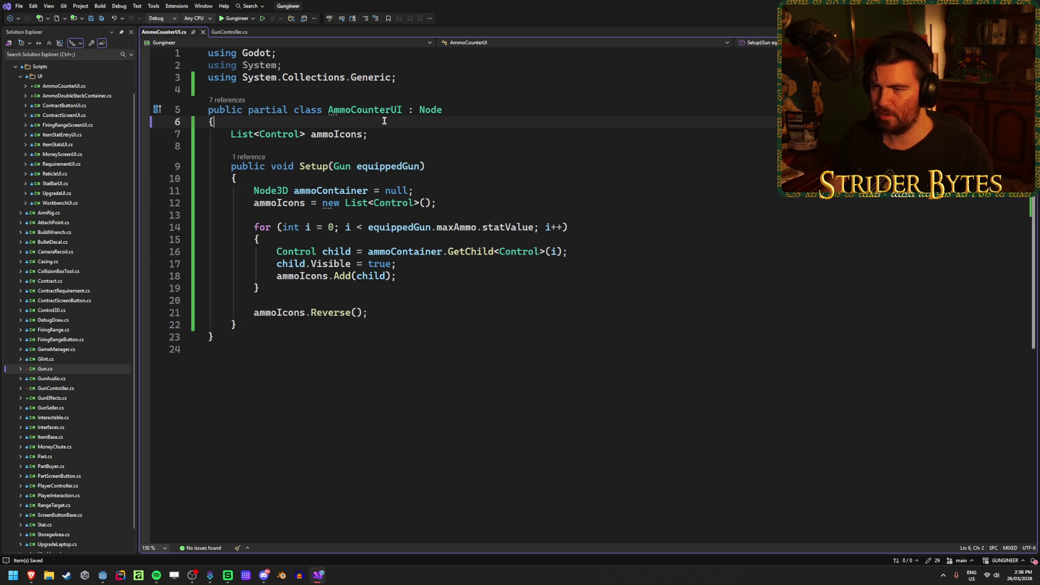
# Add a GunController gunController field at the top of the class and save
pyautogui.press('Return')
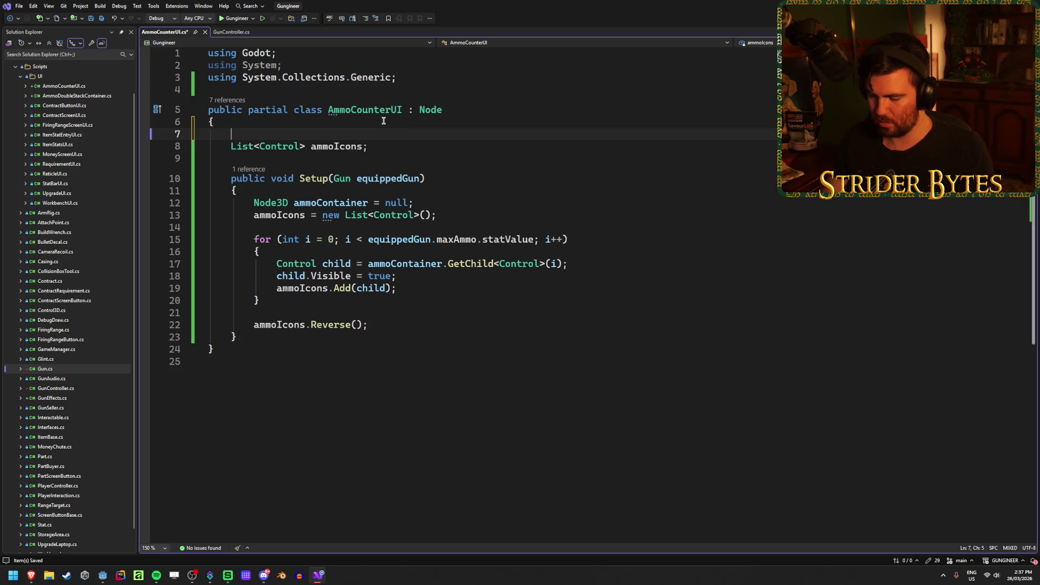
pyautogui.write('GunController ')
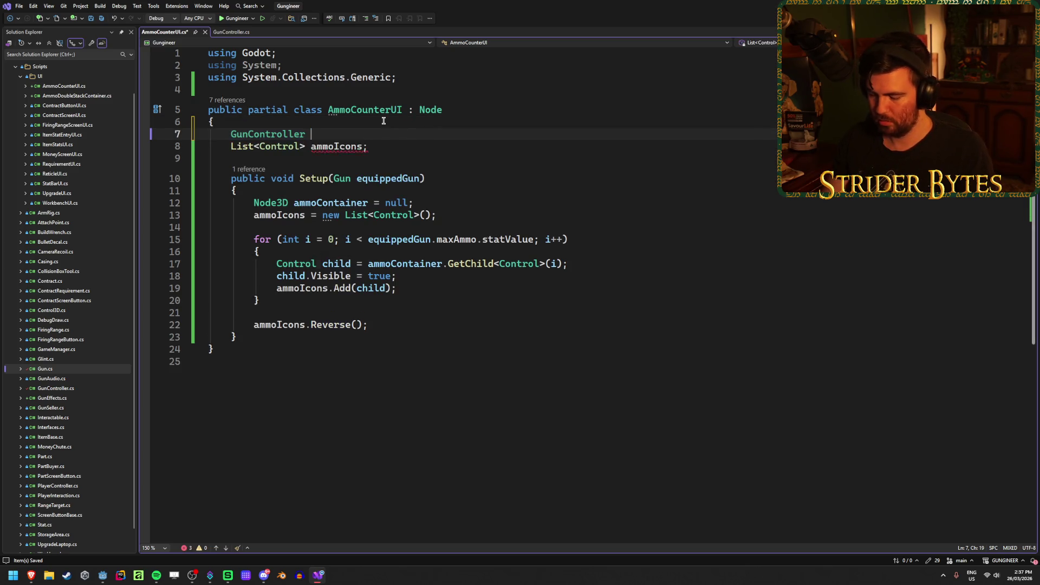
pyautogui.write('gunCo')
pyautogui.press('Tab')
pyautogui.write(';')
pyautogui.hotkey('ctrl', 's')
# Add a _Ready override below the fields, removing the base._Ready() call
pyautogui.click(399, 148)
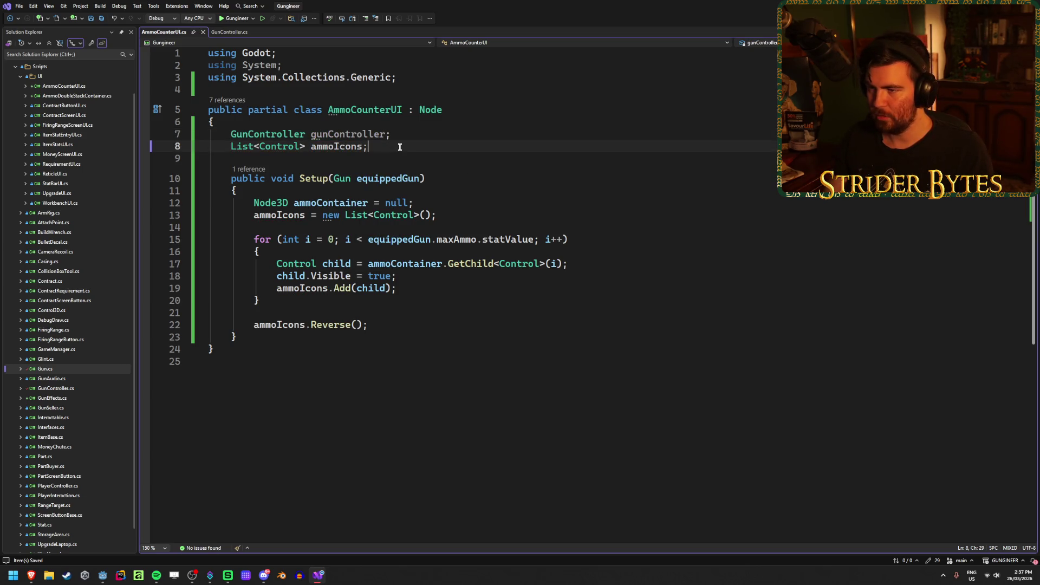
pyautogui.press('Return')
pyautogui.press('Return')
pyautogui.write('void')
pyautogui.press('BackSpace')
pyautogui.press('BackSpace')
pyautogui.press('BackSpace')
pyautogui.write('ov')
pyautogui.press('Tab')
pyautogui.write('Rea')
pyautogui.press('Tab')
pyautogui.press('Delete')
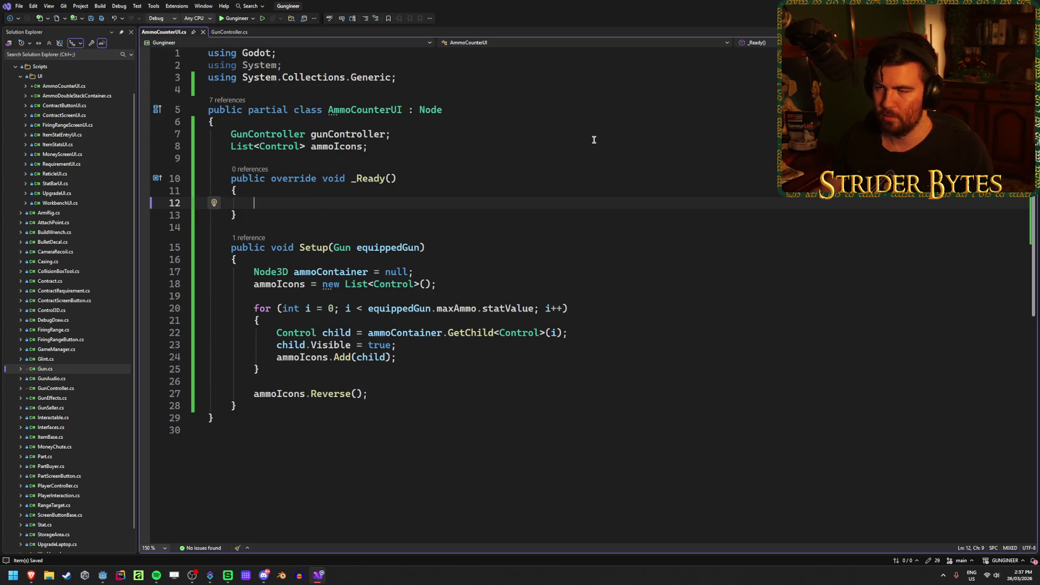
# In _Ready, subscribe Setup to gunController.GunChangedEvent and FireAmmo to GunFiredEvent
pyautogui.write('gun')
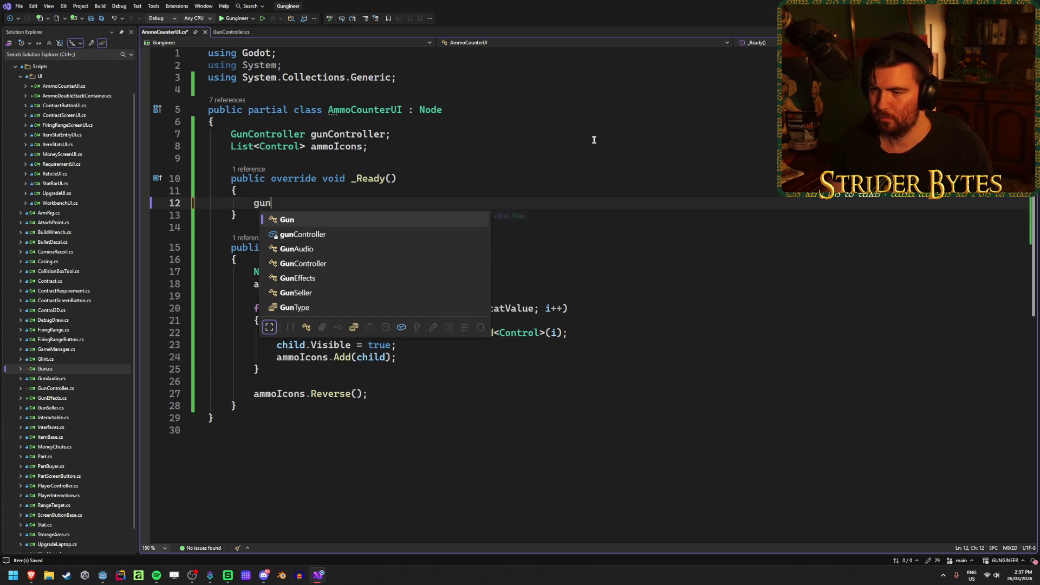
pyautogui.press('Tab')
pyautogui.write('.GunChangedEvent')
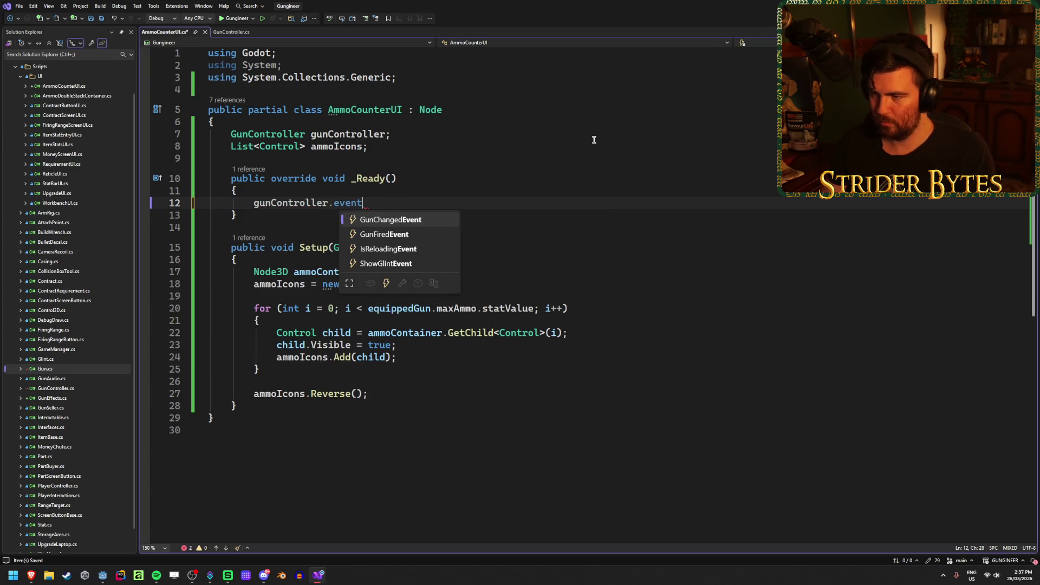
pyautogui.write(' +')
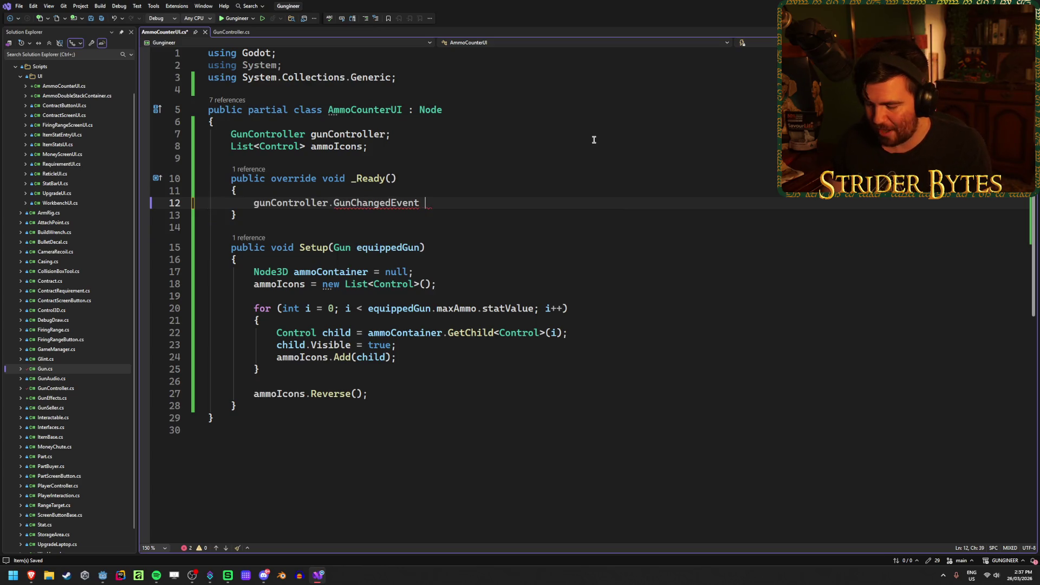
pyautogui.write('= Set')
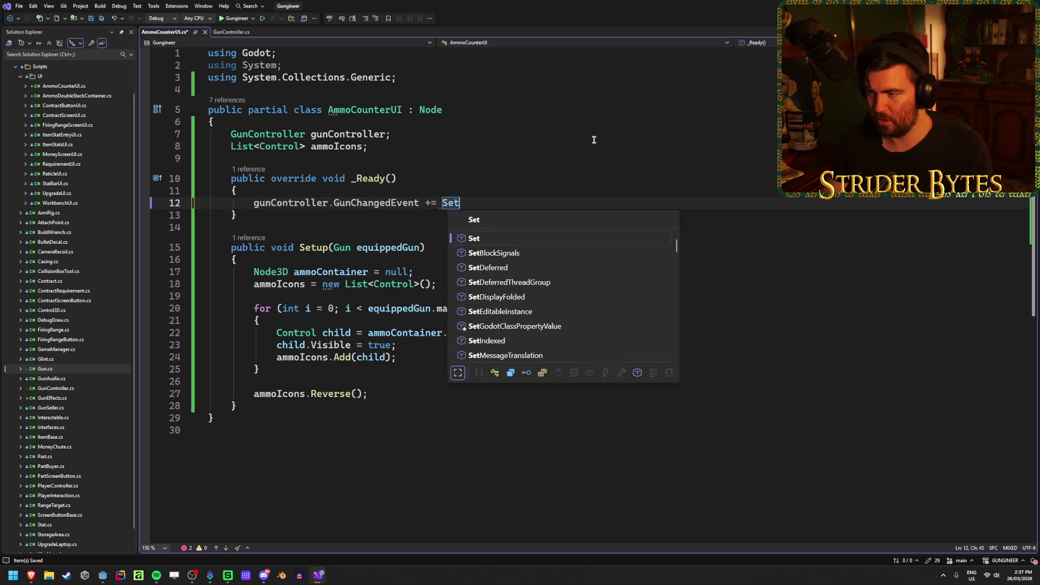
pyautogui.write('up;')
pyautogui.press('Return')
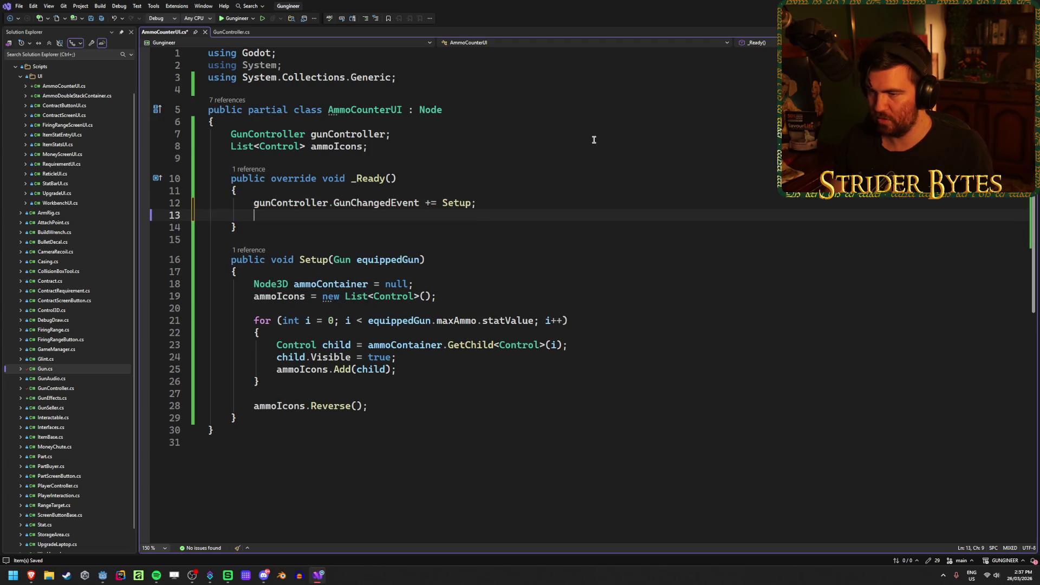
pyautogui.write('gunCo')
pyautogui.press('Tab')
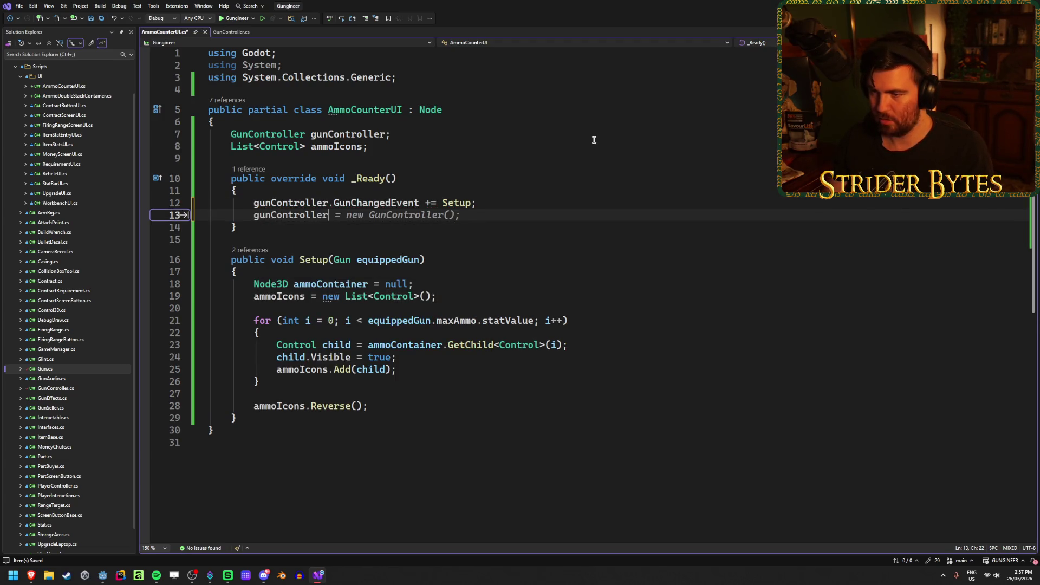
pyautogui.write('.GunF')
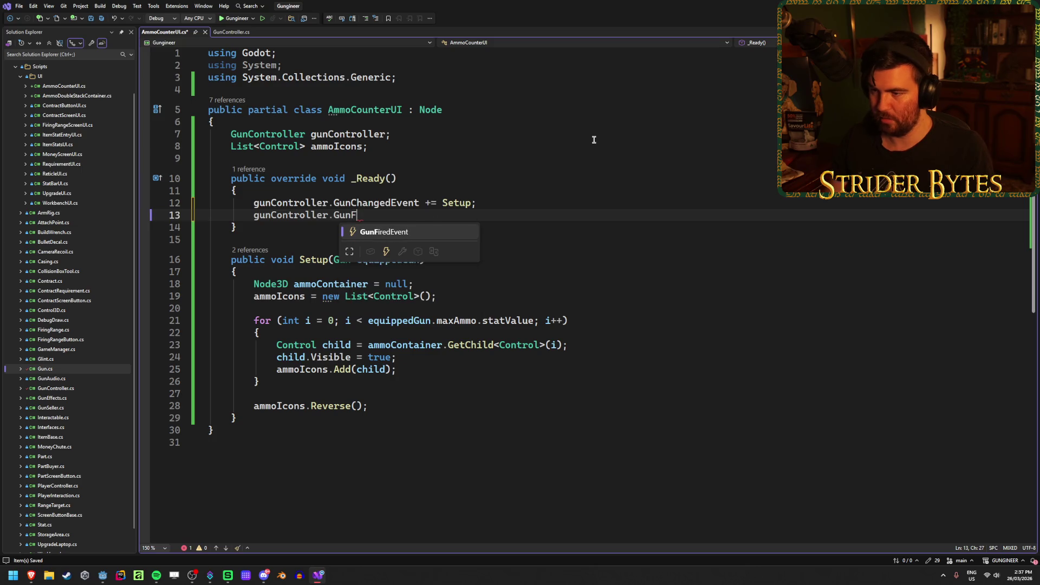
pyautogui.press('Tab')
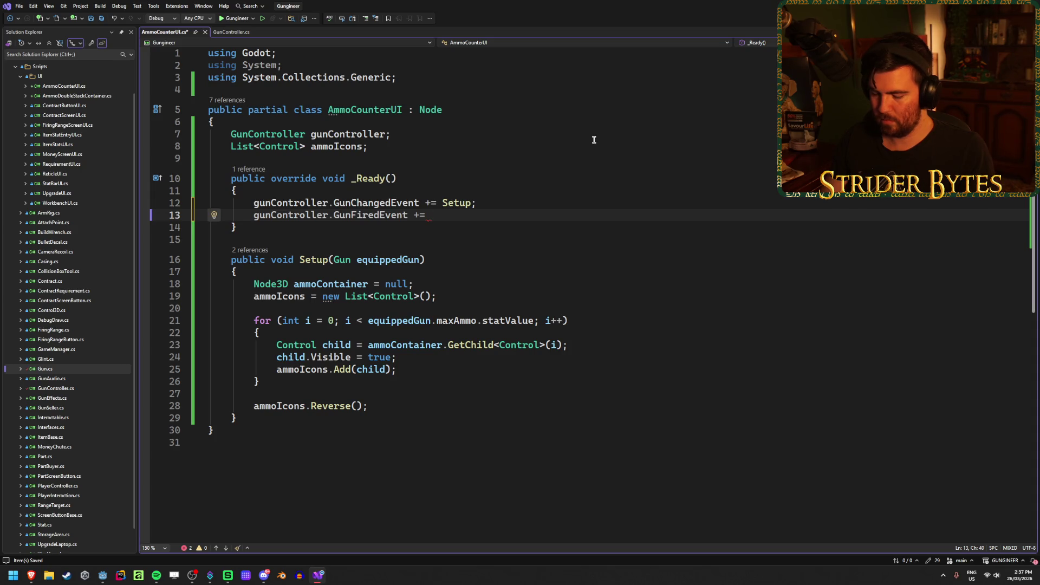
pyautogui.write('FireB')
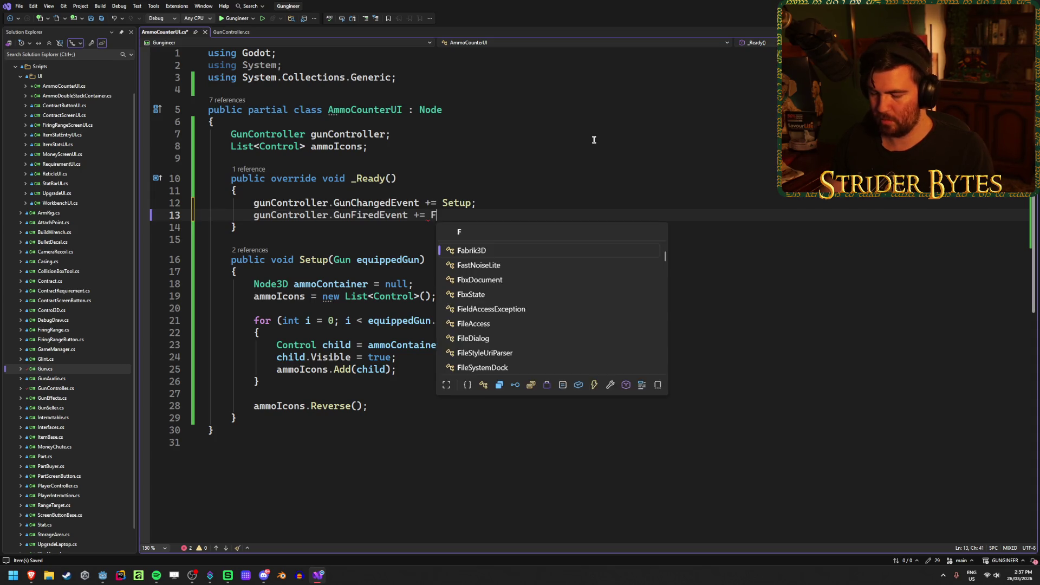
pyautogui.press('BackSpace')
pyautogui.write('Ammo;')
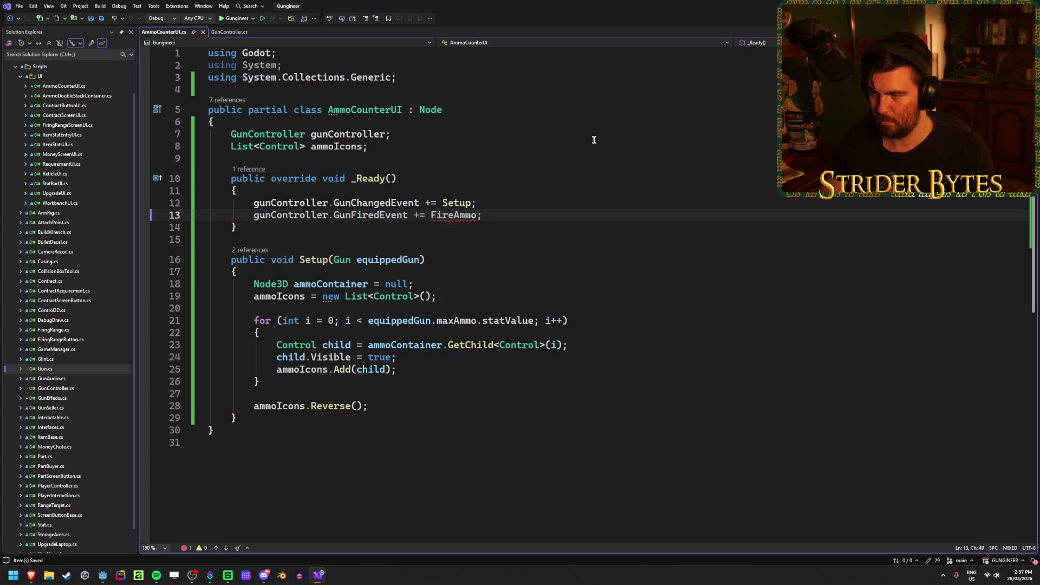
# Generate a FireAmmo stub via Quick Actions, then undo an accidental deletion
pyautogui.rightClick(459, 215)
pyautogui.click(506, 236)
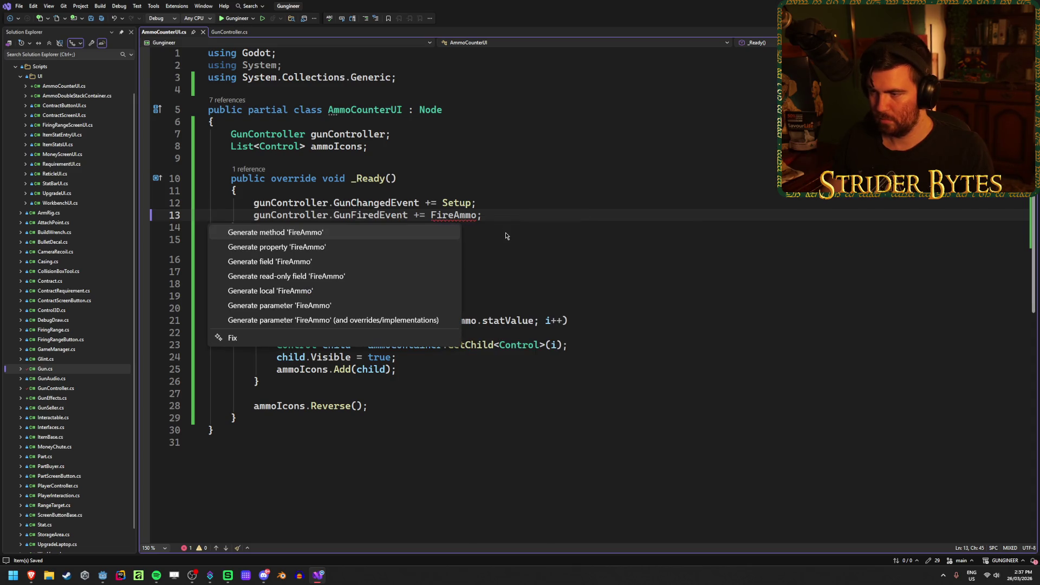
pyautogui.click(311, 234)
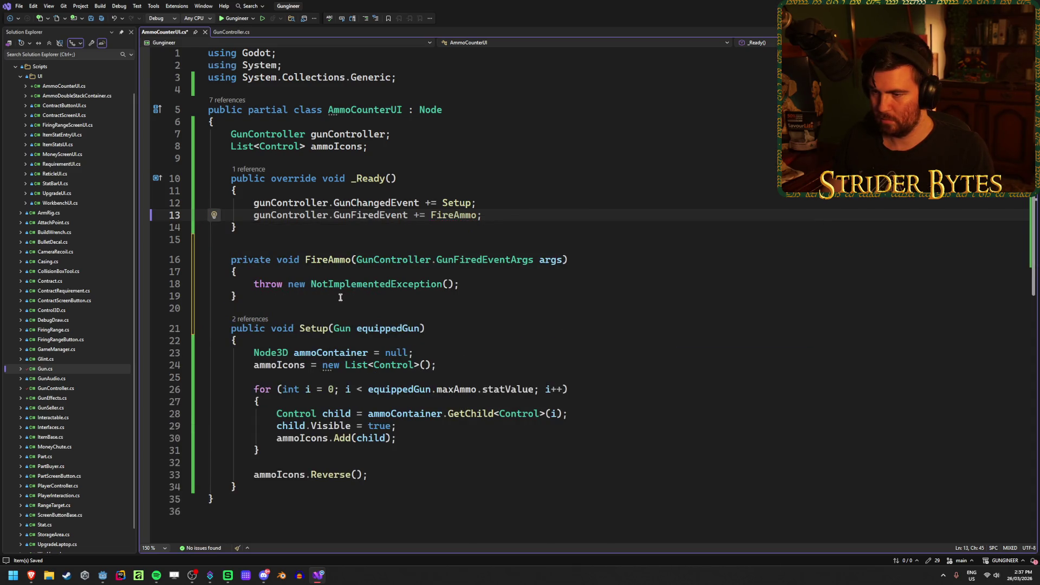
pyautogui.moveTo(341, 297)
pyautogui.mouseDown()
pyautogui.moveTo(111, 269)
pyautogui.moveTo(119, 259)
pyautogui.mouseUp()
pyautogui.press('Delete')
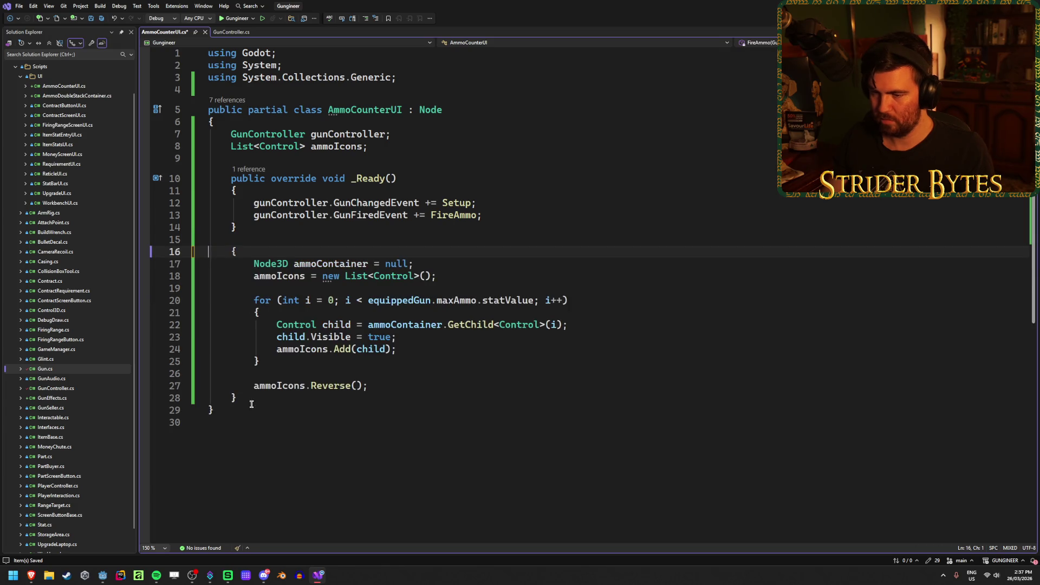
pyautogui.hotkey('ctrl', 'z')
pyautogui.hotkey('ctrl', 'z')
pyautogui.hotkey('ctrl', 'z')
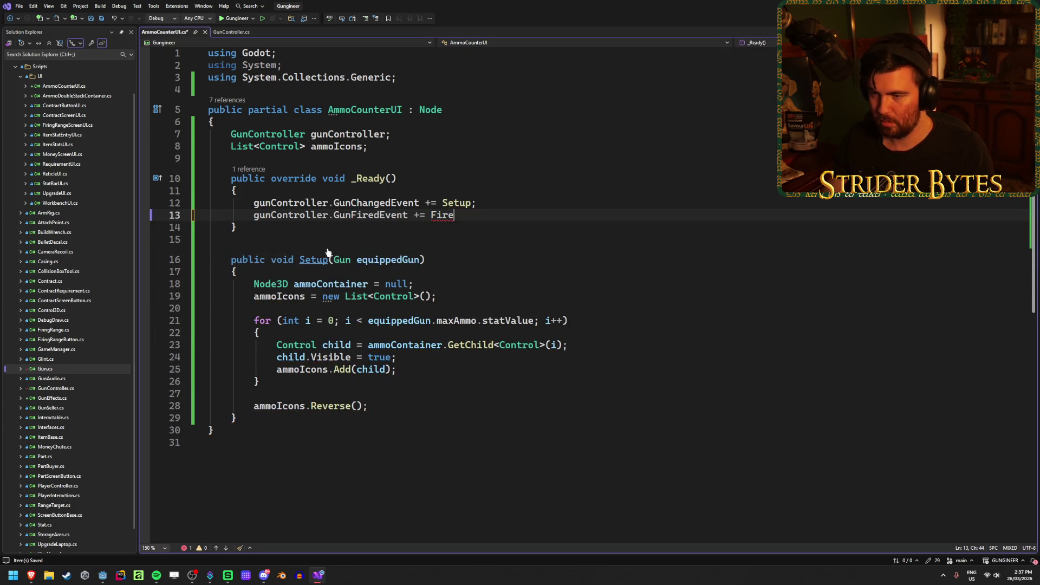
pyautogui.hotkey('ctrl', 'y')
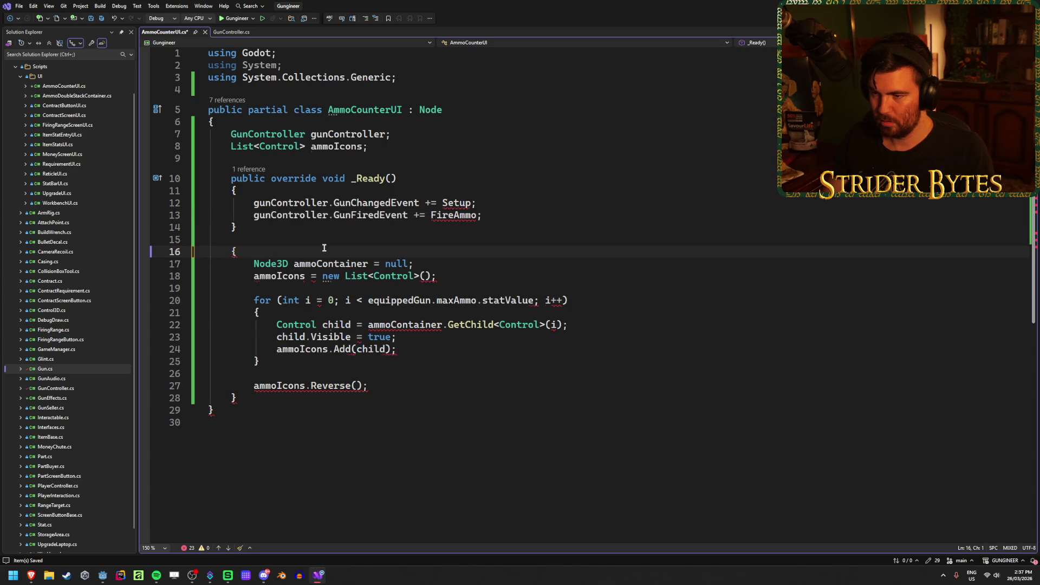
pyautogui.hotkey('ctrl', 'z')
# Dismiss the Copilot prompt and regenerate the FireAmmo(GunFiredEventArgs) method stub
pyautogui.rightClick(448, 215)
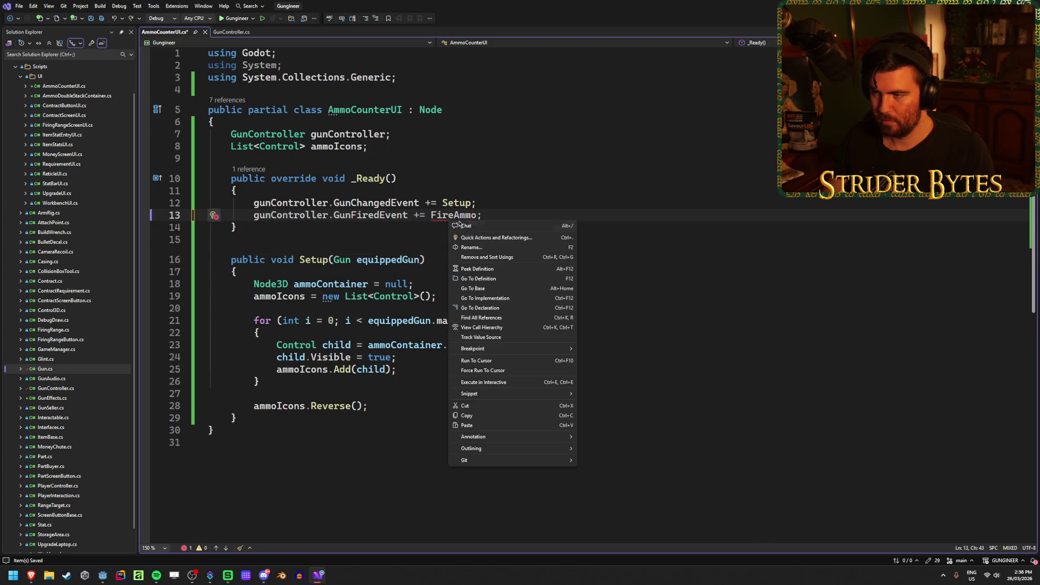
pyautogui.click(471, 227)
pyautogui.click(618, 196)
pyautogui.rightClick(464, 215)
pyautogui.click(482, 223)
pyautogui.click(325, 232)
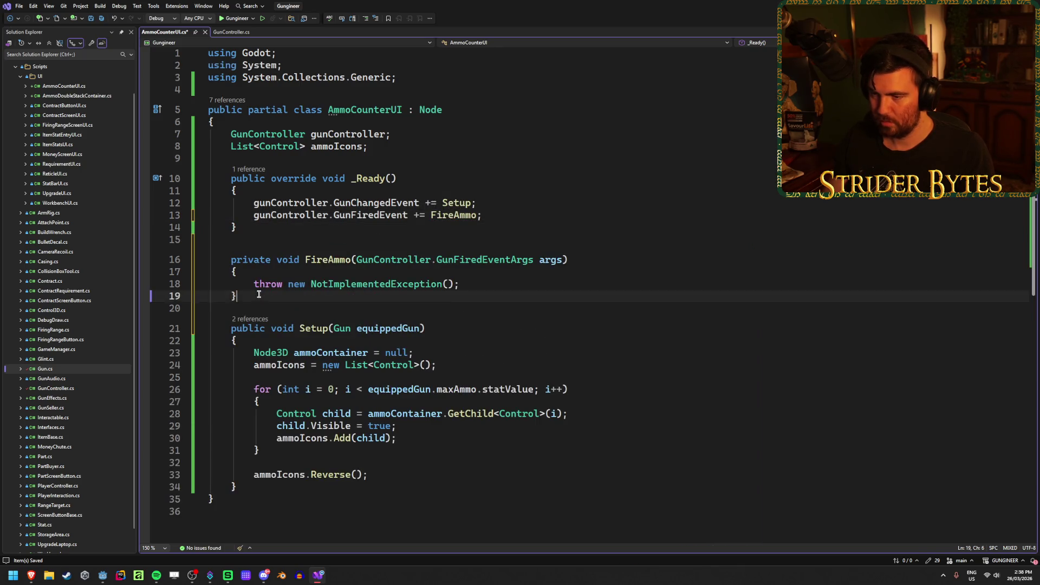
# Move the generated FireAmmo stub out of place and paste it below Setup
pyautogui.moveTo(238, 296); pyautogui.dragTo(172, 263)
pyautogui.hotkey('ctrl', 'c')
pyautogui.press('Delete')
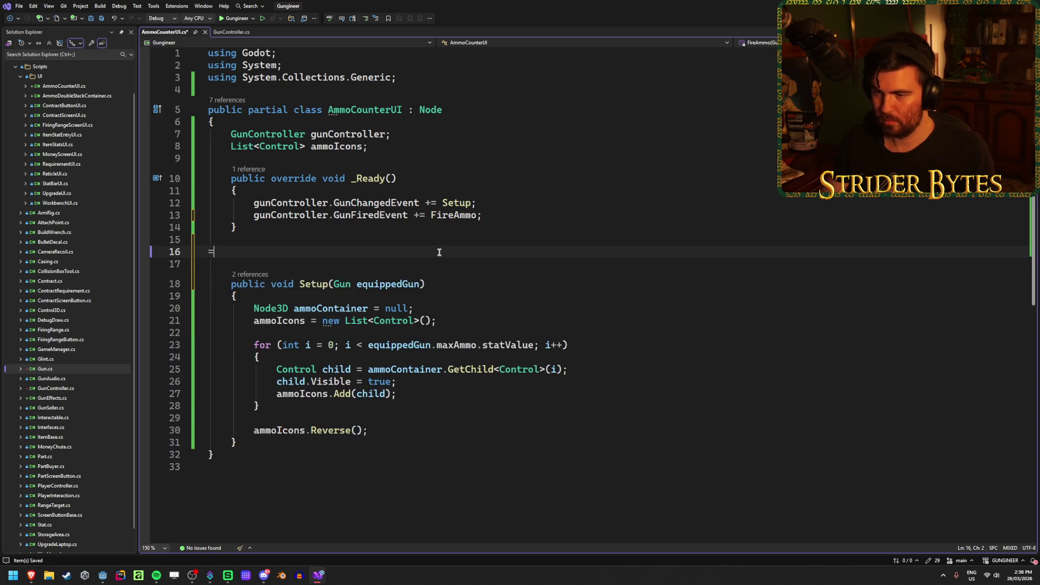
pyautogui.press('BackSpace')
pyautogui.press('BackSpace')
pyautogui.click(288, 417)
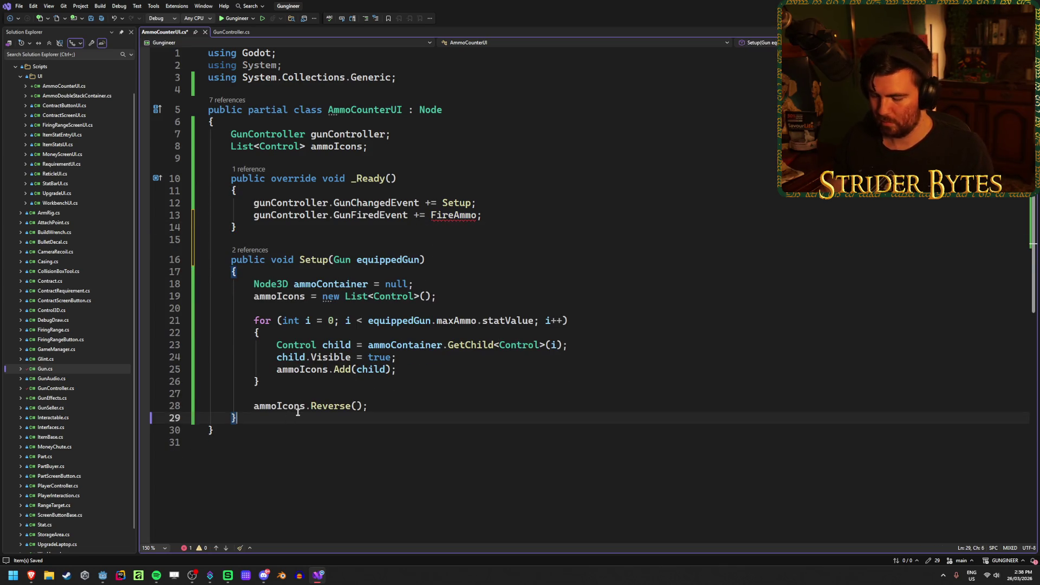
pyautogui.press('Return')
pyautogui.hotkey('ctrl', 'v')
pyautogui.click(588, 449)
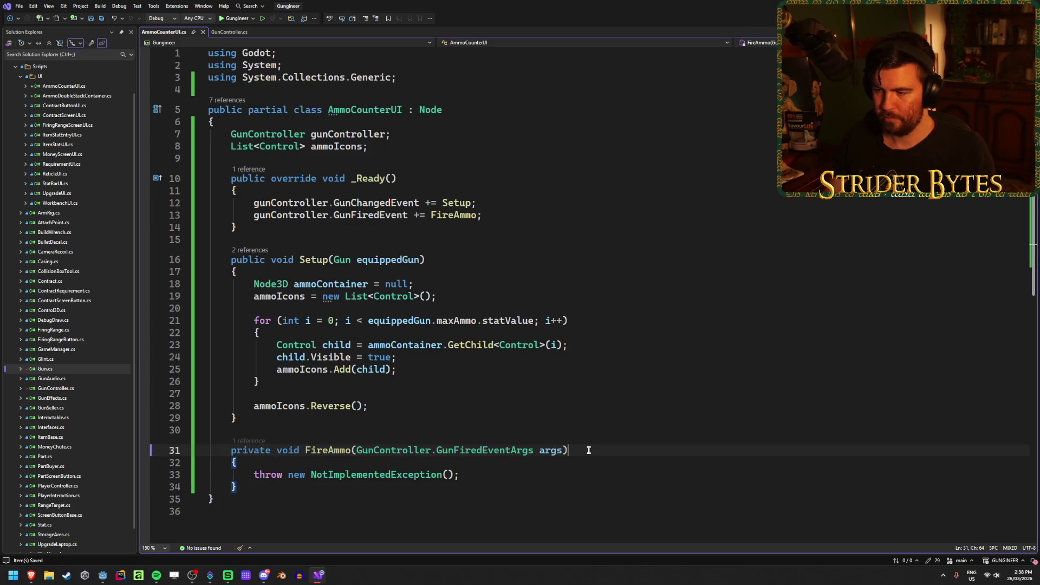
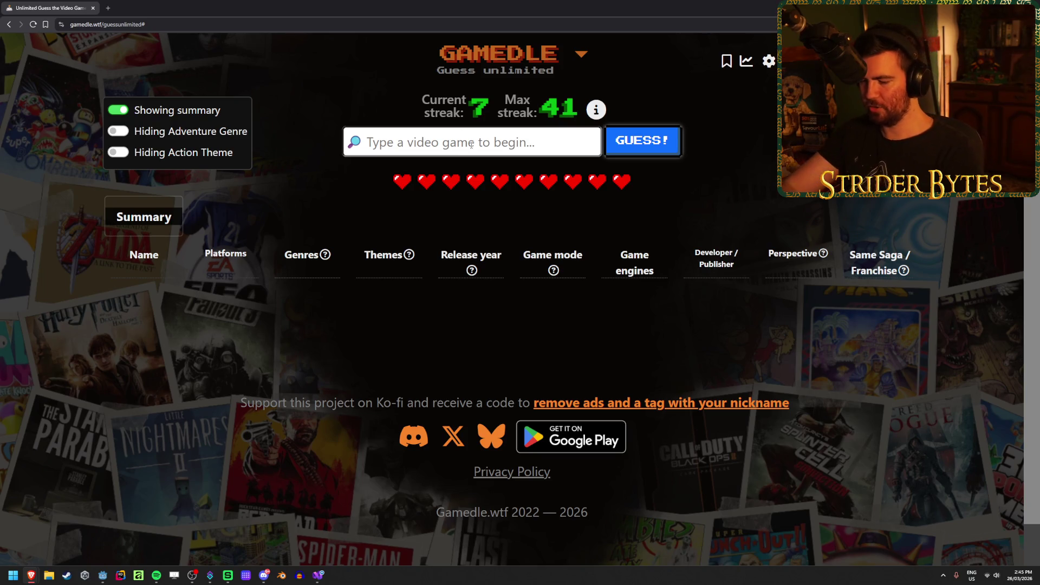
# Guess Nintendogs: Labrador & Friends and read its hints, matching only release year 2005 and game mode
pyautogui.write('nintendo')
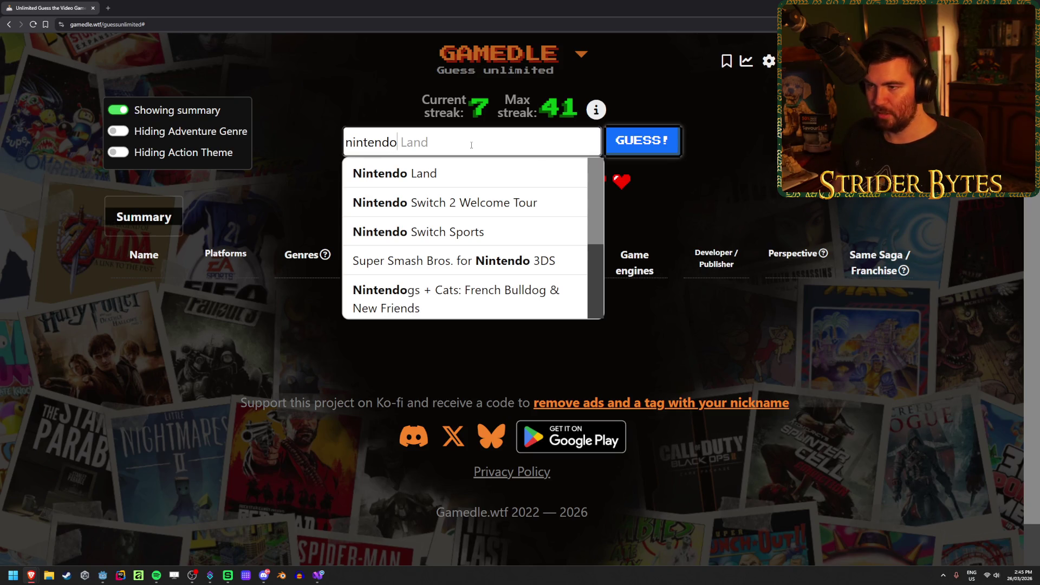
pyautogui.write('gs')
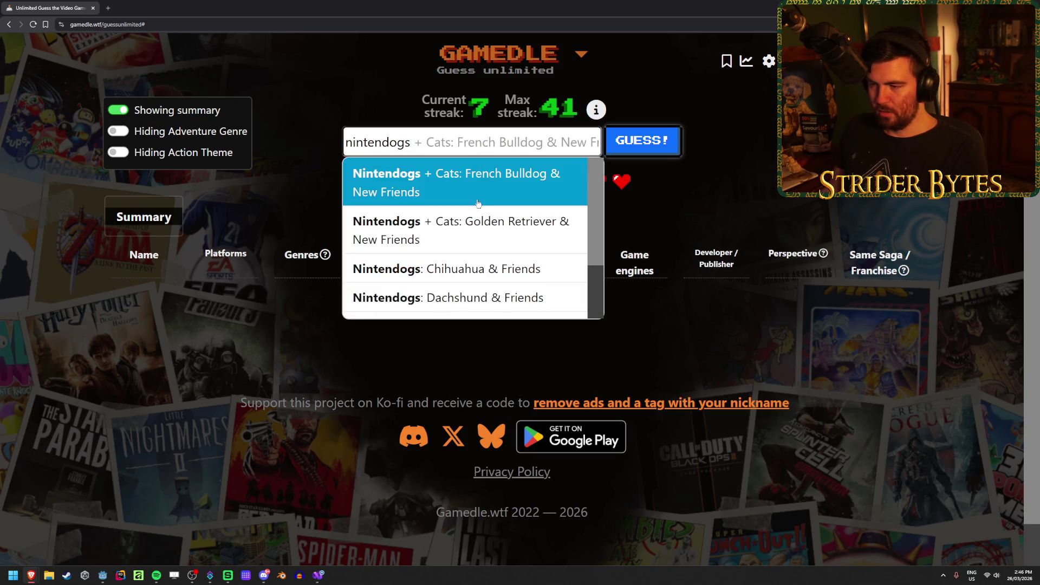
pyautogui.scroll(-2, 478, 201)
pyautogui.scroll(2, 544, 216)
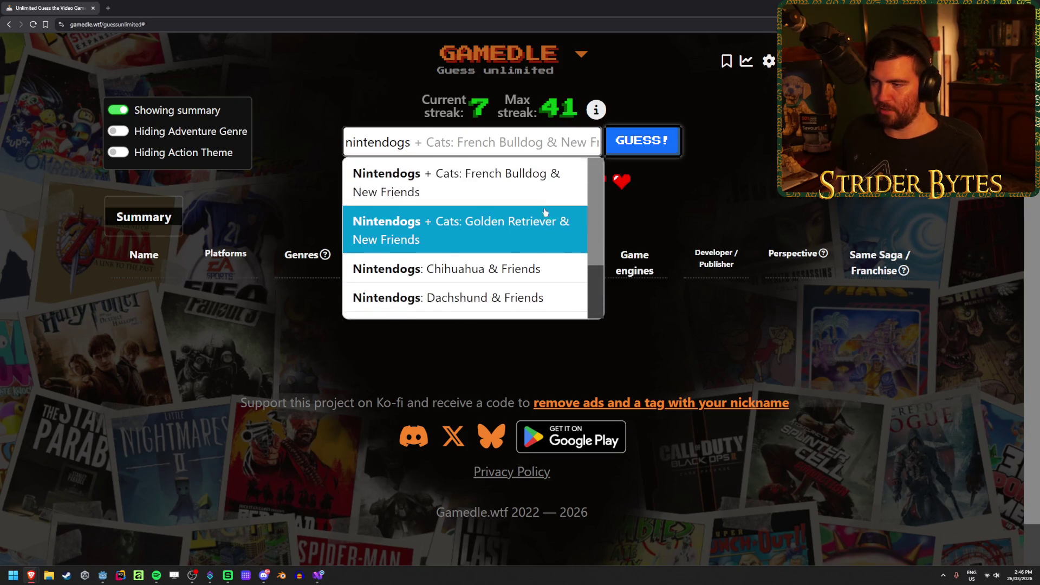
pyautogui.scroll(-2, 487, 233)
pyautogui.click(487, 274)
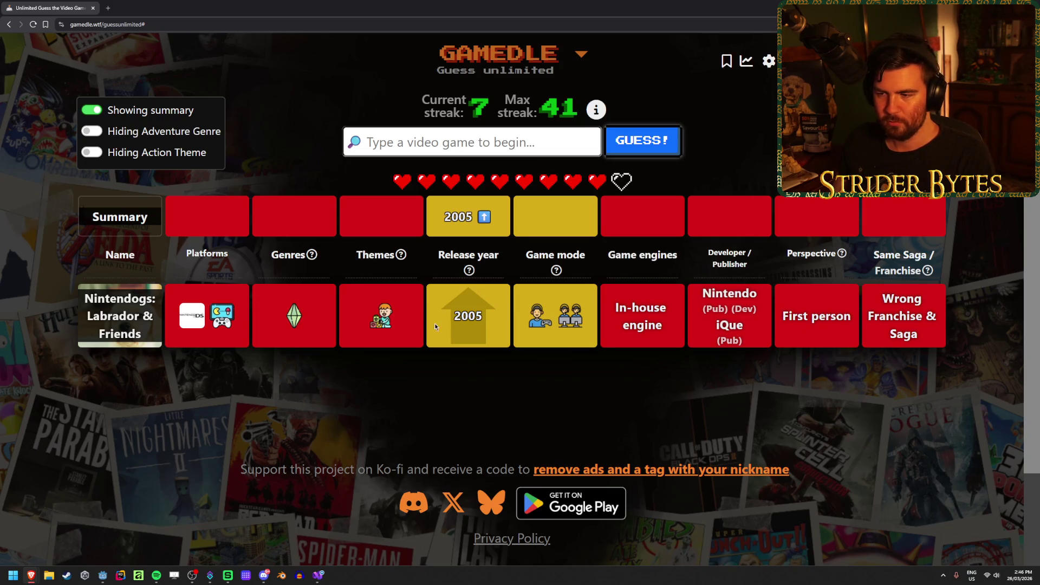
pyautogui.moveTo(379, 317)
pyautogui.moveTo(293, 317)
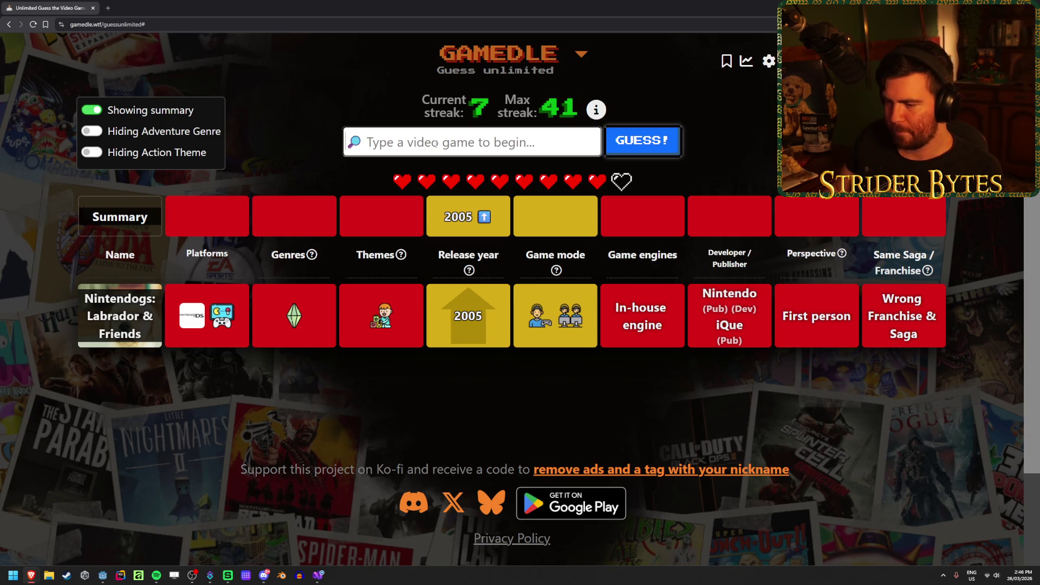
# Guess Stardew Valley and read its result hints
pyautogui.write('s')
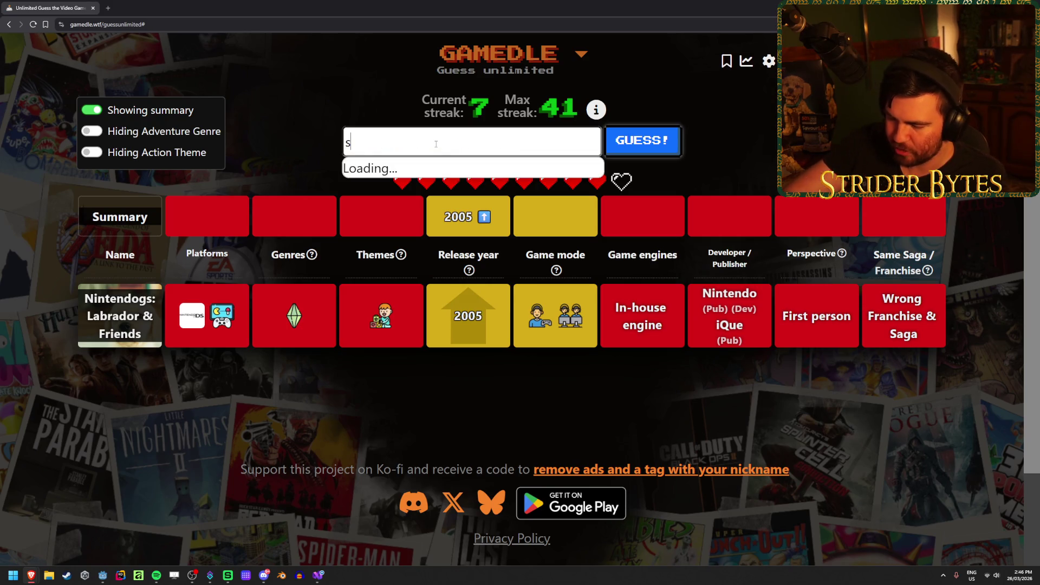
pyautogui.write('tar')
pyautogui.write('dew')
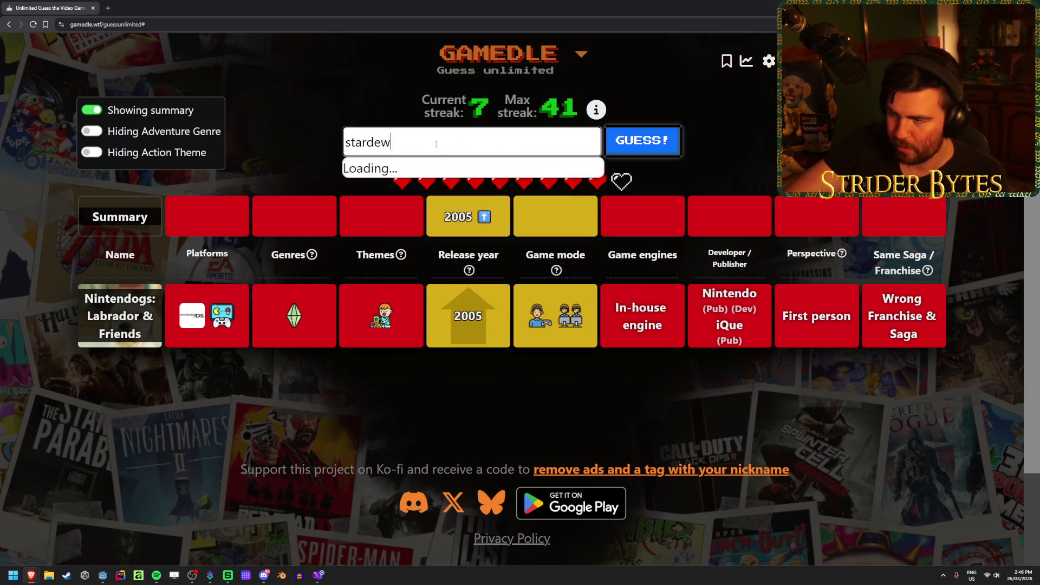
pyautogui.click(411, 172)
pyautogui.click(638, 148)
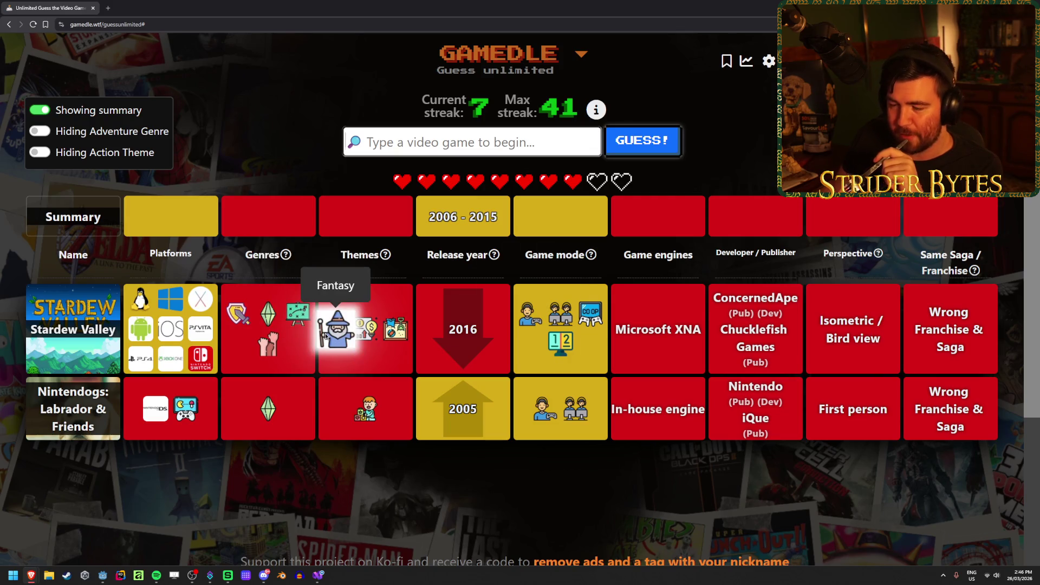
pyautogui.moveTo(237, 318)
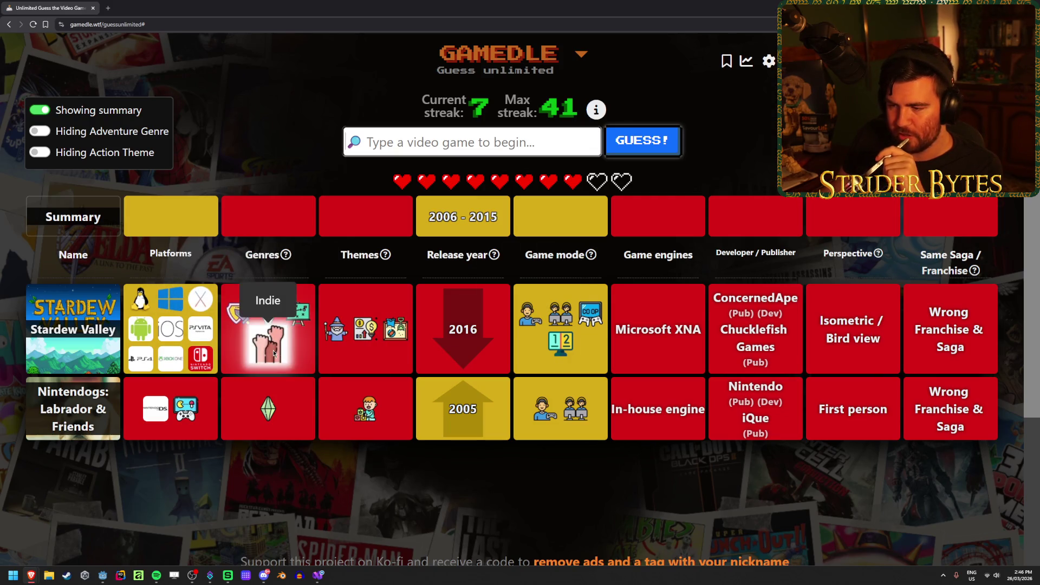
# Guess Gears of War, confirming third-person perspective and narrowing release year to 2007–2015
pyautogui.click(465, 142)
pyautogui.write('gears')
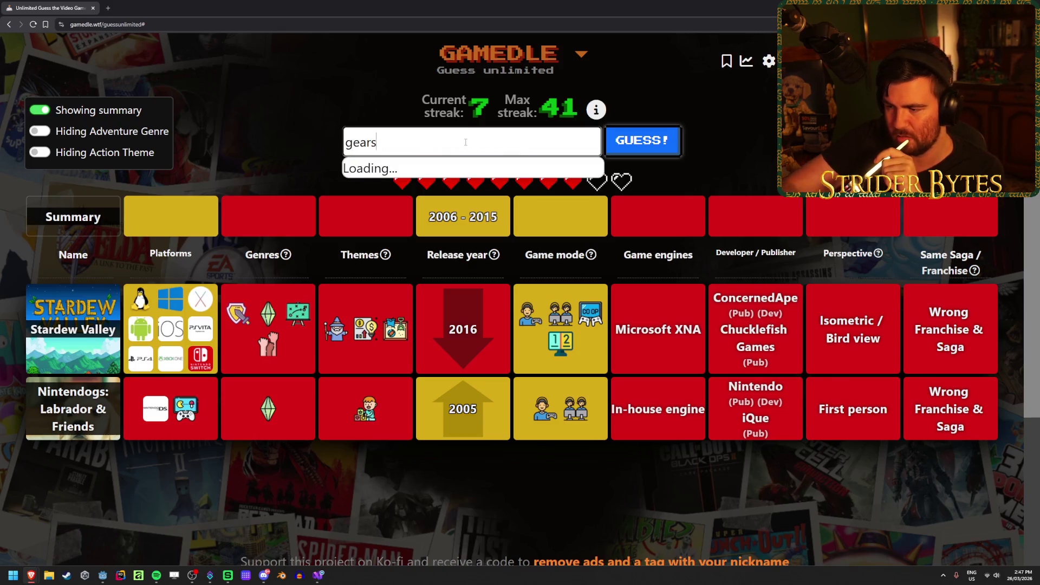
pyautogui.click(438, 201)
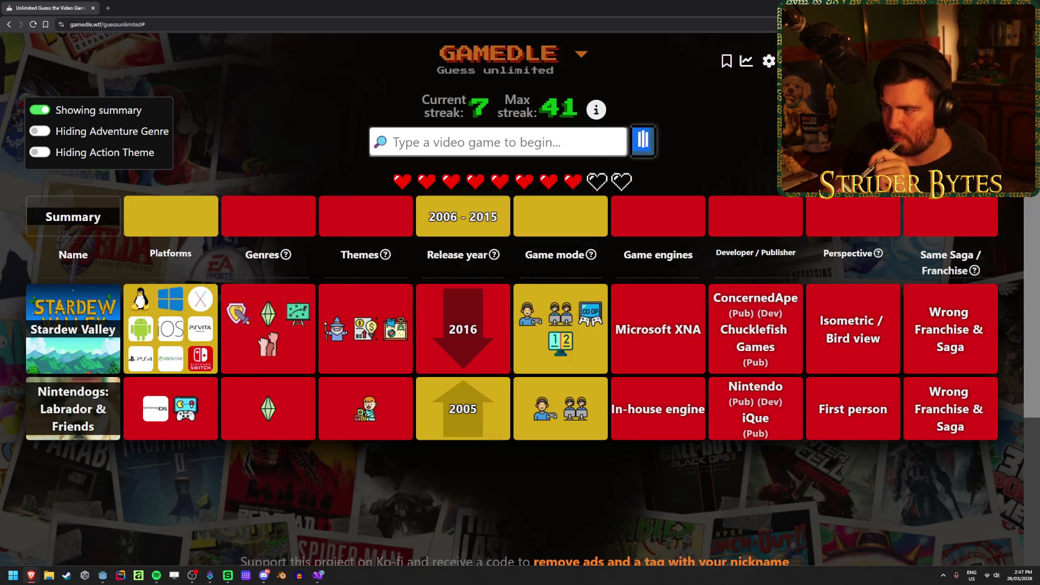
pyautogui.click(645, 152)
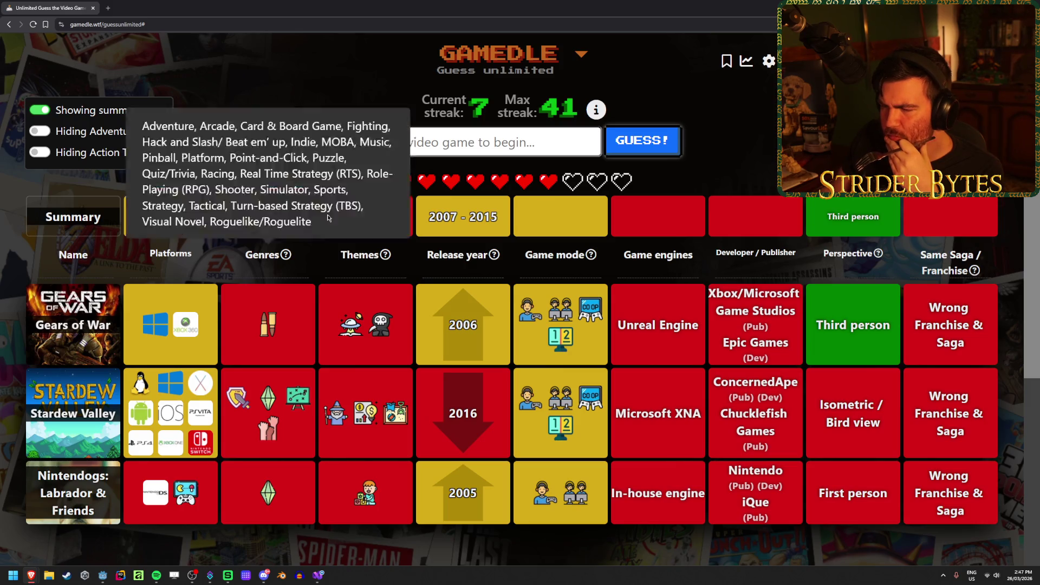
pyautogui.write('slee')
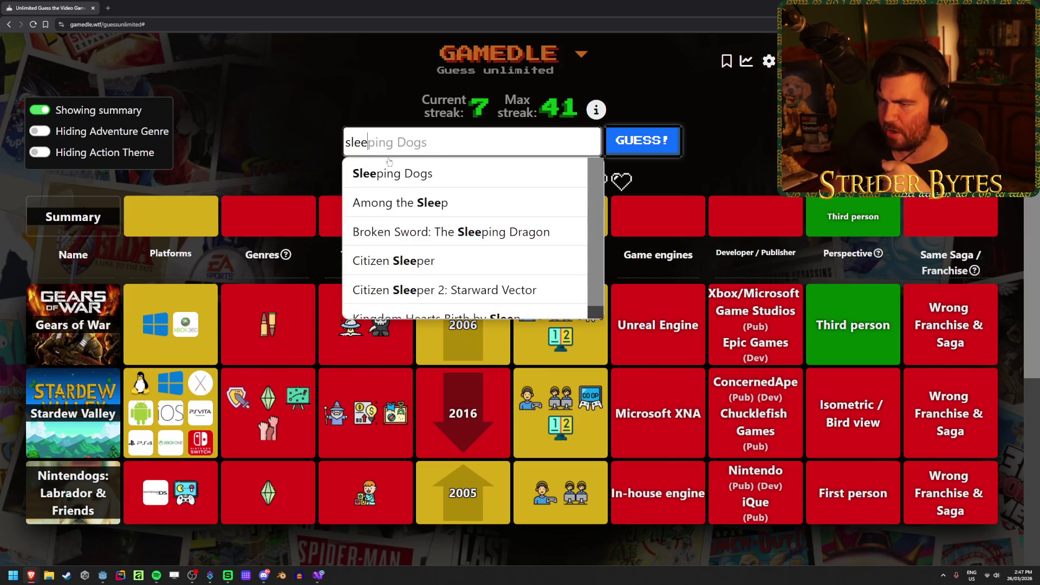
# Guess Sleeping Dogs and read its matches: Havok Physics, single-player, third person, release 2007–2011
pyautogui.press('Tab')
pyautogui.press('Return')
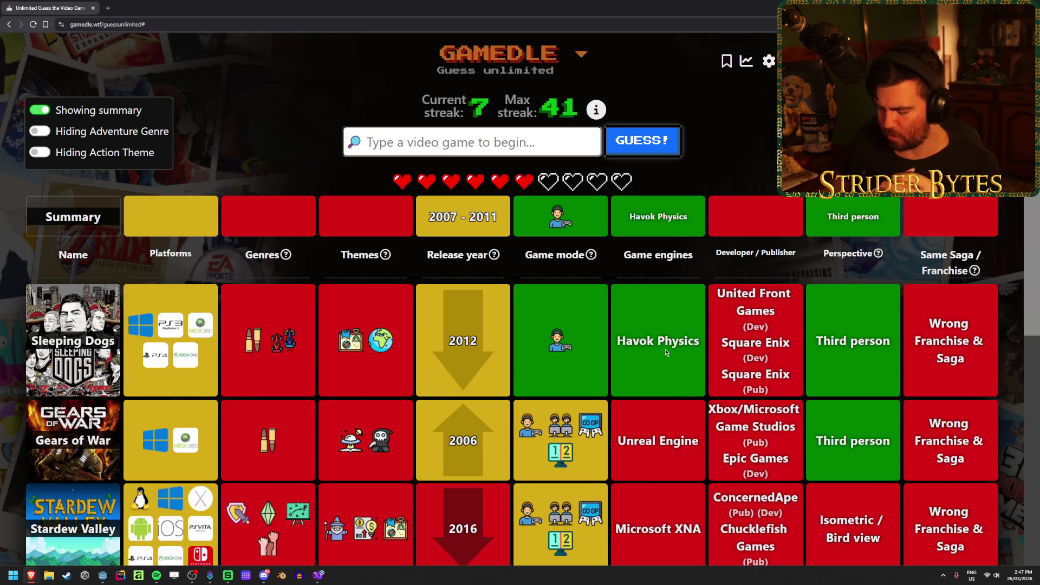
pyautogui.scroll(-1, 490, 417)
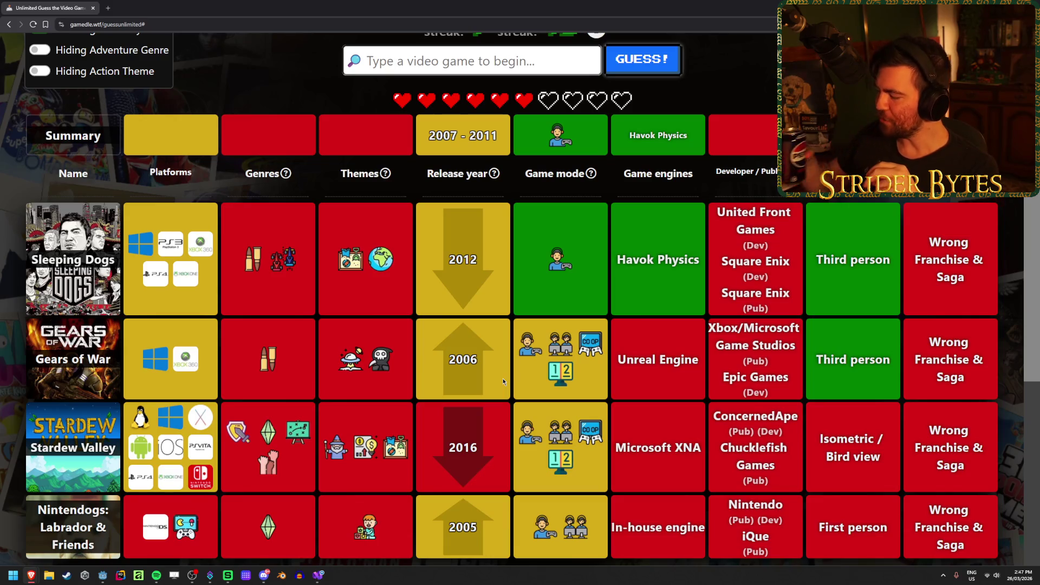
pyautogui.scroll(1, 534, 351)
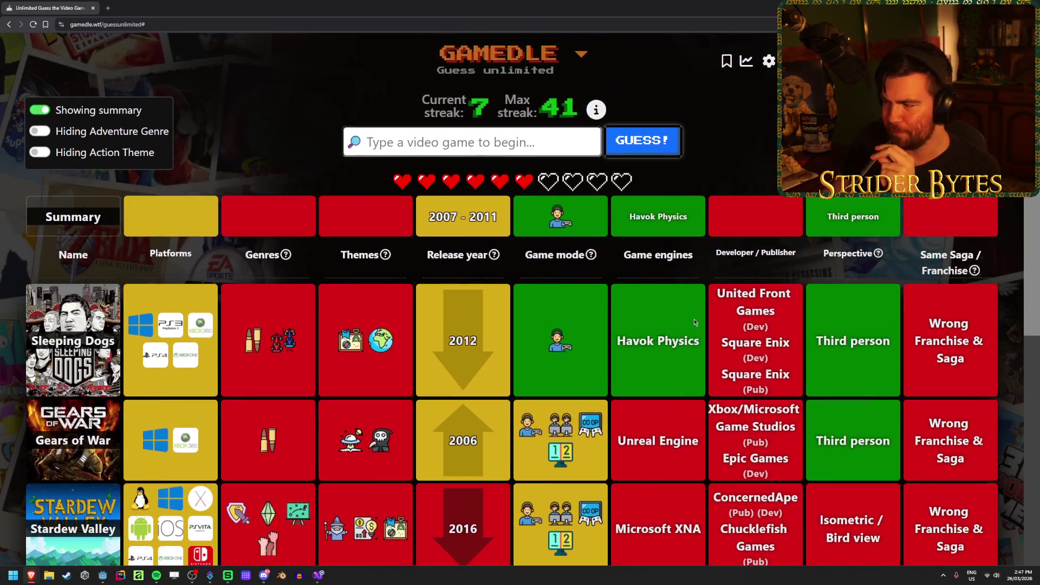
pyautogui.moveTo(383, 342)
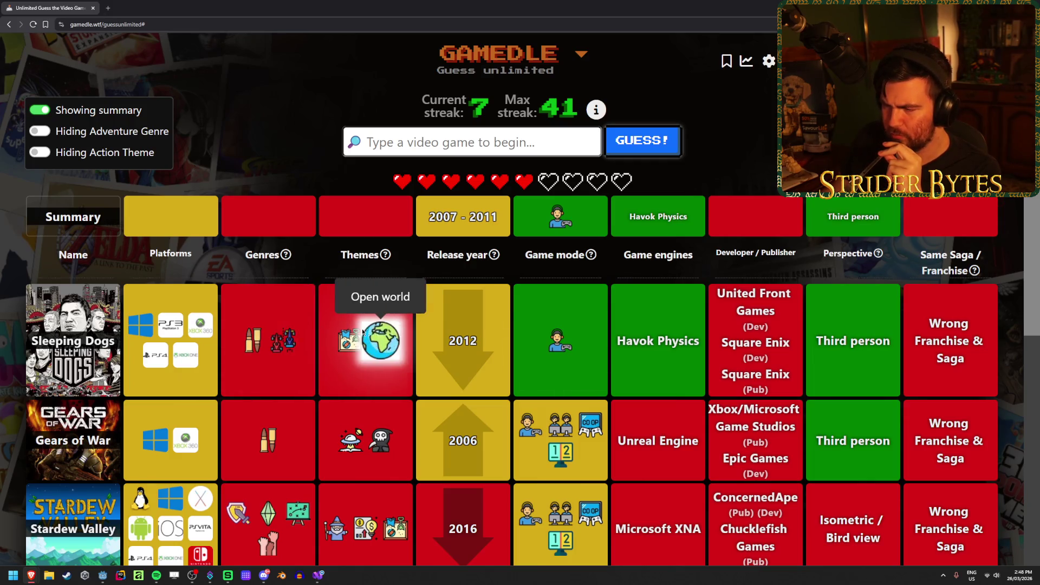
pyautogui.scroll(-1, 357, 336)
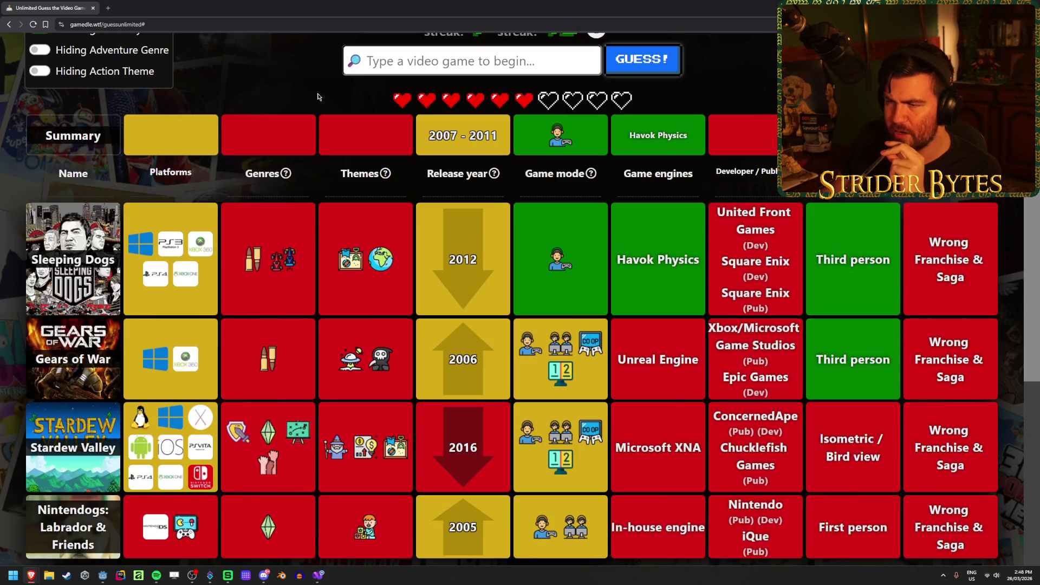
pyautogui.moveTo(284, 185)
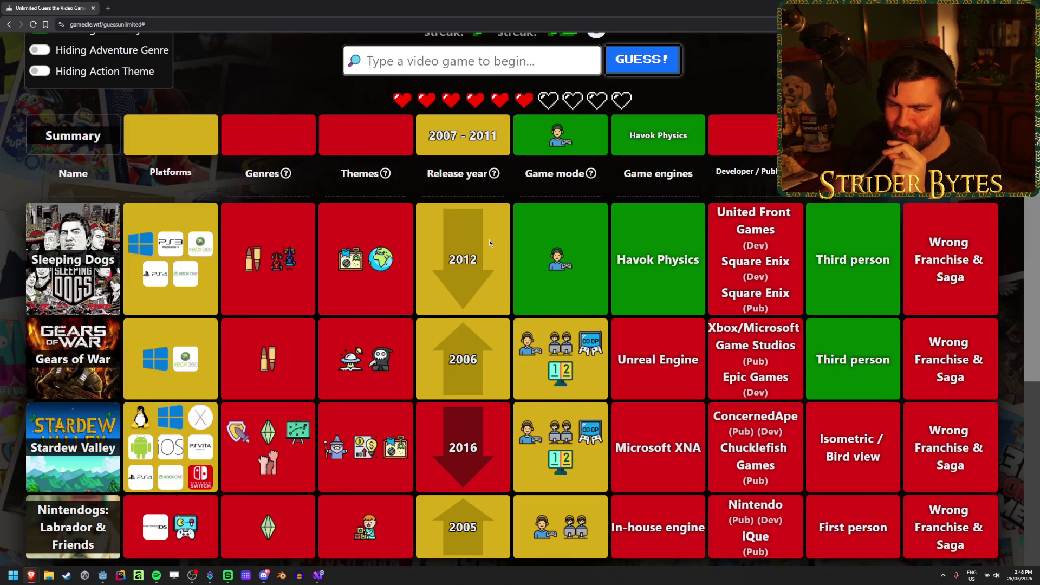
pyautogui.scroll(2, 489, 239)
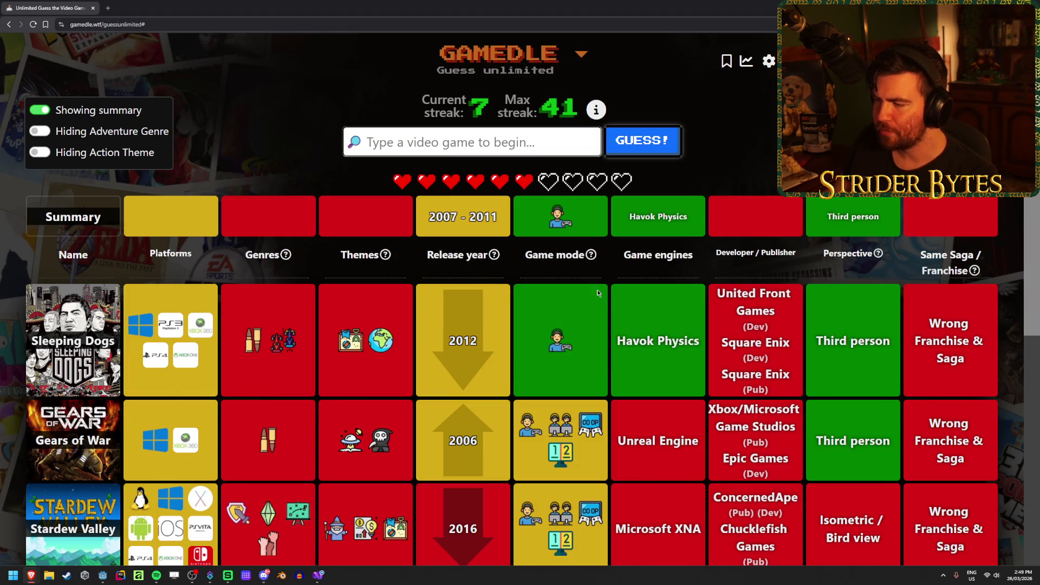
pyautogui.moveTo(278, 264)
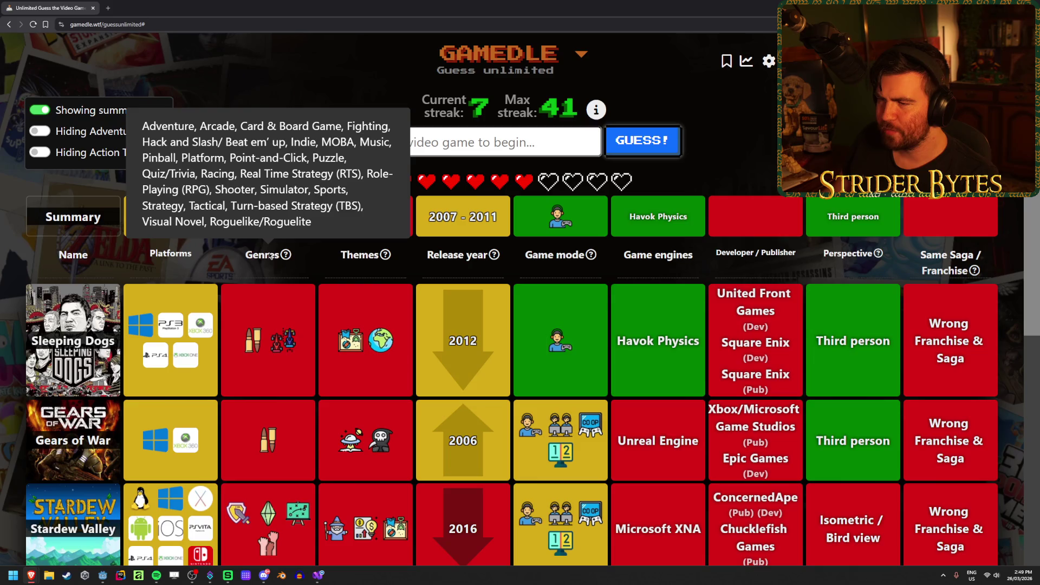
pyautogui.scroll(-2, 331, 511)
pyautogui.moveTo(292, 174)
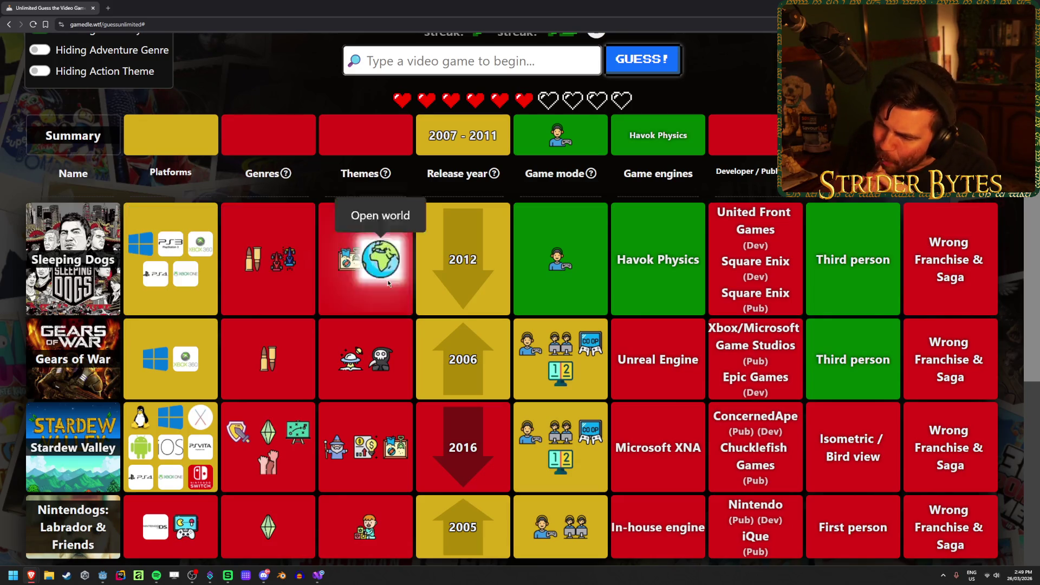
pyautogui.moveTo(350, 366)
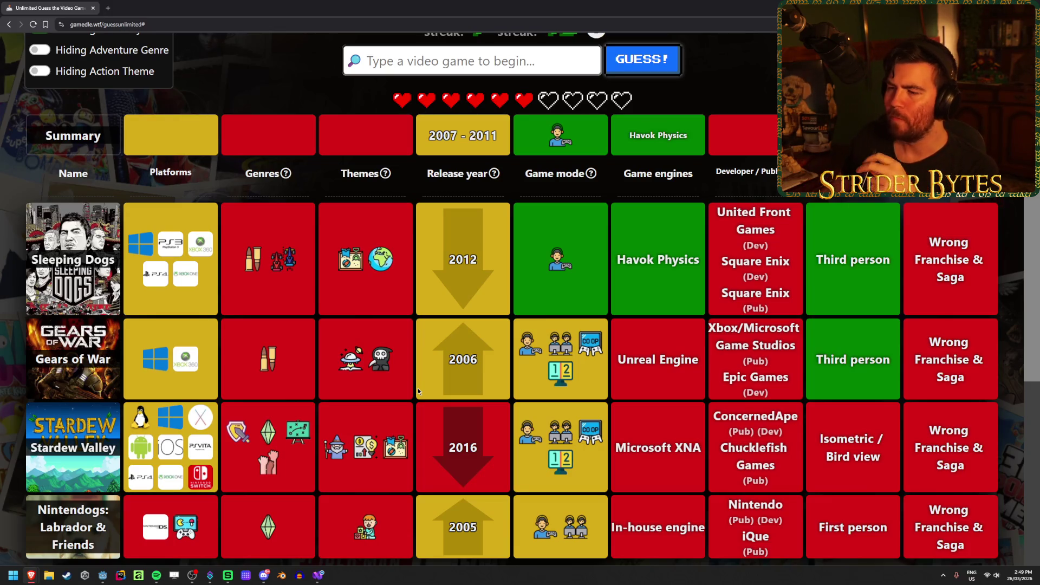
pyautogui.moveTo(375, 179)
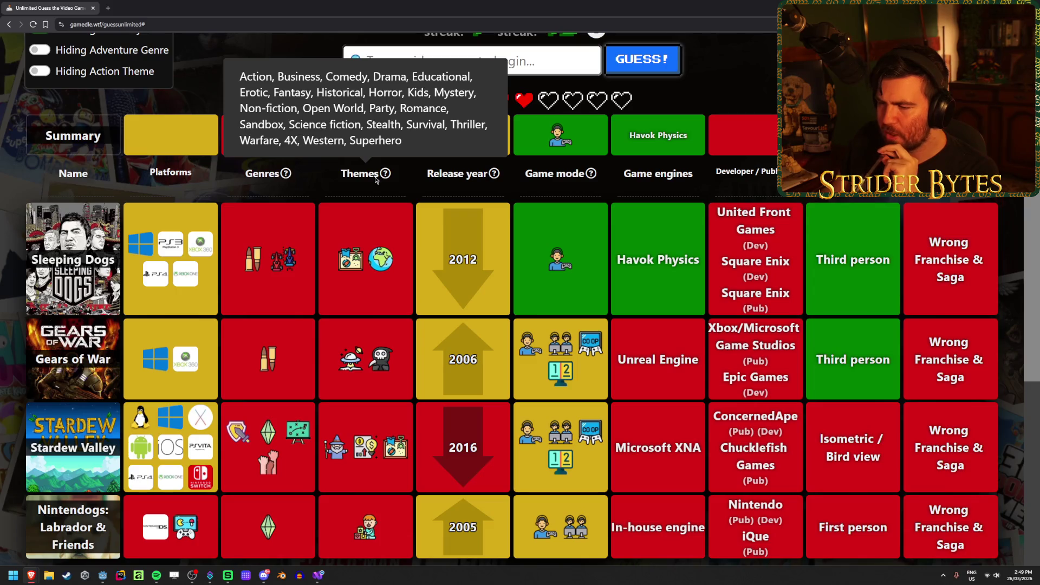
pyautogui.scroll(2, 463, 292)
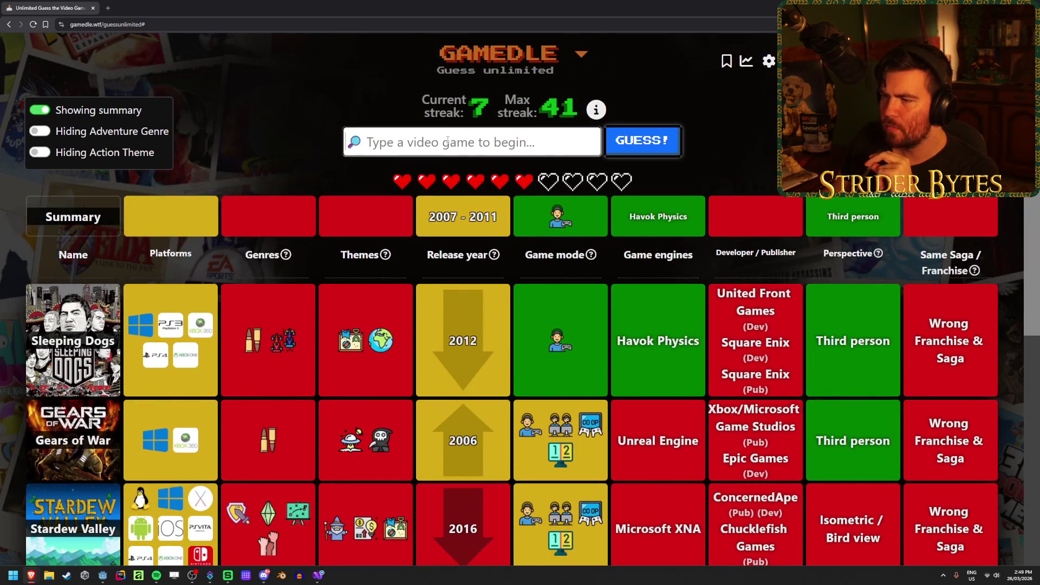
pyautogui.write('arkha')
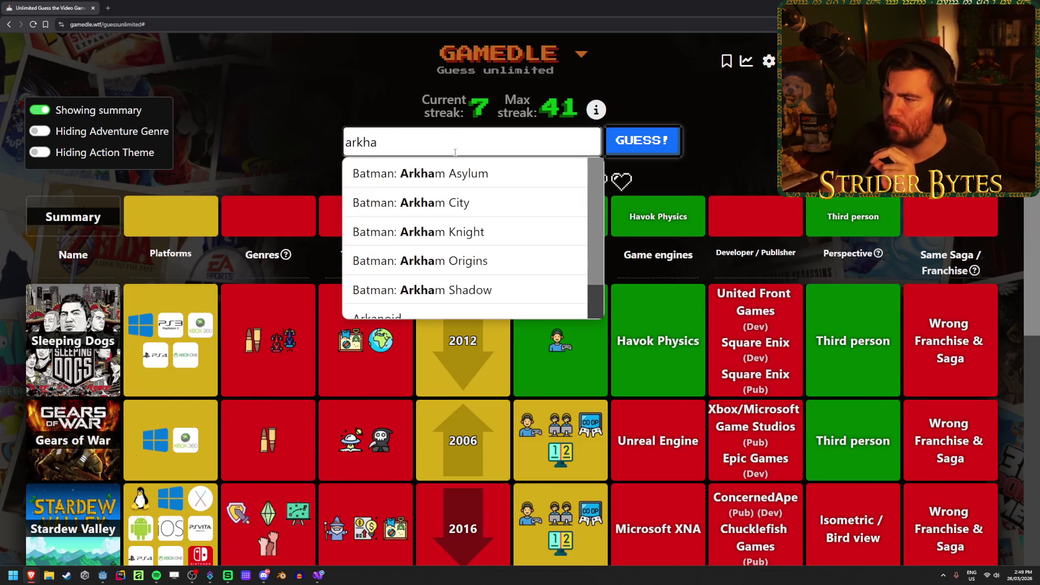
pyautogui.click(417, 173)
pyautogui.click(642, 140)
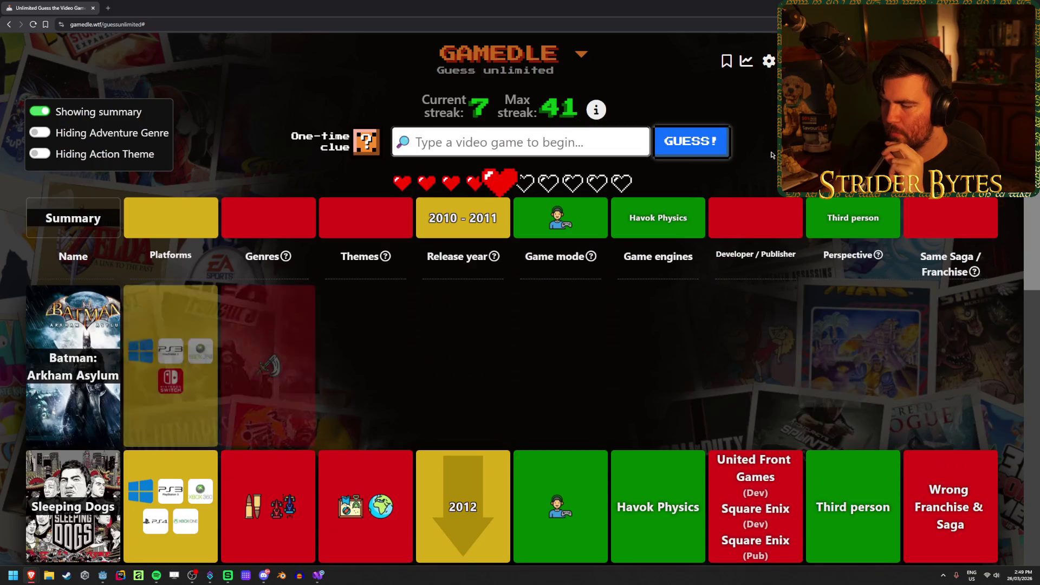
pyautogui.moveTo(386, 363)
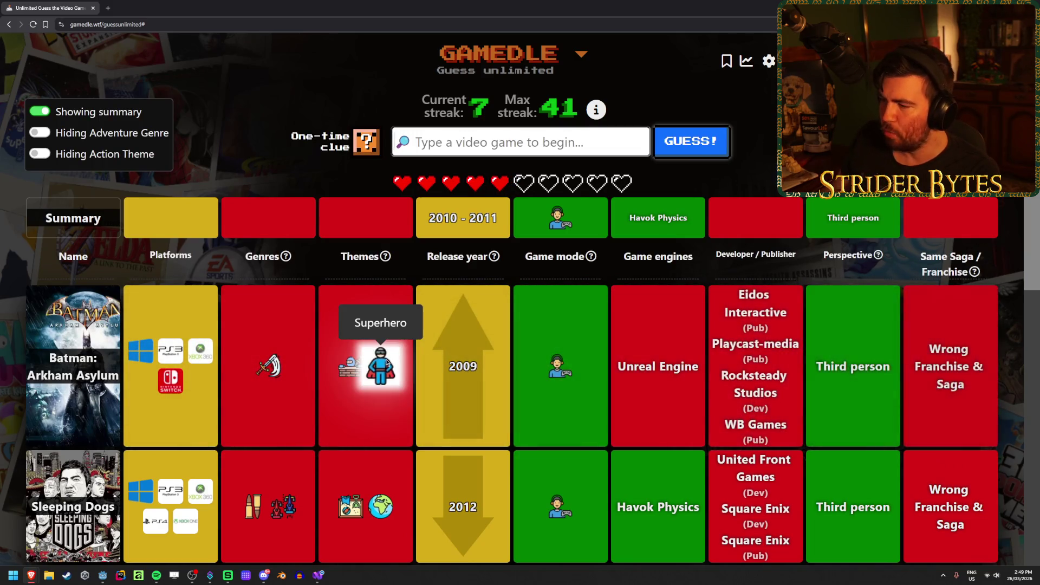
pyautogui.scroll(-2, 493, 327)
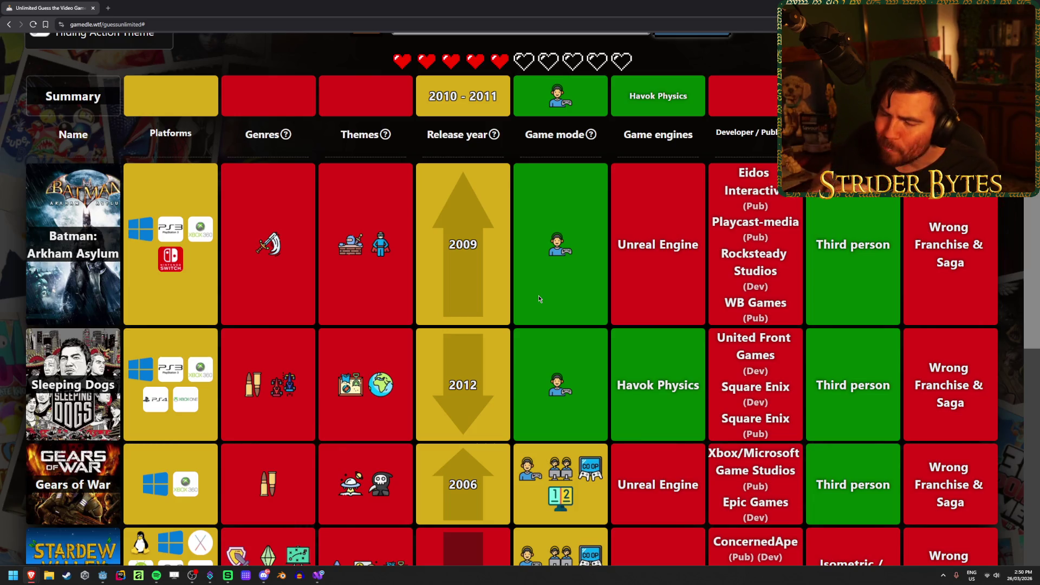
pyautogui.scroll(2, 538, 298)
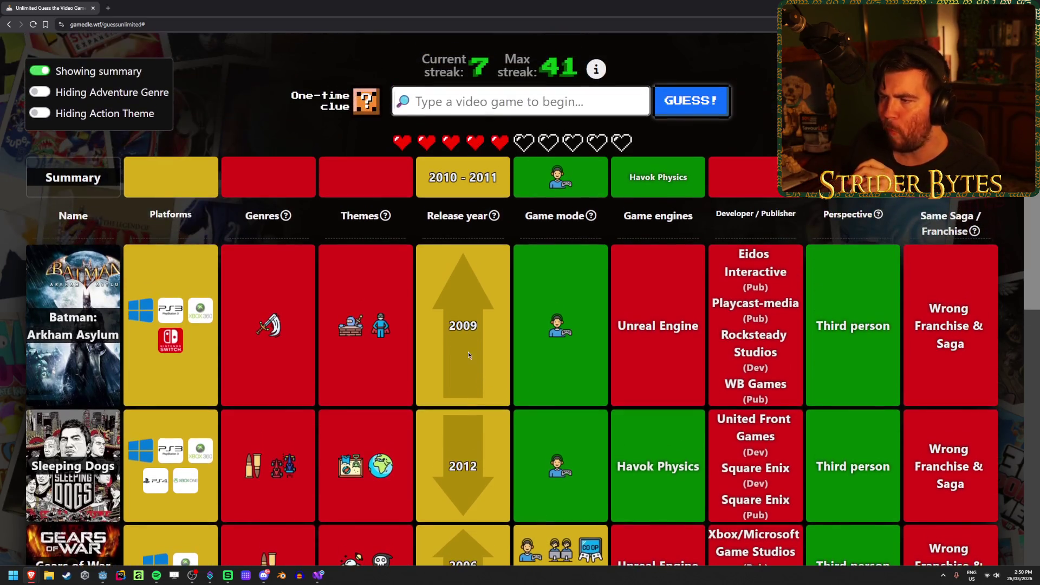
pyautogui.moveTo(501, 179); pyautogui.dragTo(409, 184)
pyautogui.click(408, 184)
pyautogui.scroll(-2, 438, 346)
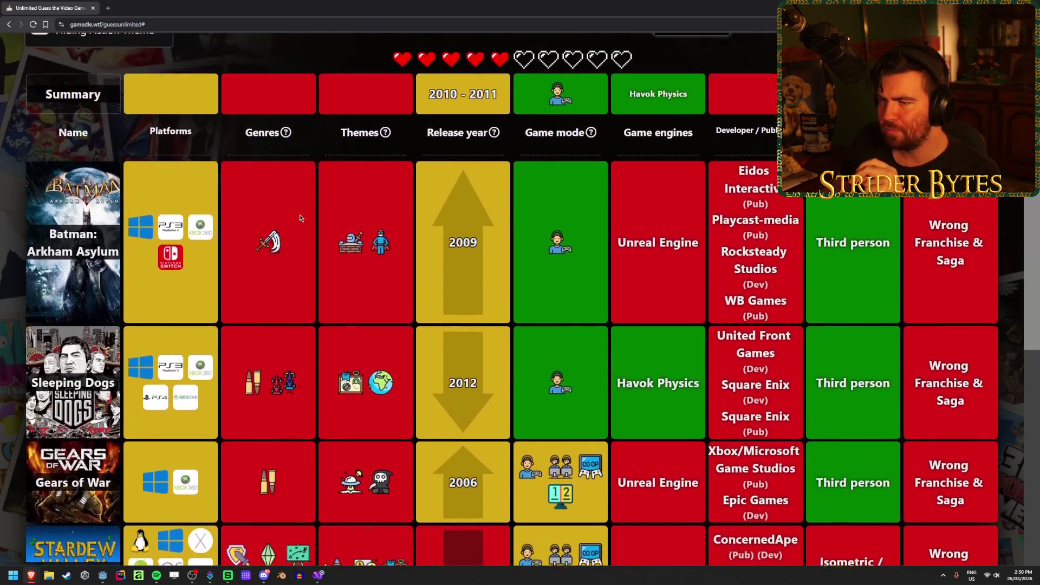
pyautogui.moveTo(288, 145)
pyautogui.scroll(-4, 301, 340)
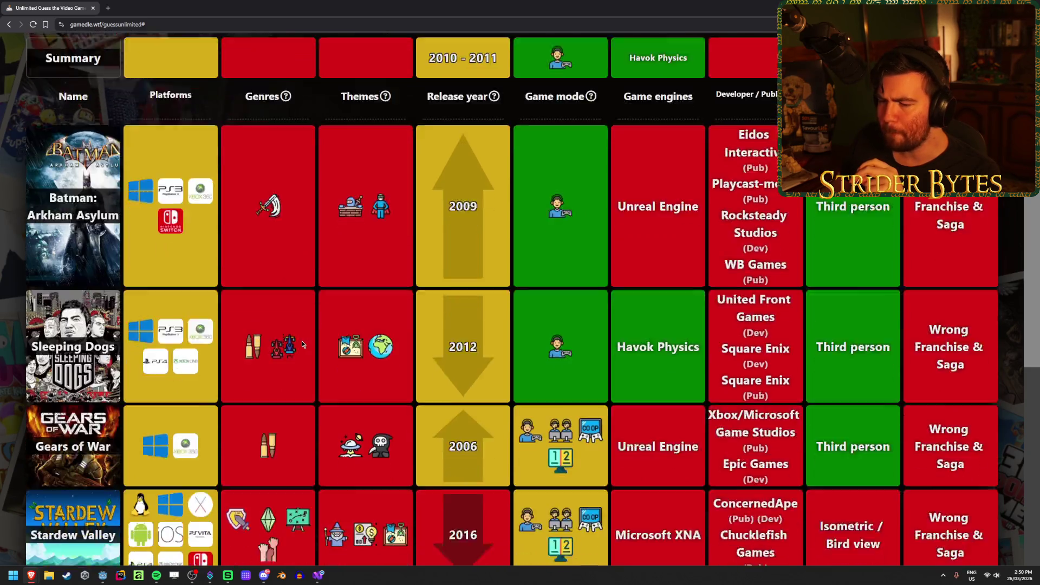
pyautogui.moveTo(303, 389)
pyautogui.scroll(4, 304, 389)
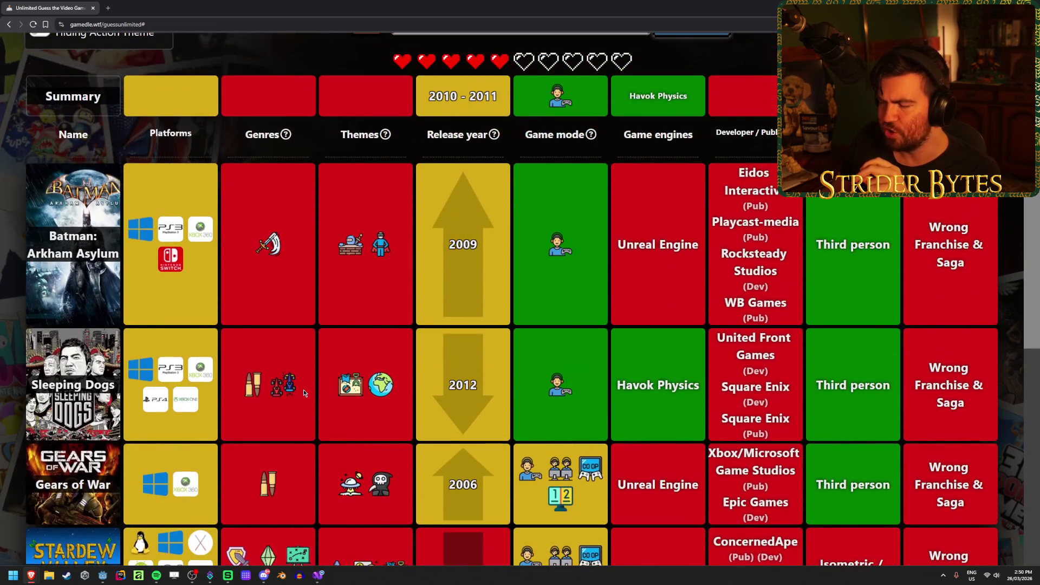
pyautogui.scroll(2, 324, 345)
pyautogui.moveTo(386, 213)
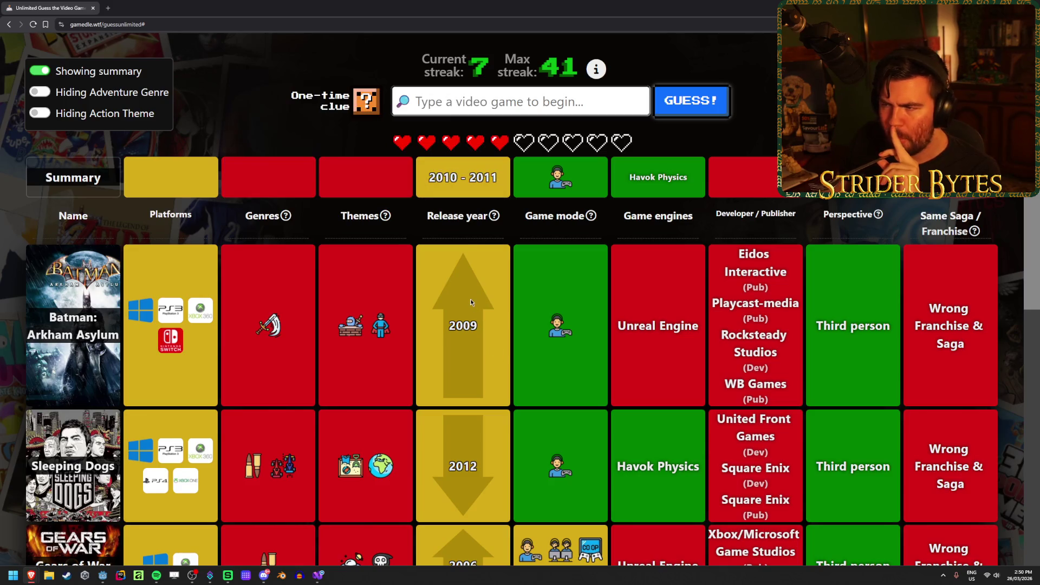
pyautogui.write('s')
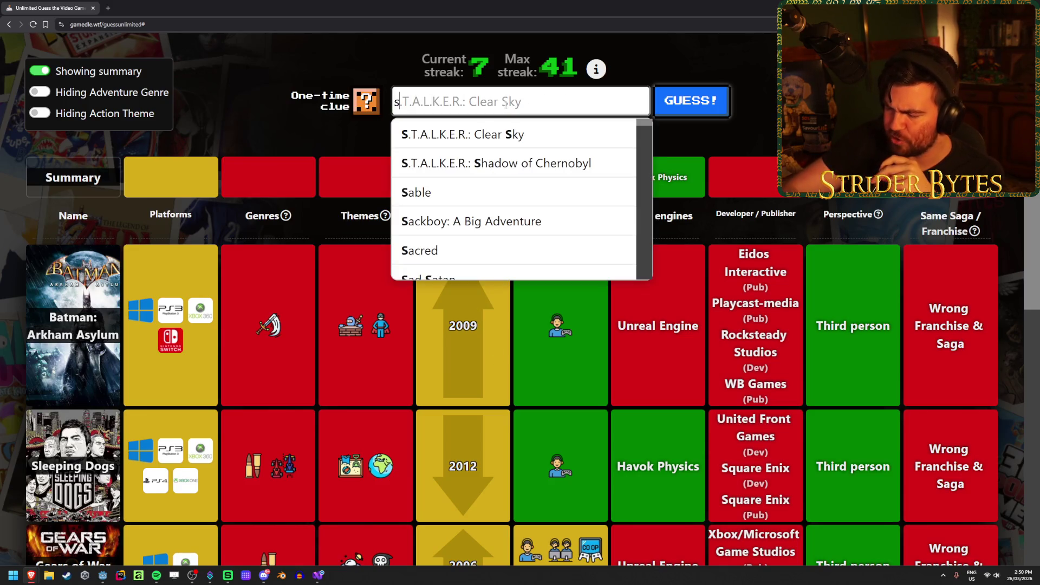
pyautogui.write('kyim')
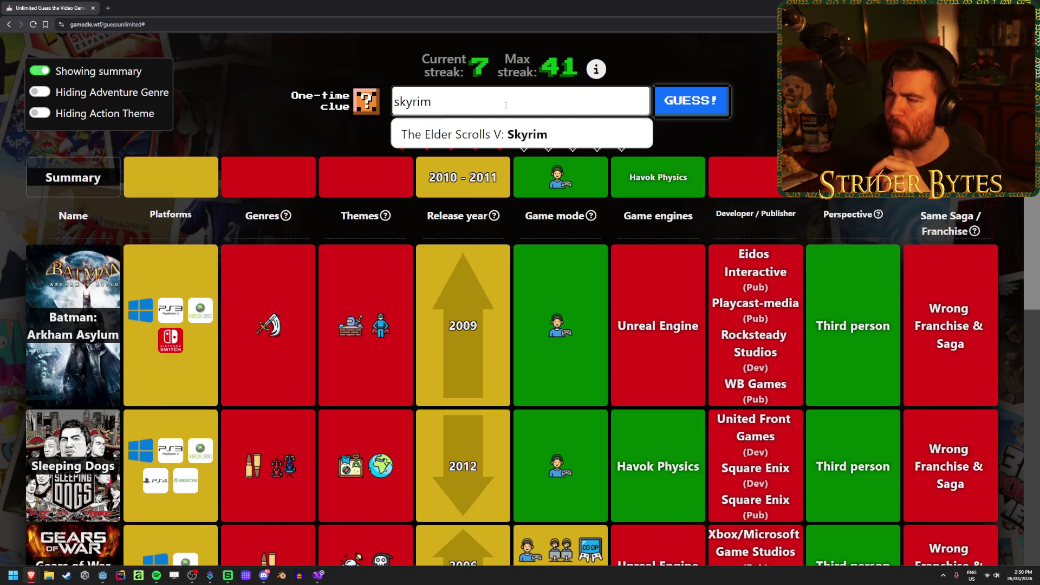
# Guess The Elder Scrolls V: Skyrim, then use the one-time clue to reveal the themes
pyautogui.click(547, 133)
pyautogui.click(709, 117)
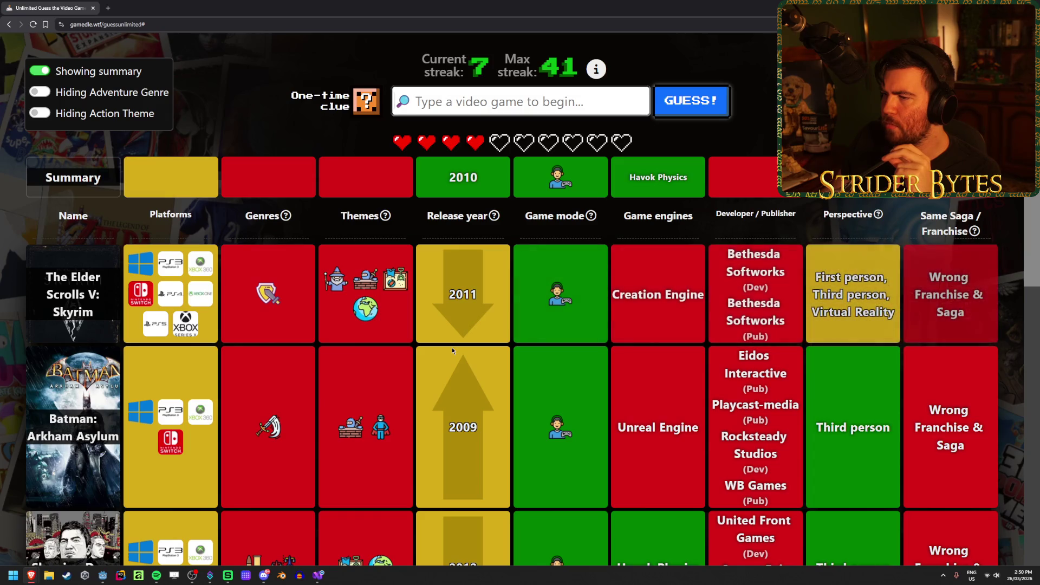
pyautogui.click(368, 105)
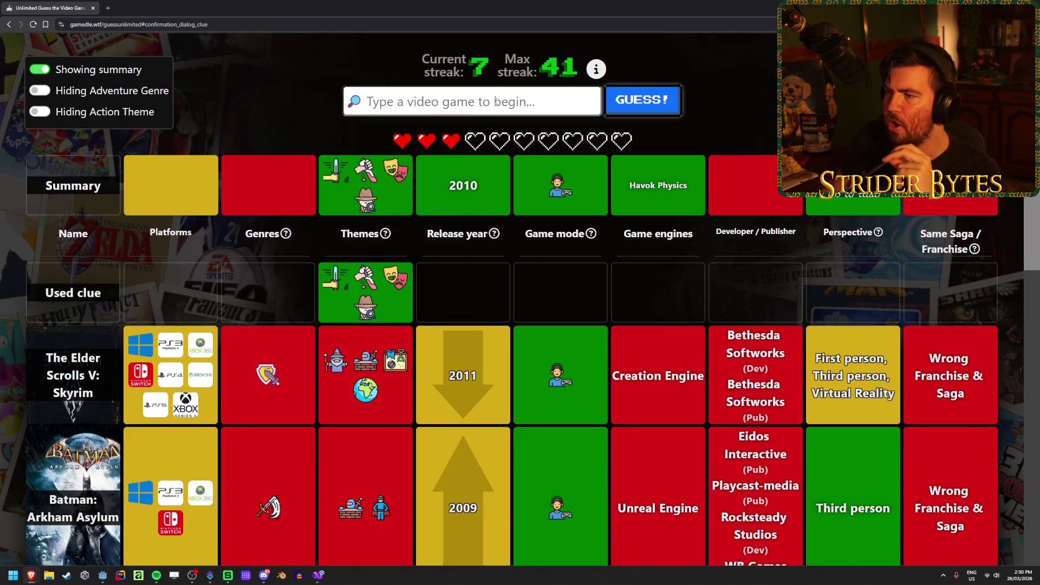
# Win the round by guessing Heavy Rain (2010), then continue to a new round
pyautogui.write('heavy')
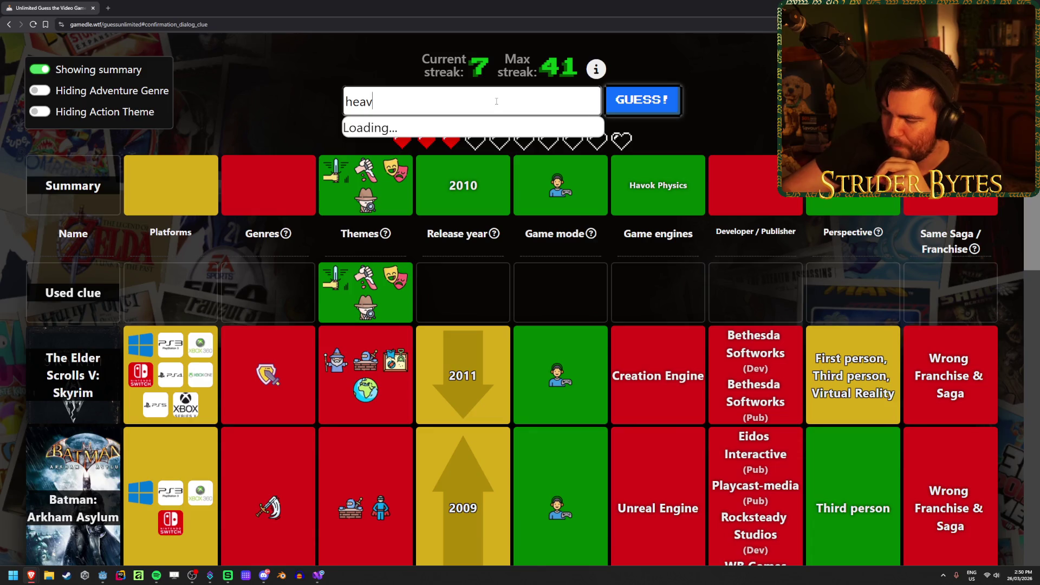
pyautogui.press('Return')
pyautogui.click(606, 106)
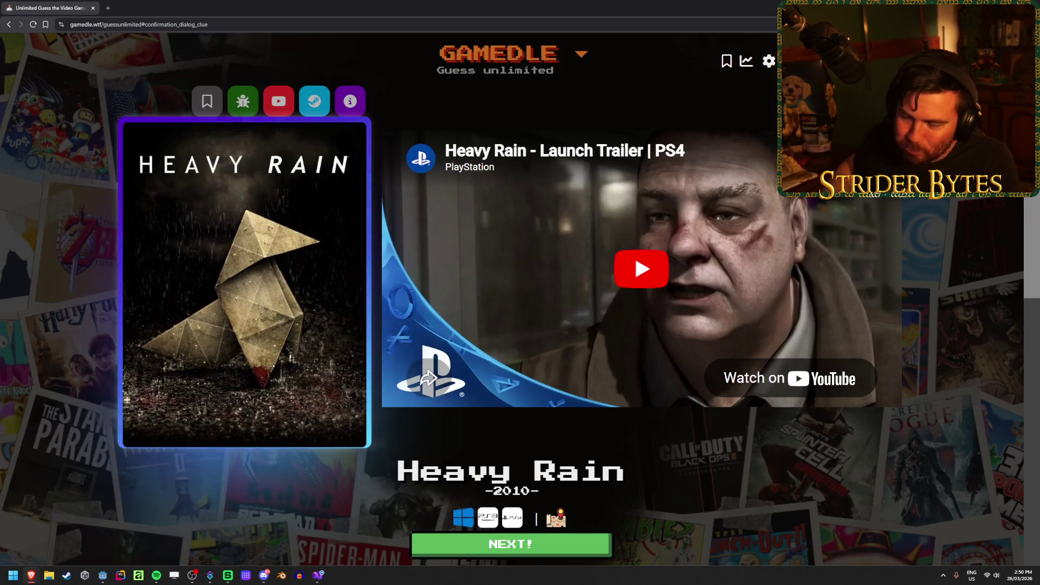
pyautogui.click(557, 549)
# Enter Detroit: Become Human as the new round's first guess
pyautogui.click(454, 139)
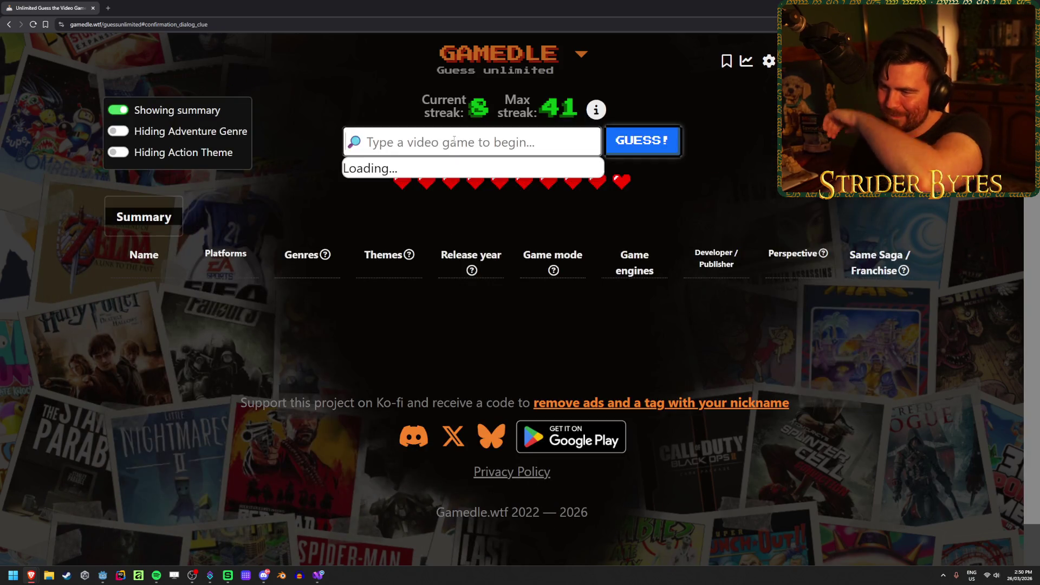
pyautogui.write('detroit')
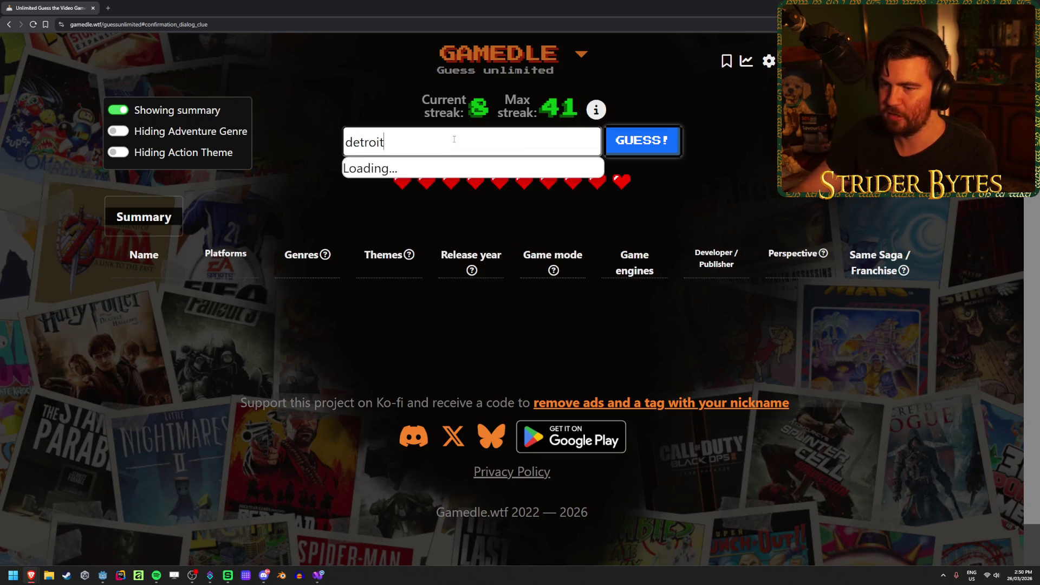
pyautogui.click(474, 177)
pyautogui.click(642, 155)
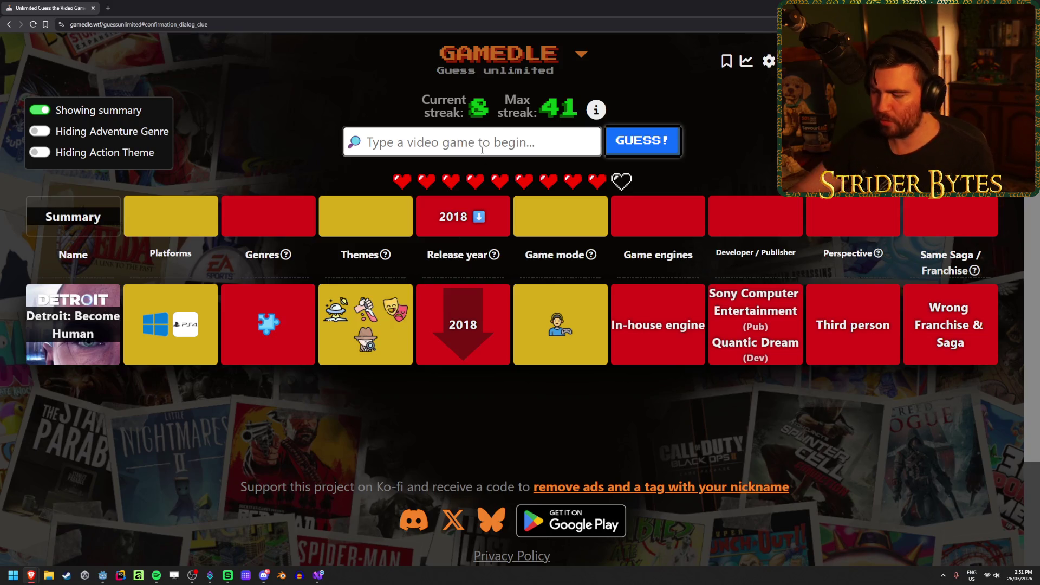
# Guess The Long Dark and read its partial matches on platforms, genres, themes and game mode
pyautogui.write('long dark')
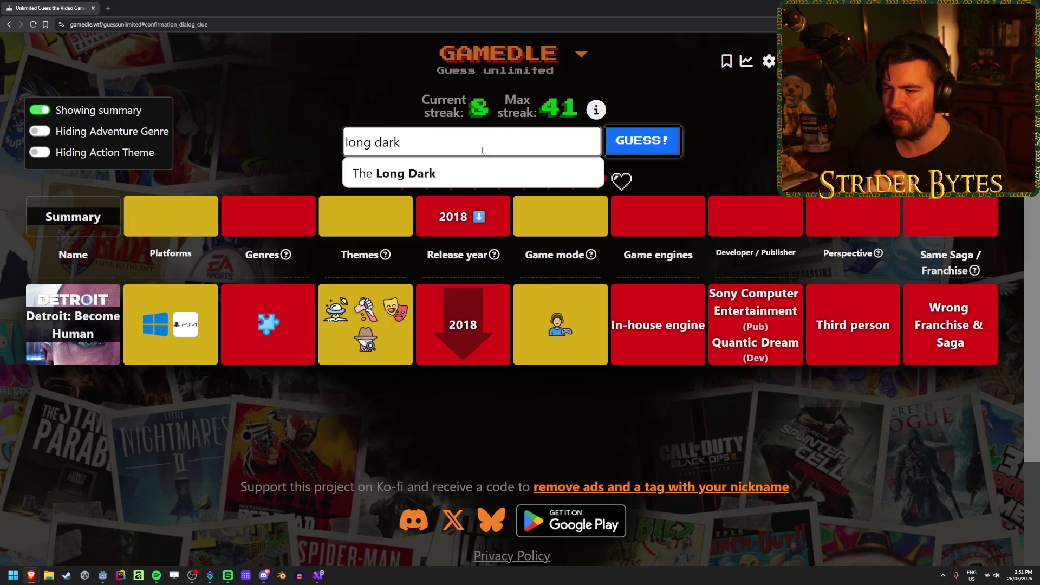
pyautogui.click(476, 168)
pyautogui.click(670, 149)
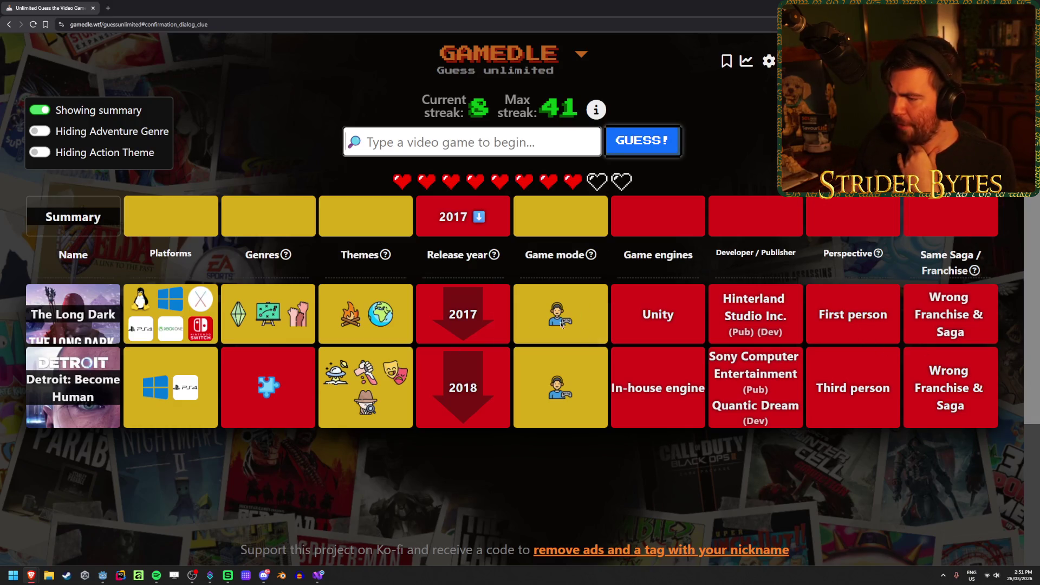
pyautogui.moveTo(359, 325)
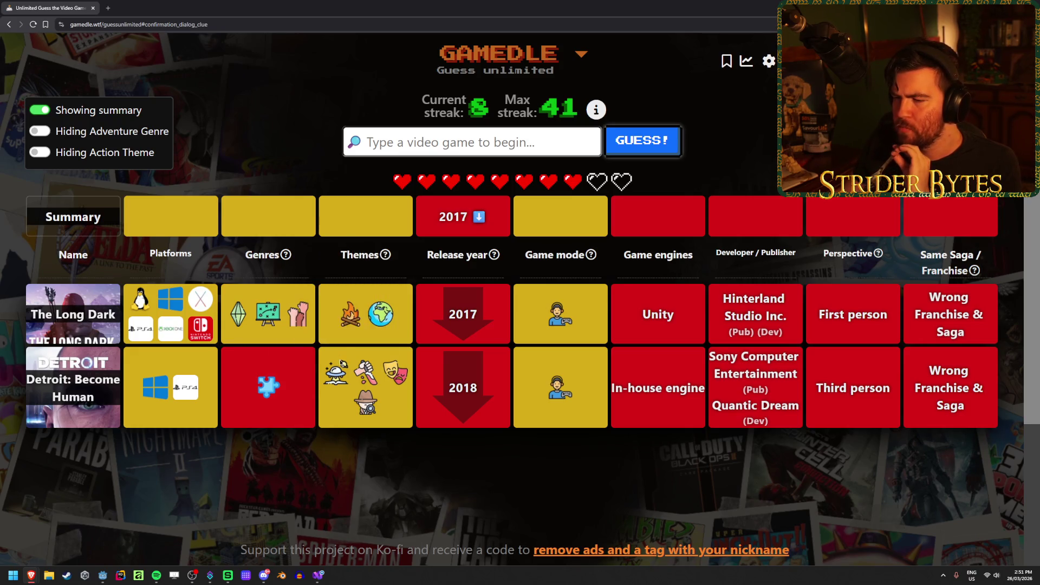
pyautogui.moveTo(390, 302)
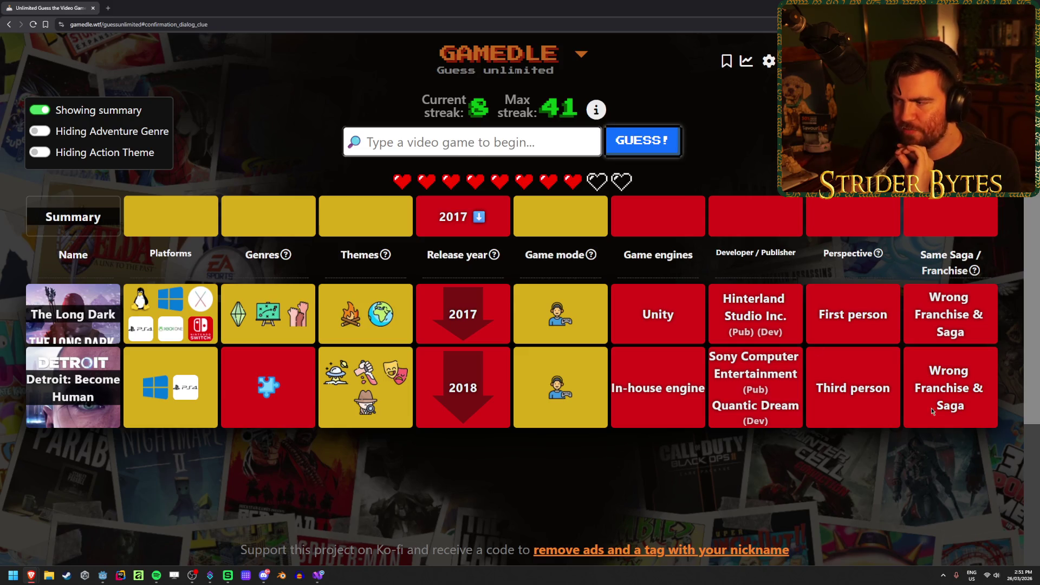
pyautogui.moveTo(871, 263)
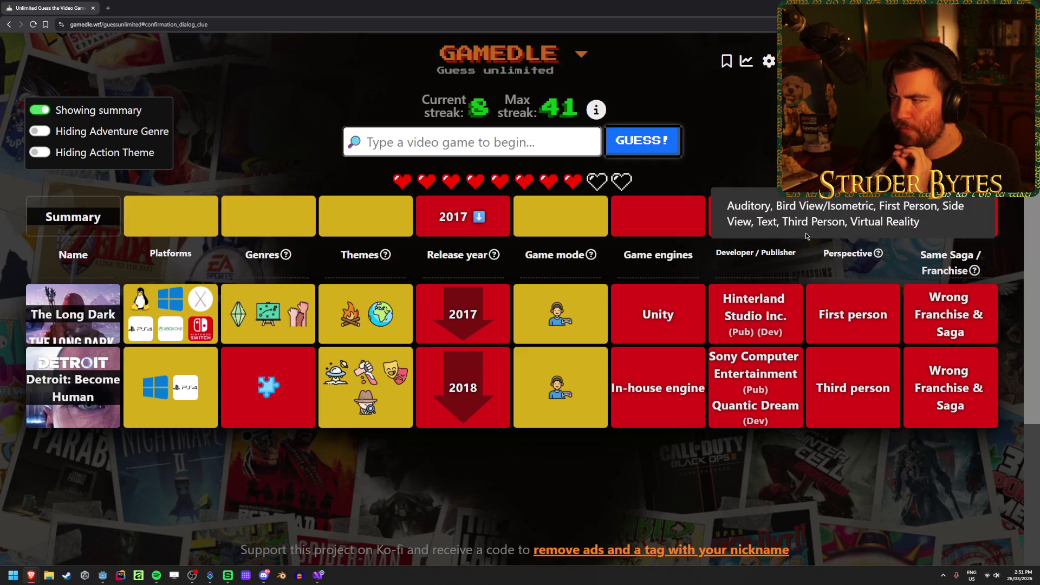
# Guess Starbound, which matches game mode and side-view perspective with release before 2016
pyautogui.click(455, 145)
pyautogui.write('sta')
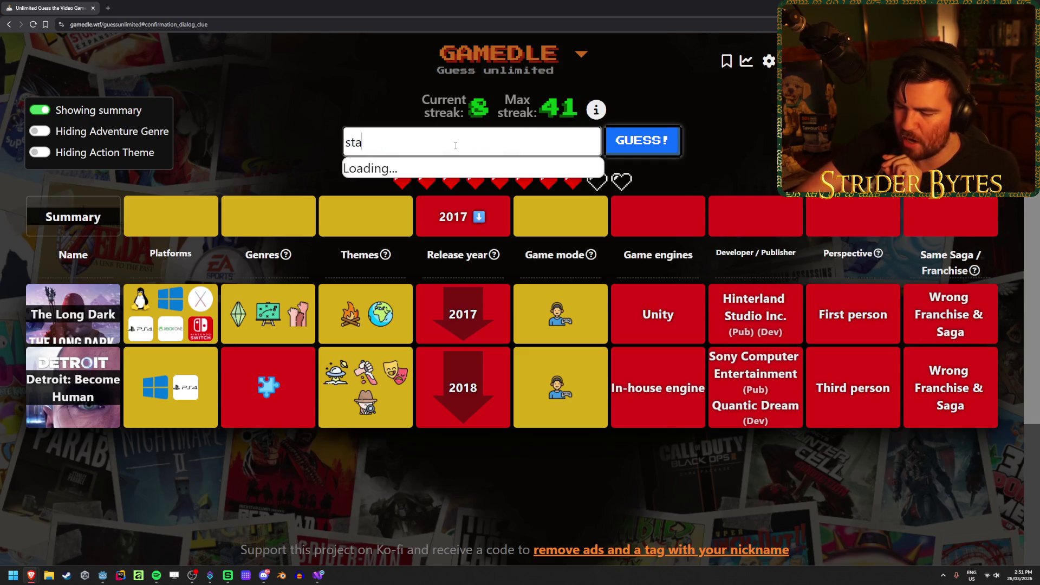
pyautogui.write('rb')
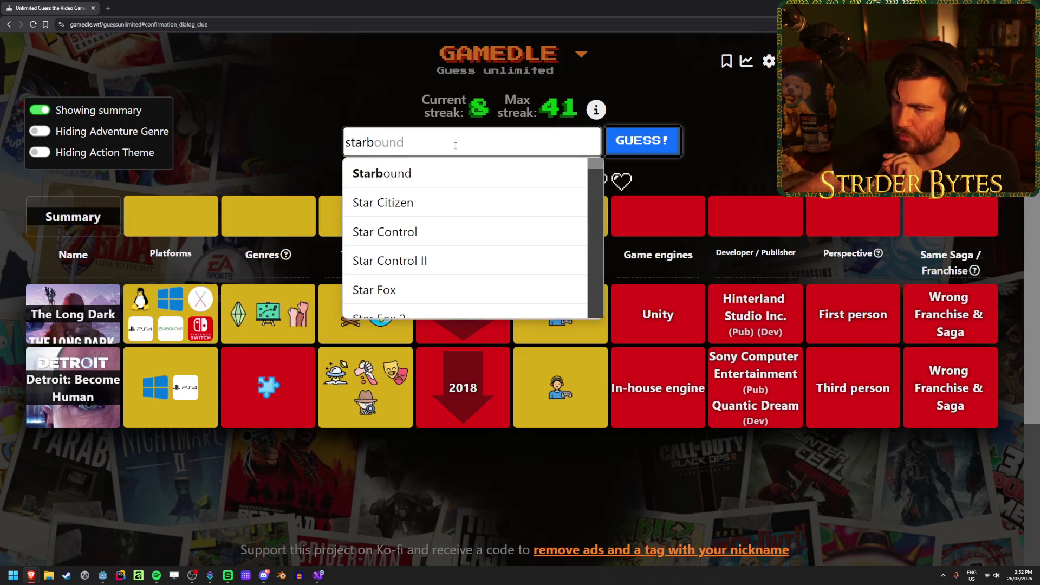
pyautogui.click(472, 182)
pyautogui.click(675, 140)
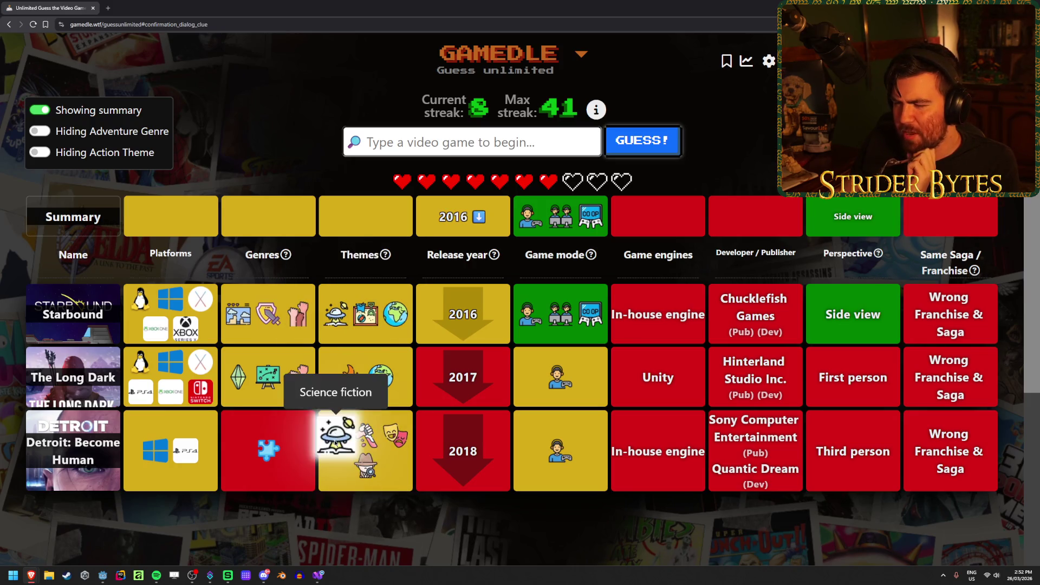
pyautogui.moveTo(334, 301)
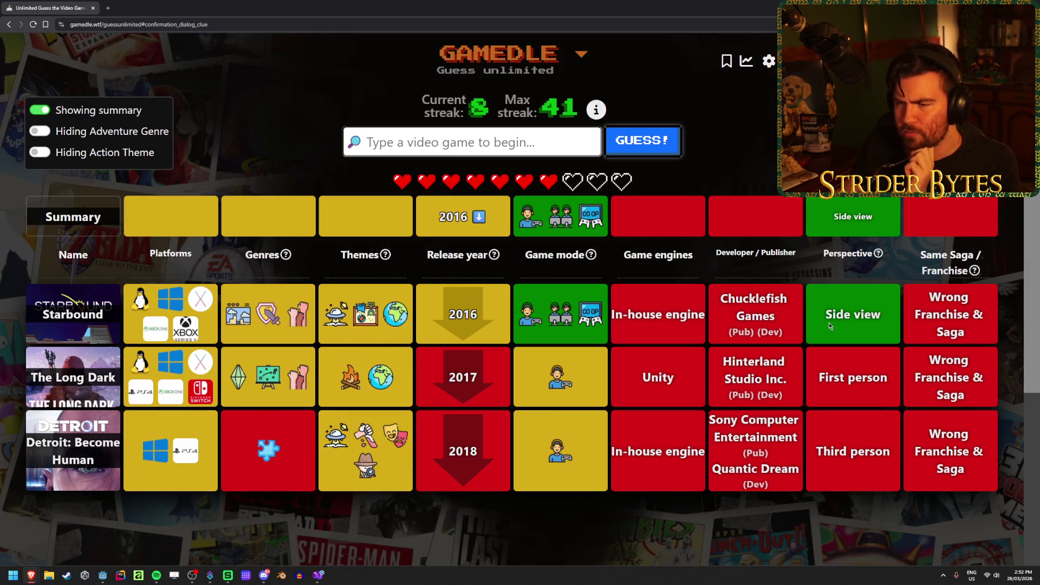
pyautogui.moveTo(294, 376)
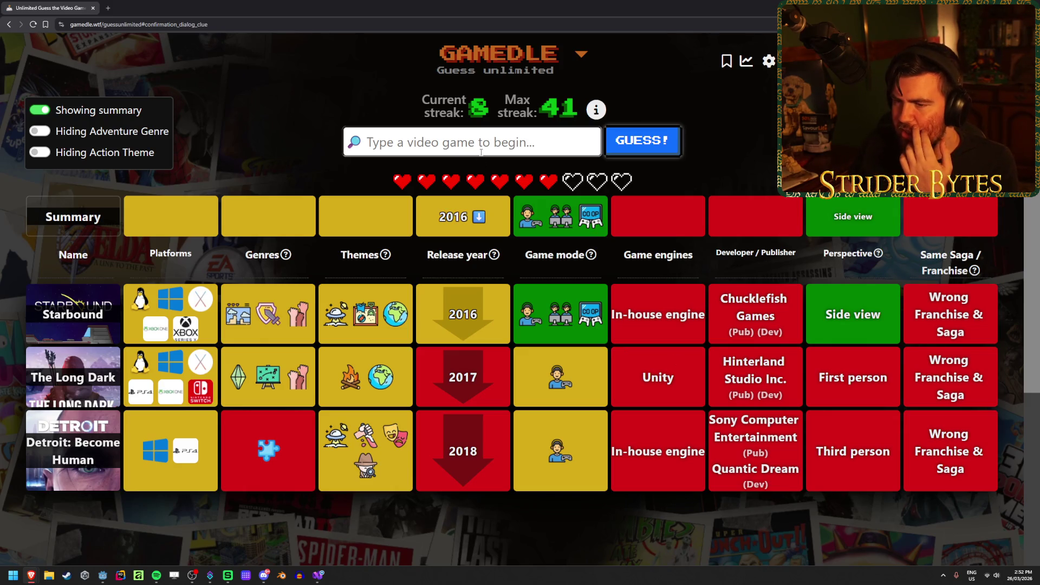
# Win with Terraria (2011), review its result screen, and start the next round
pyautogui.write('terraria')
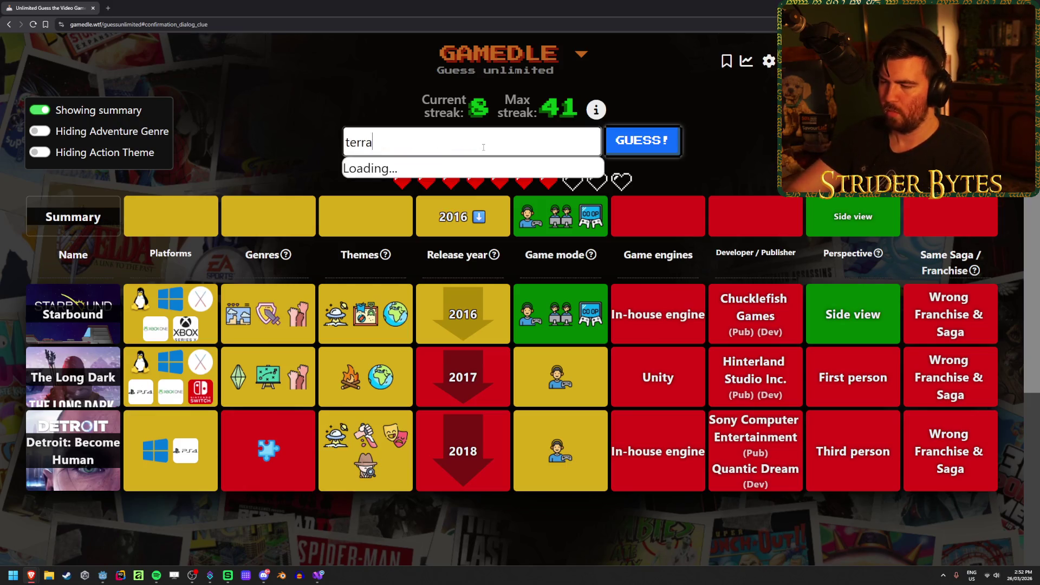
pyautogui.click(483, 170)
pyautogui.click(645, 142)
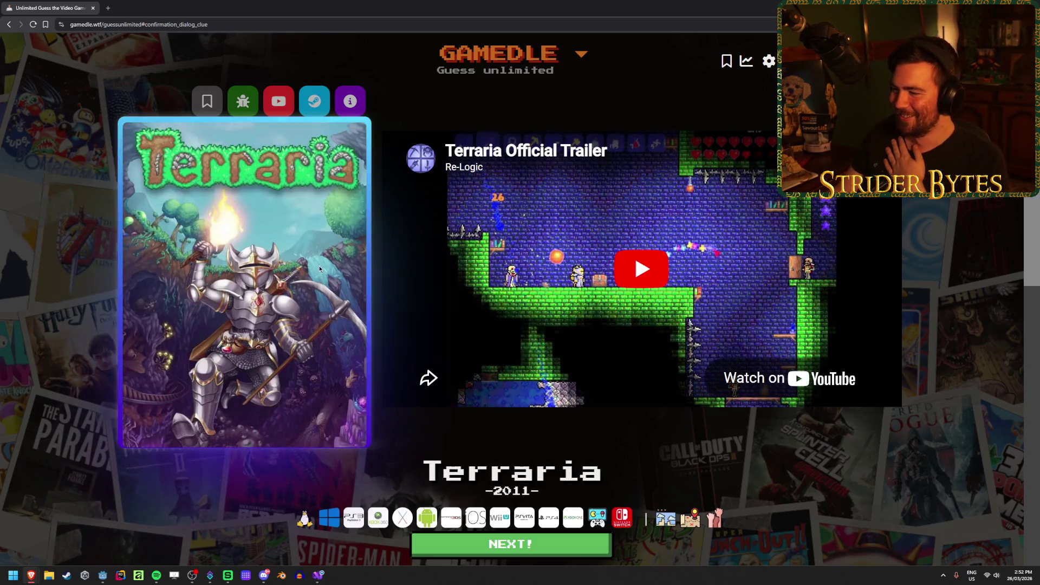
pyautogui.scroll(-5, 319, 268)
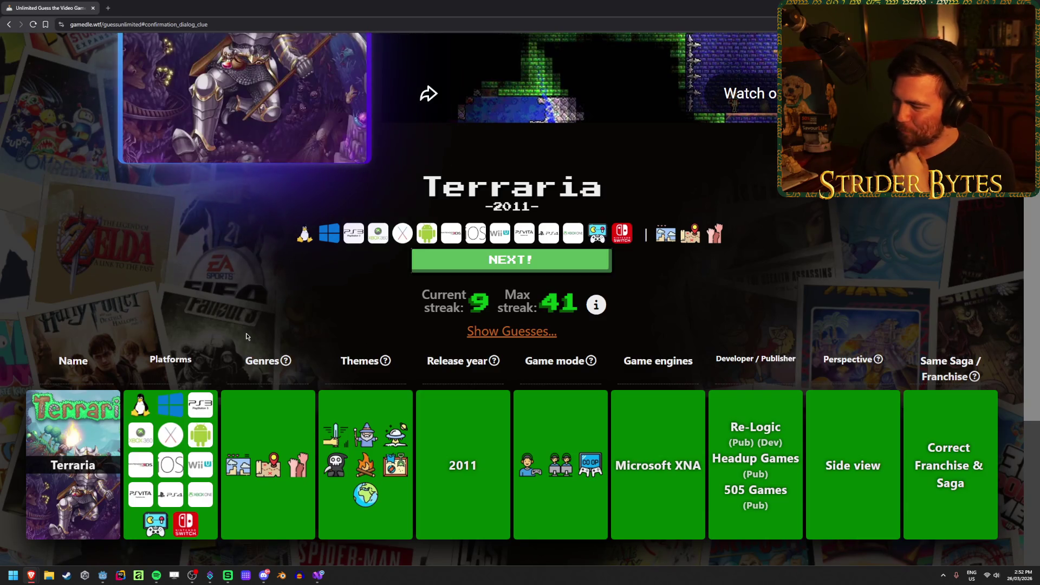
pyautogui.scroll(5, 249, 336)
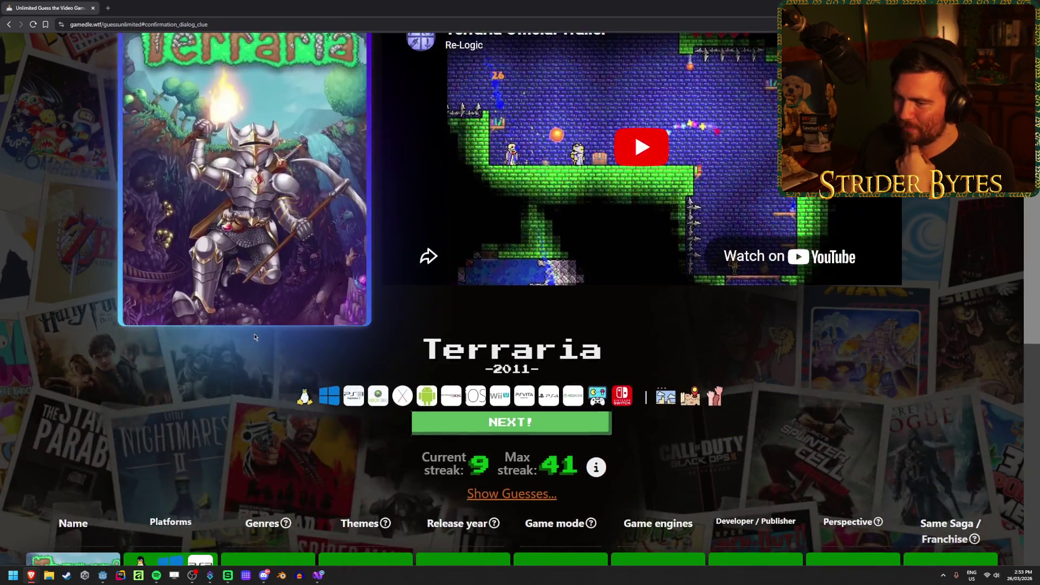
pyautogui.scroll(-1, 368, 444)
pyautogui.scroll(1, 433, 514)
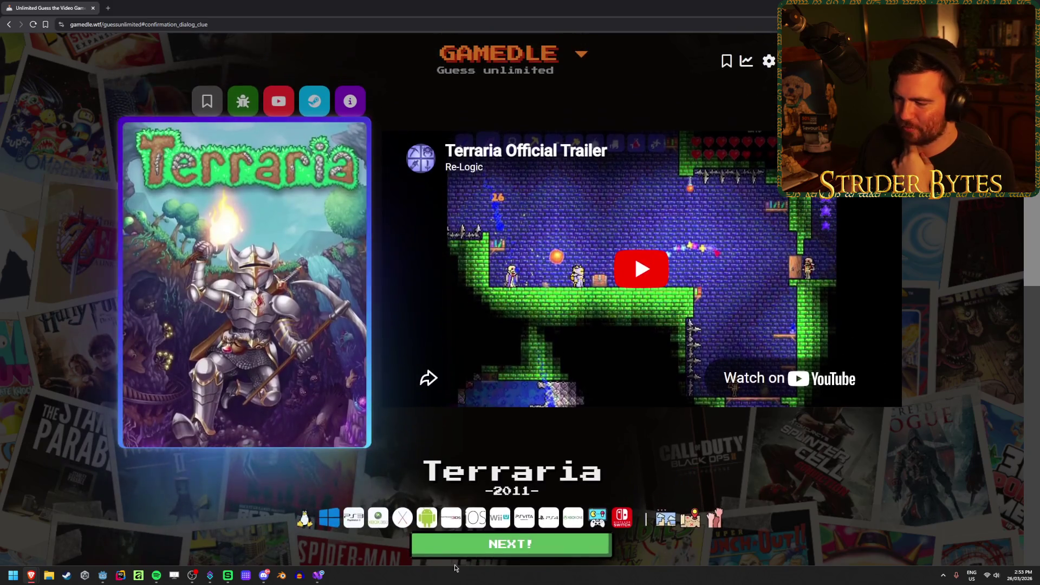
pyautogui.click(482, 547)
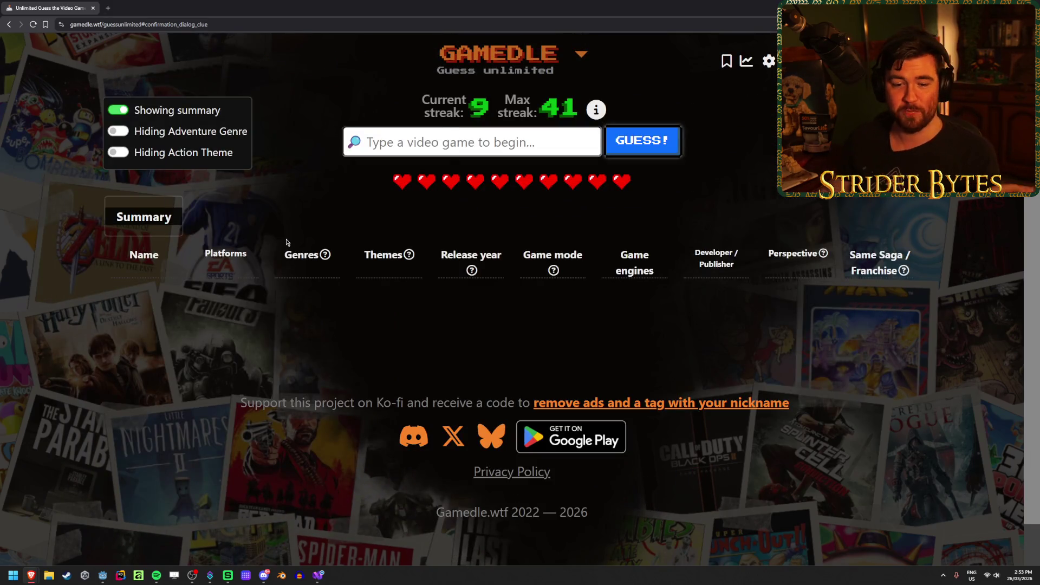
# Put the cursor in the guess box to begin the new round's first guess
pyautogui.click(449, 131)
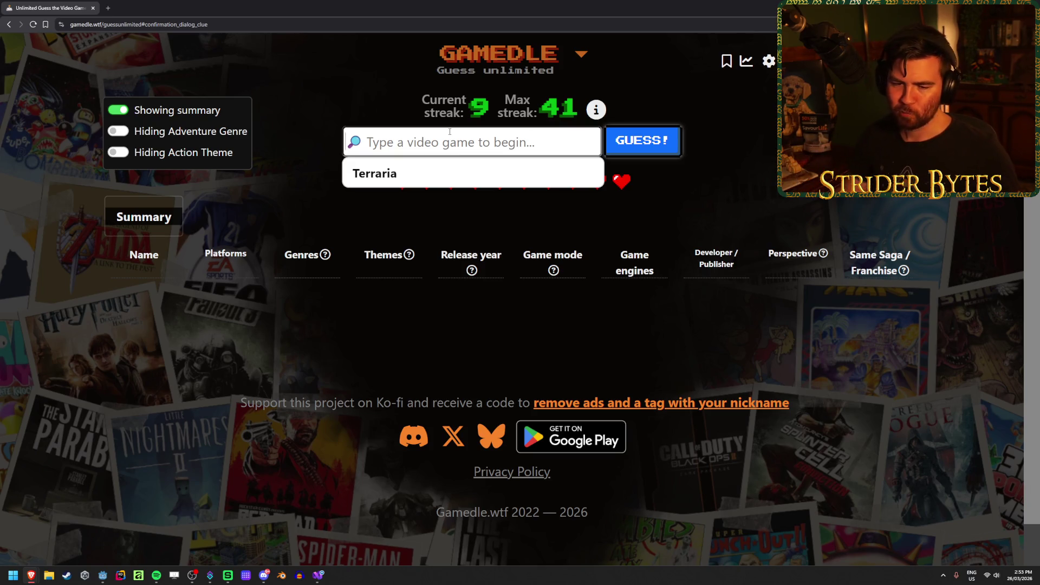
# Guess The Elder Scrolls V: Skyrim from the 'skyrim' suggestion
pyautogui.write('skyrim')
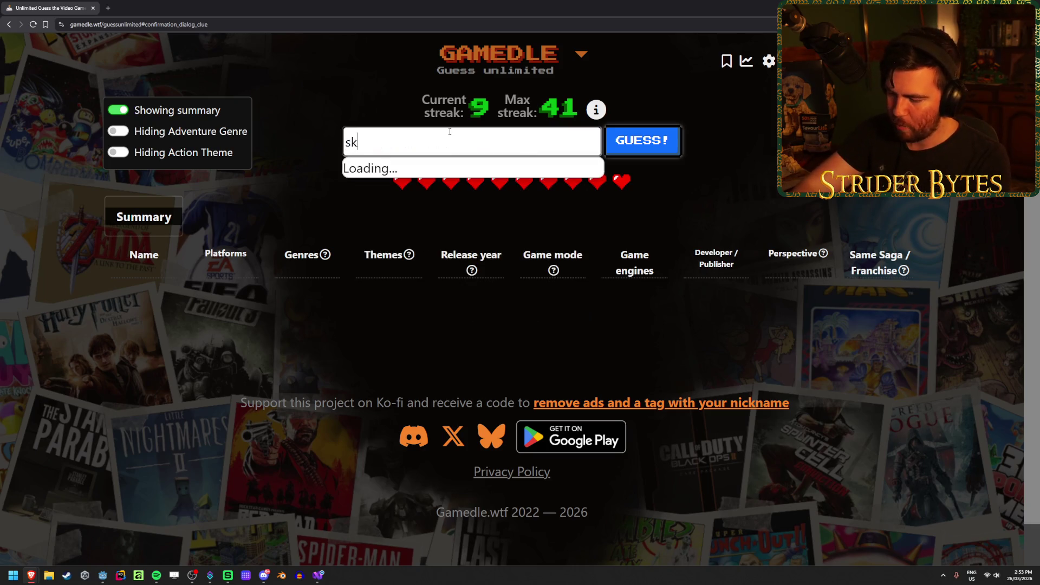
pyautogui.press('Return')
pyautogui.click(670, 141)
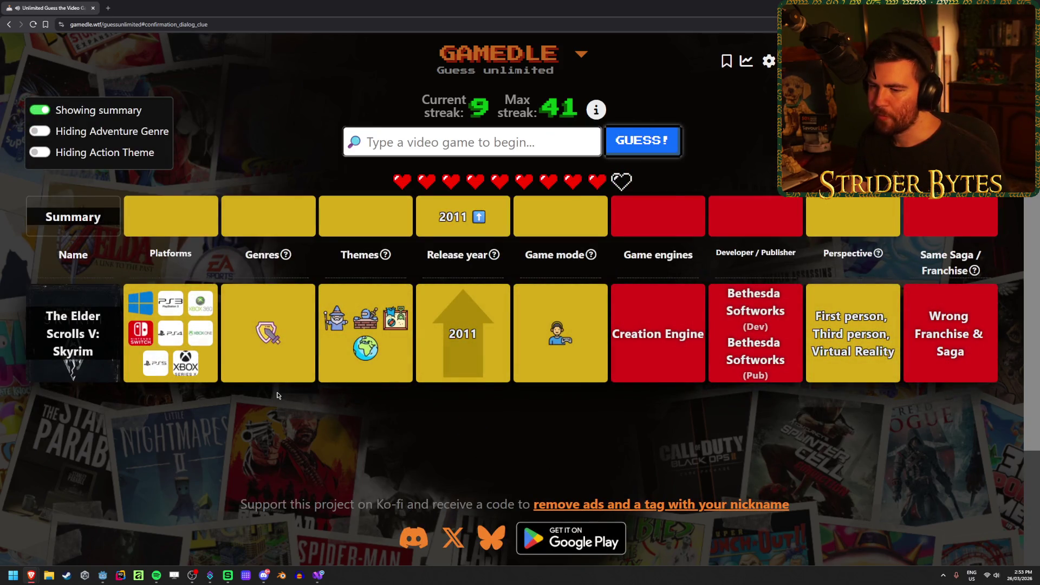
pyautogui.moveTo(263, 326)
pyautogui.moveTo(546, 336)
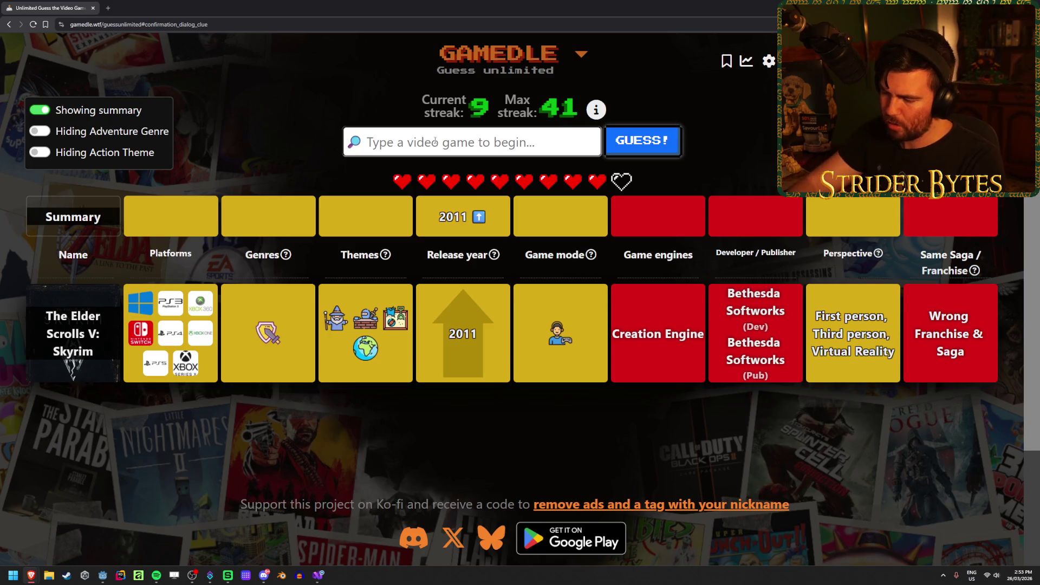
# Guess Assassin's Creed IV Black Flag from the 'black fl' suggestion
pyautogui.write('black flag')
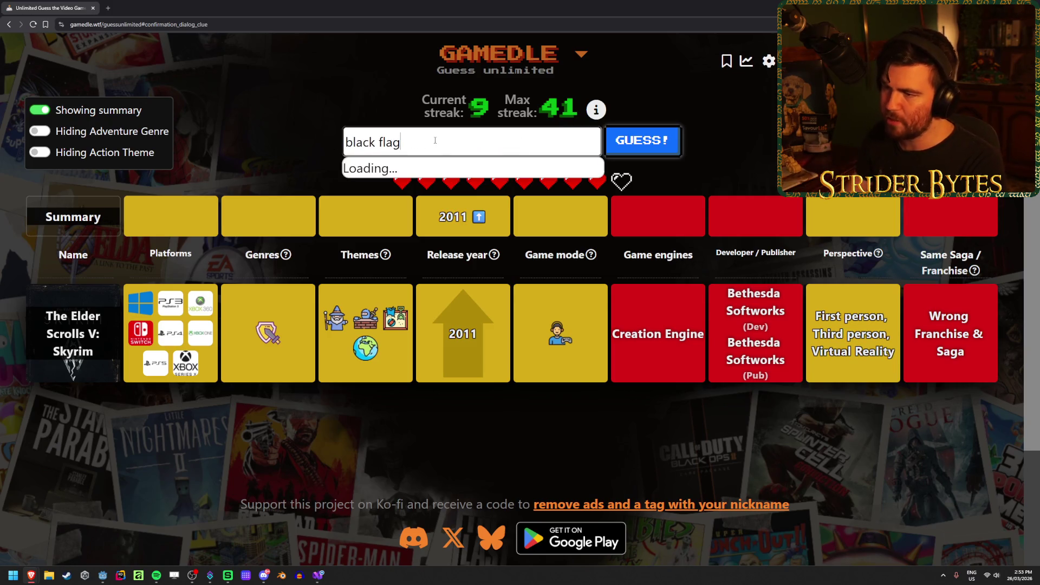
pyautogui.press('Return')
pyautogui.click(670, 139)
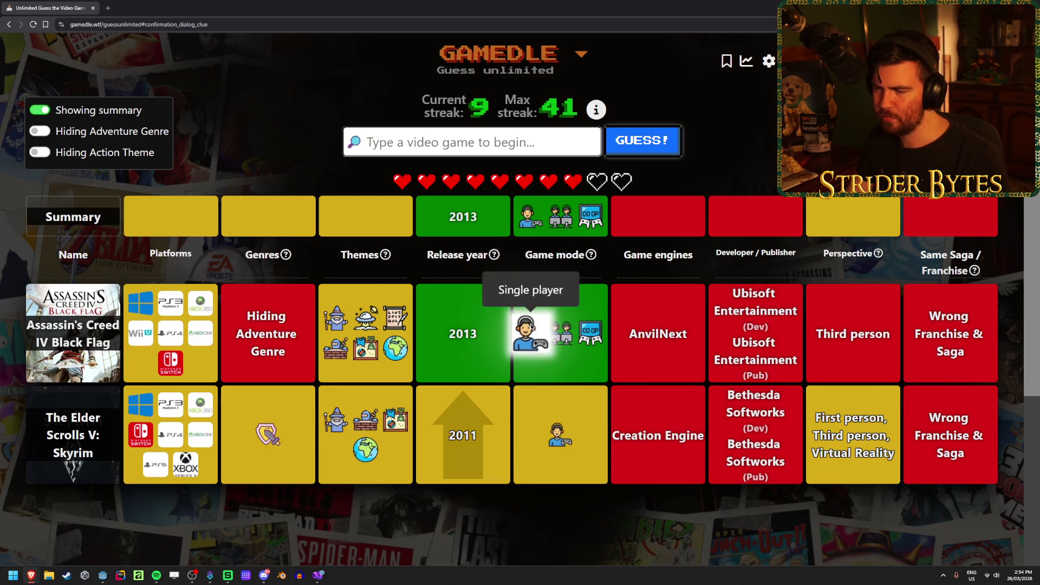
# Discard the Dying Light search and pick Dead Island: Riptide after typing 'dead island'
pyautogui.click(434, 143)
pyautogui.write('dying light')
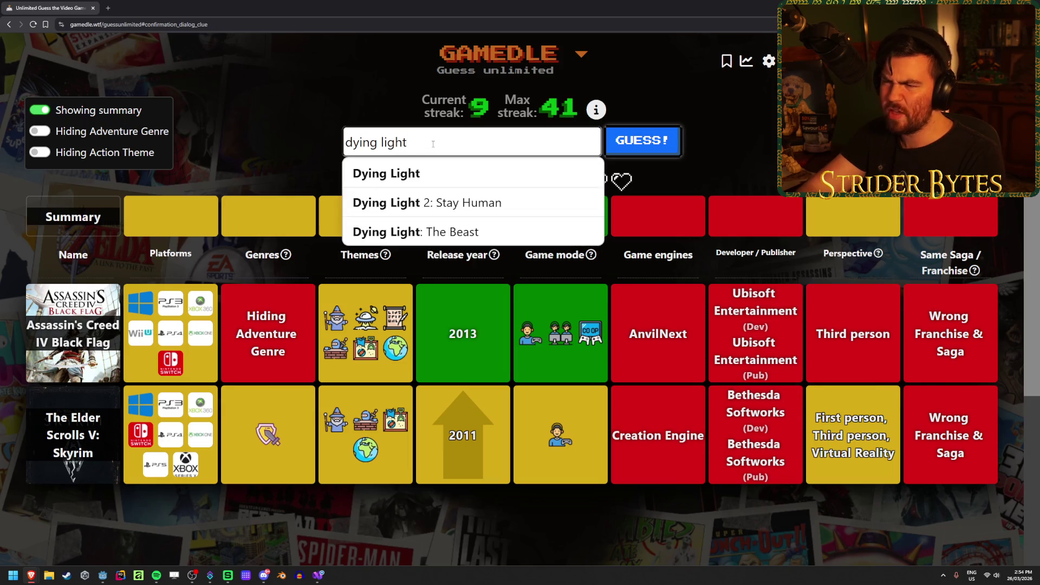
pyautogui.press('Return')
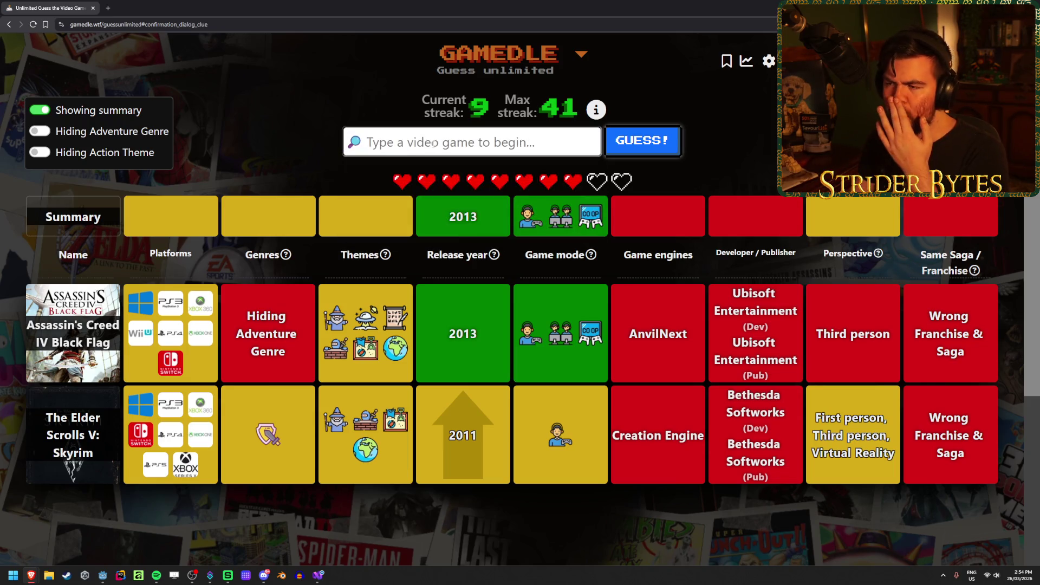
pyautogui.write('dead')
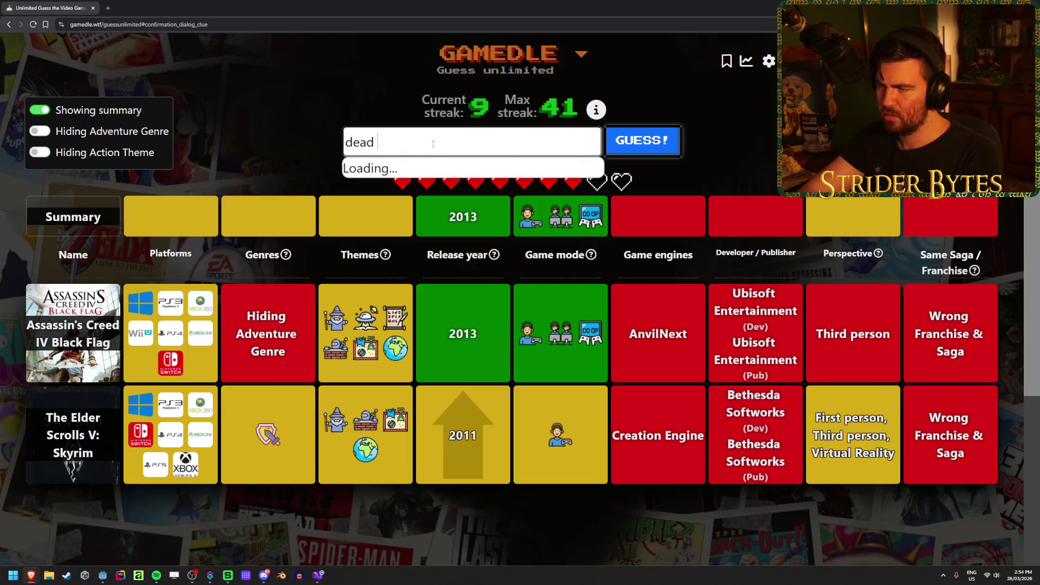
pyautogui.press('BackSpace')
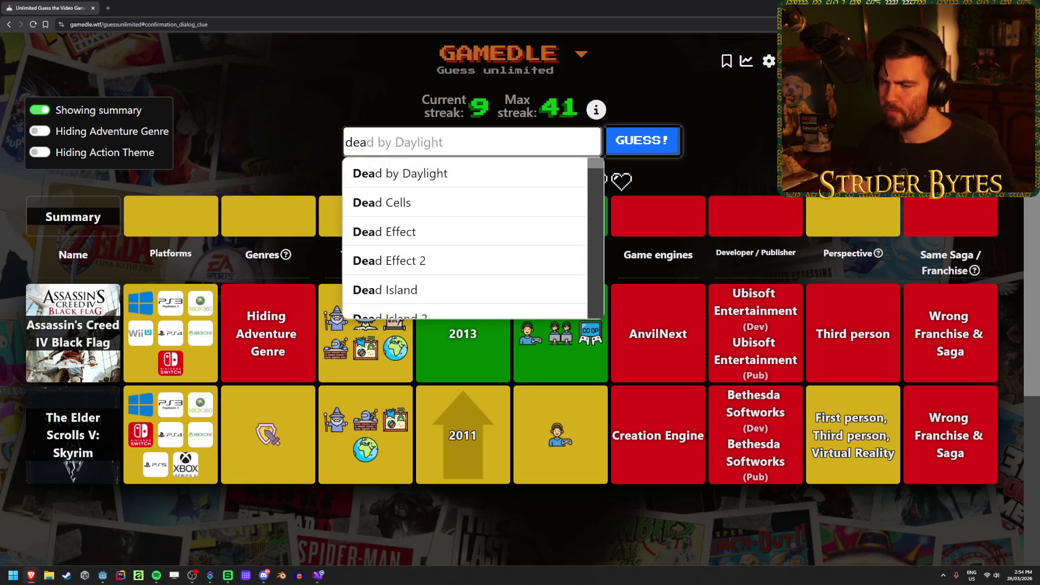
pyautogui.write('d island')
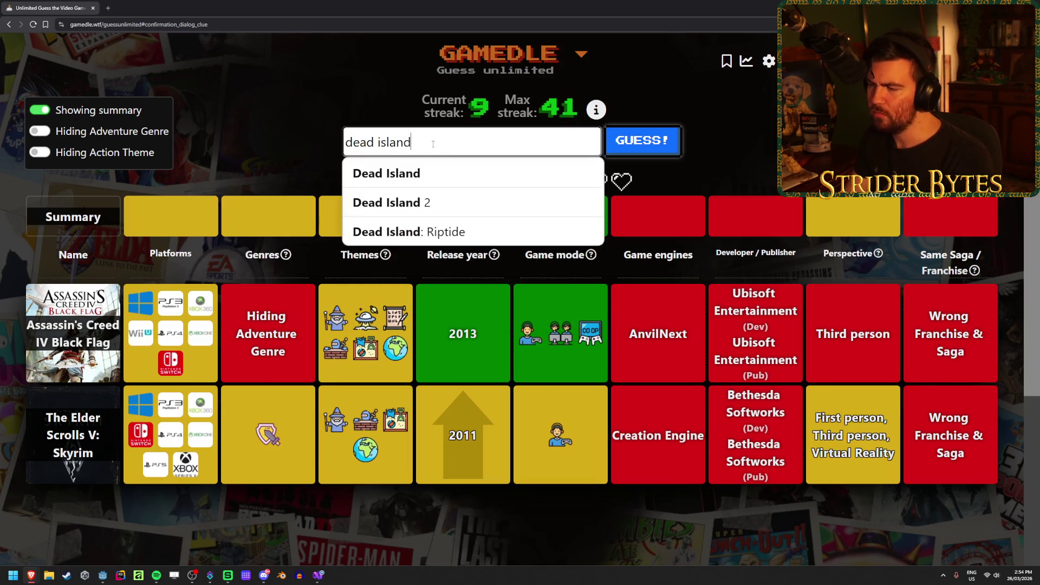
pyautogui.click(430, 231)
# Submit Dead Island: Riptide as the winning guess, review all guesses, then start a new round
pyautogui.click(664, 145)
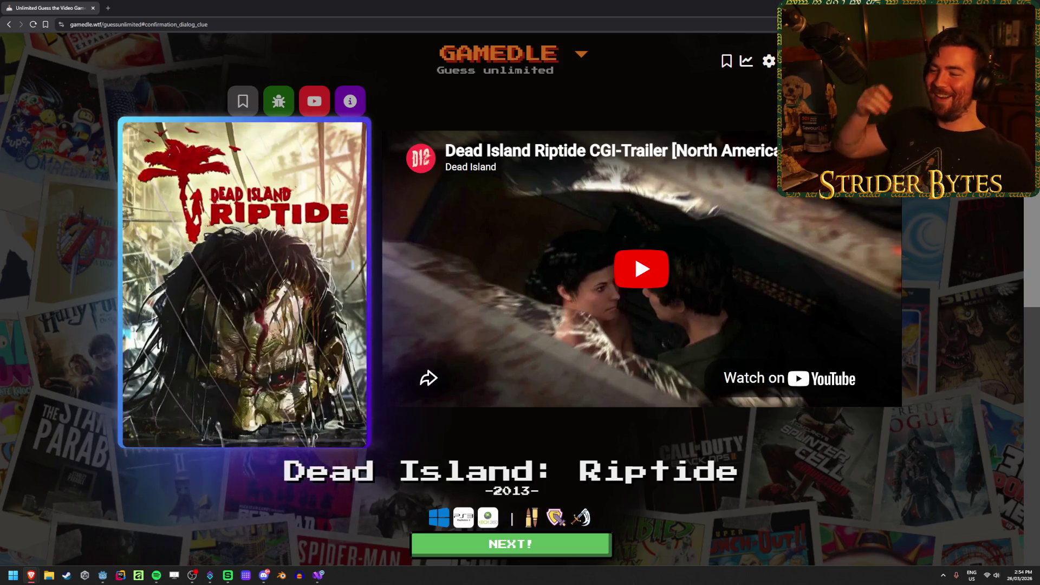
pyautogui.scroll(-3, 492, 404)
pyautogui.click(492, 410)
pyautogui.scroll(-4, 333, 256)
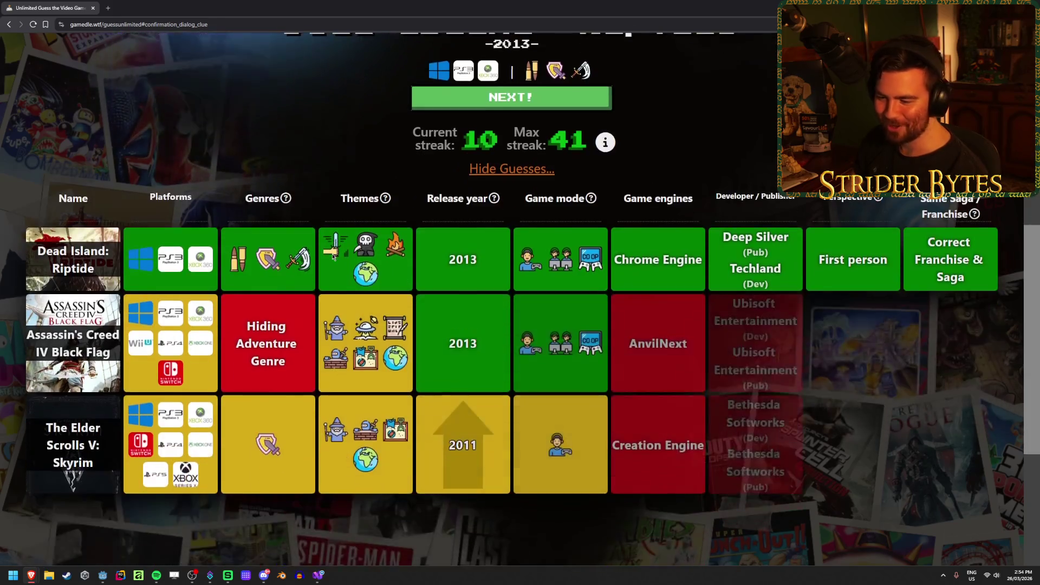
pyautogui.scroll(5, 332, 256)
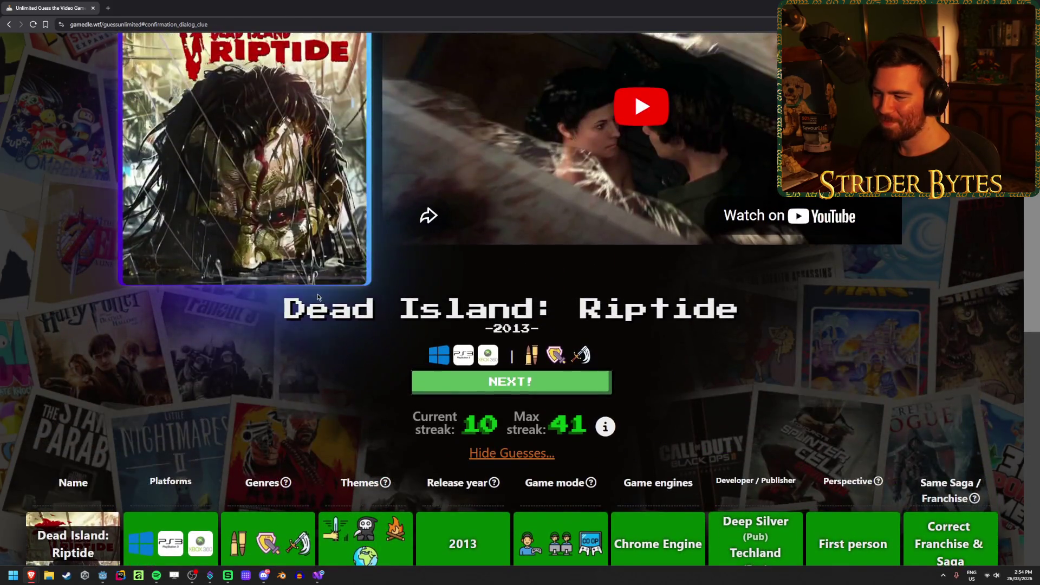
pyautogui.scroll(-4, 318, 296)
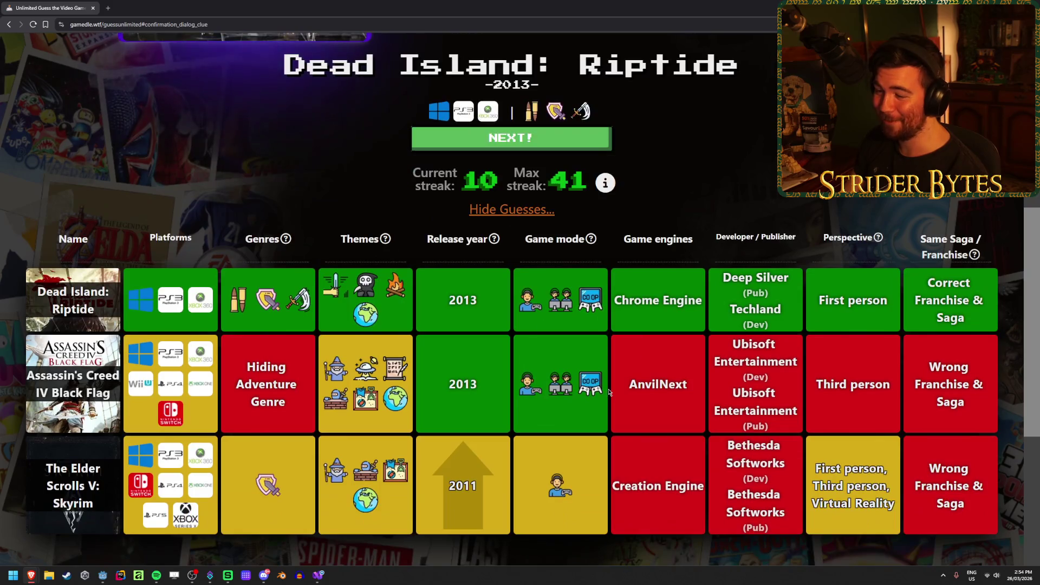
pyautogui.scroll(4, 608, 392)
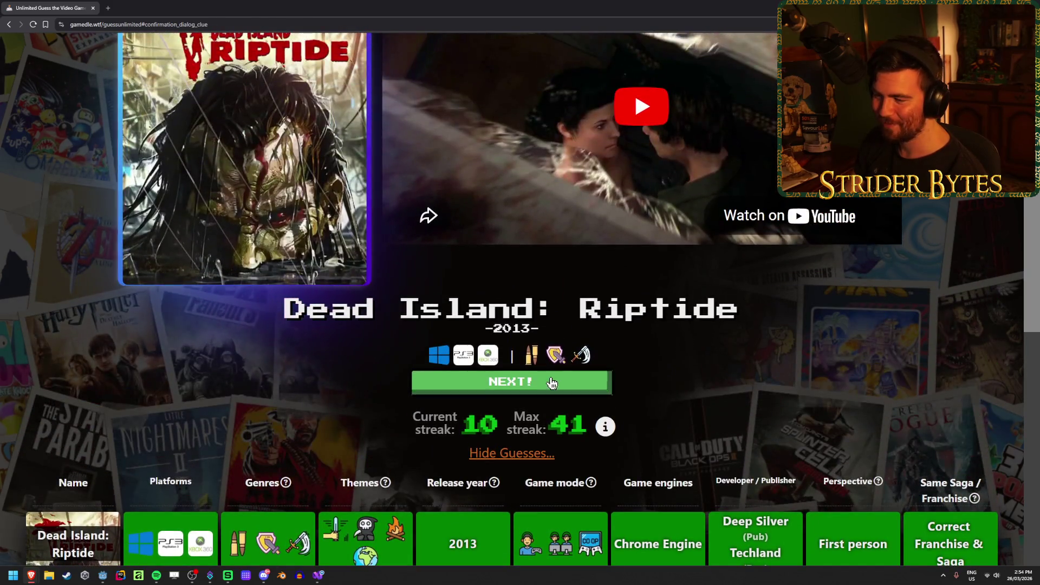
pyautogui.click(551, 383)
# Guess Dying Light as the new round's first game
pyautogui.click(417, 137)
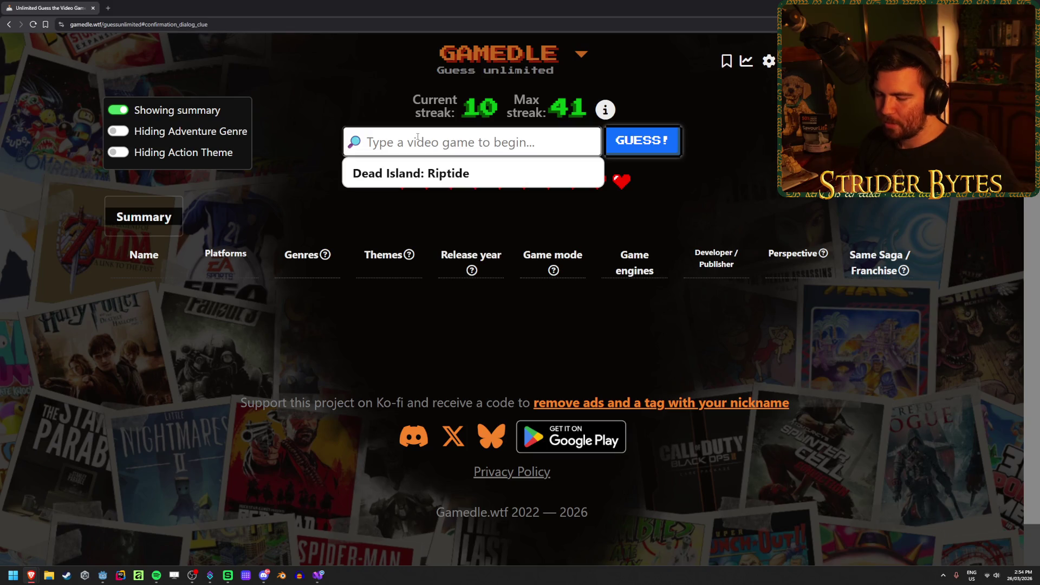
pyautogui.write('dying')
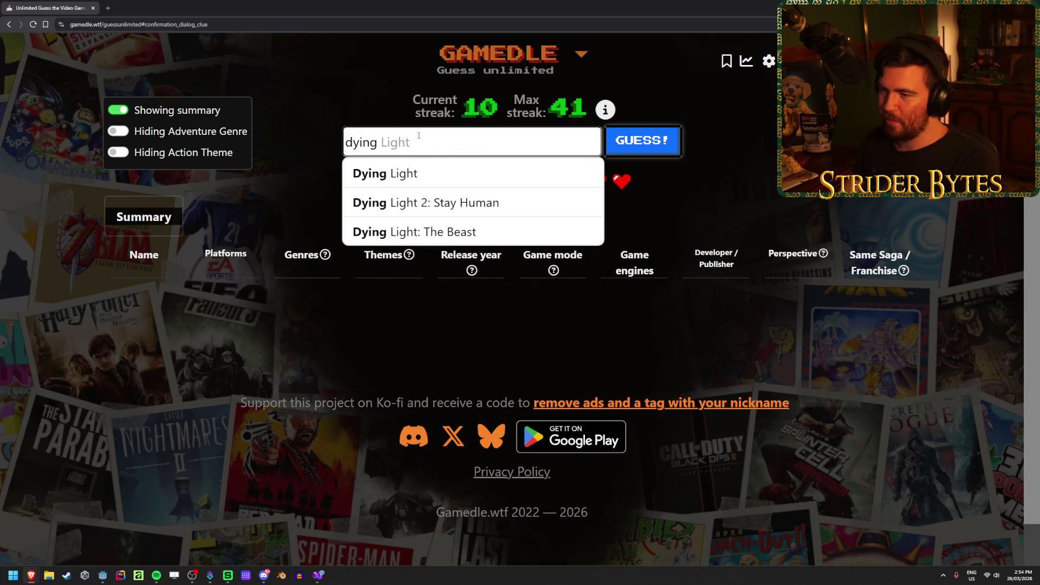
pyautogui.click(428, 173)
pyautogui.click(643, 140)
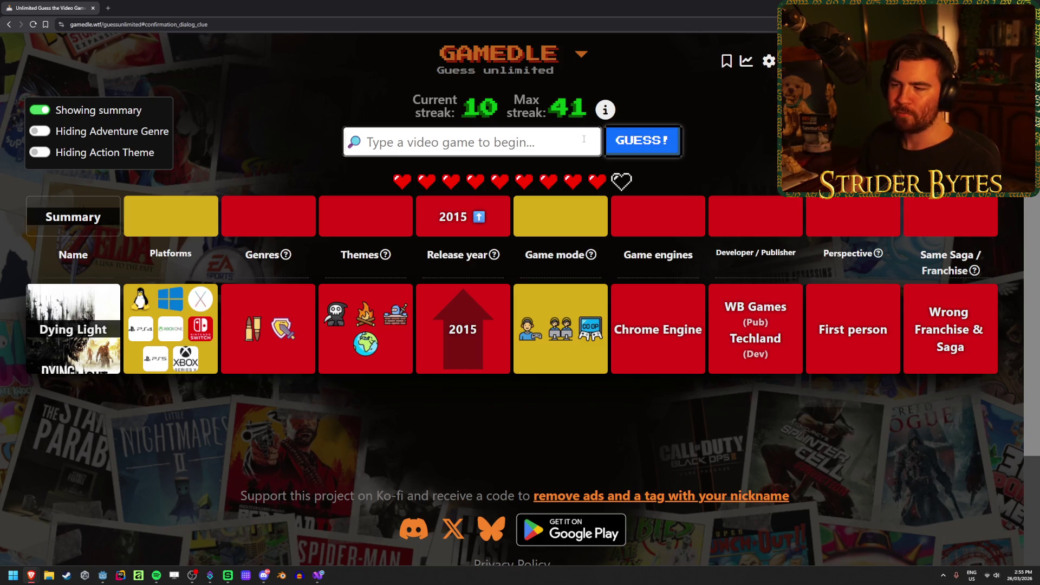
pyautogui.moveTo(283, 327)
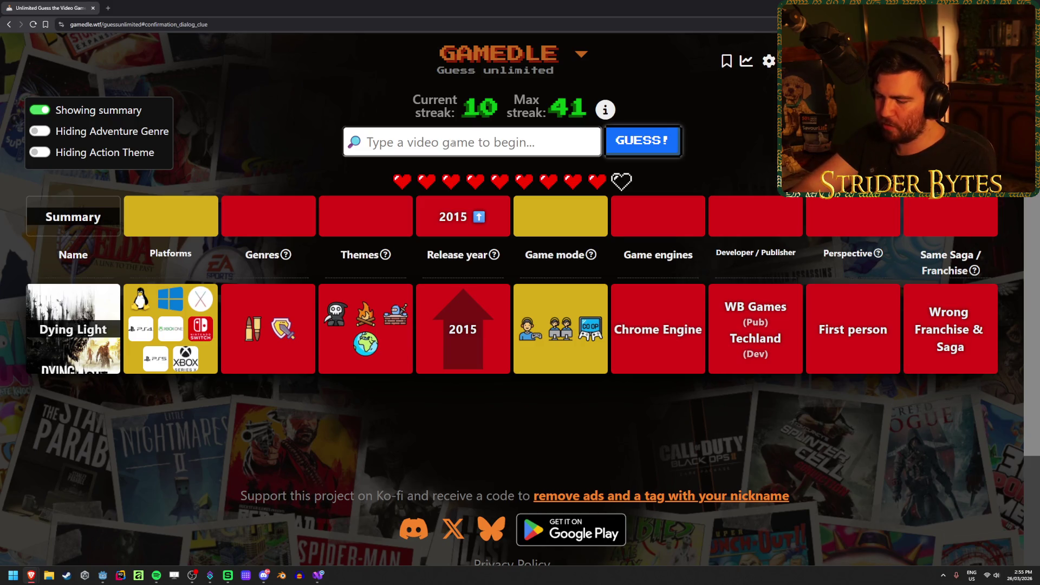
# Guess Donkey Kong Bananza from the 'bananaza' search and check its row
pyautogui.write('b')
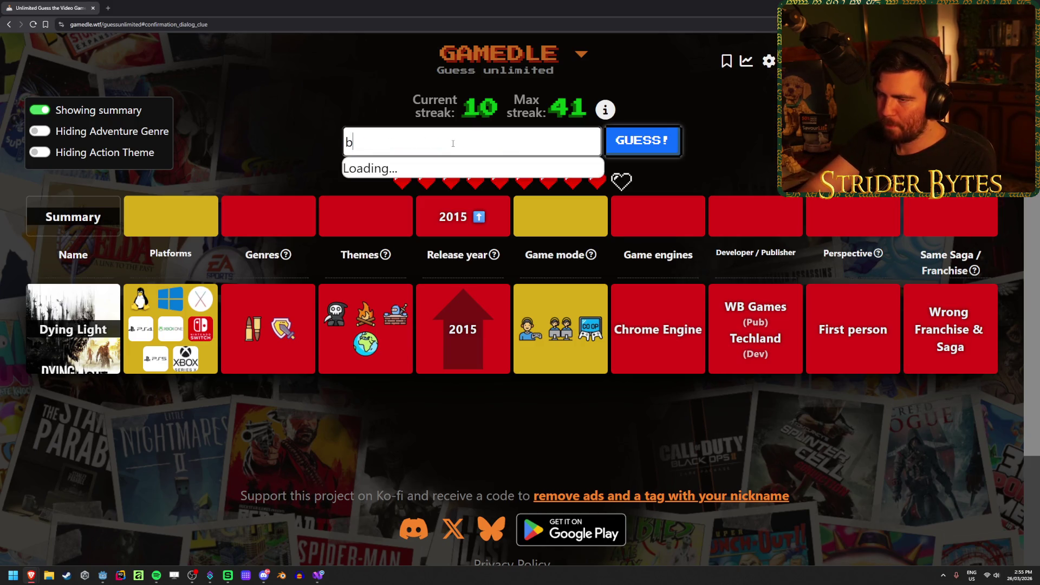
pyautogui.write('ananaza')
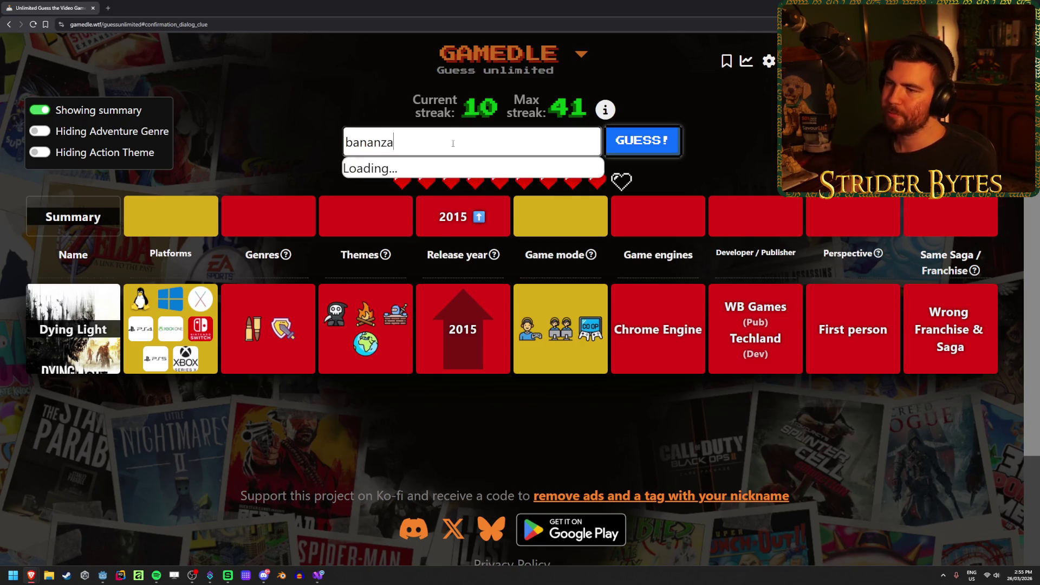
pyautogui.click(471, 174)
pyautogui.click(643, 140)
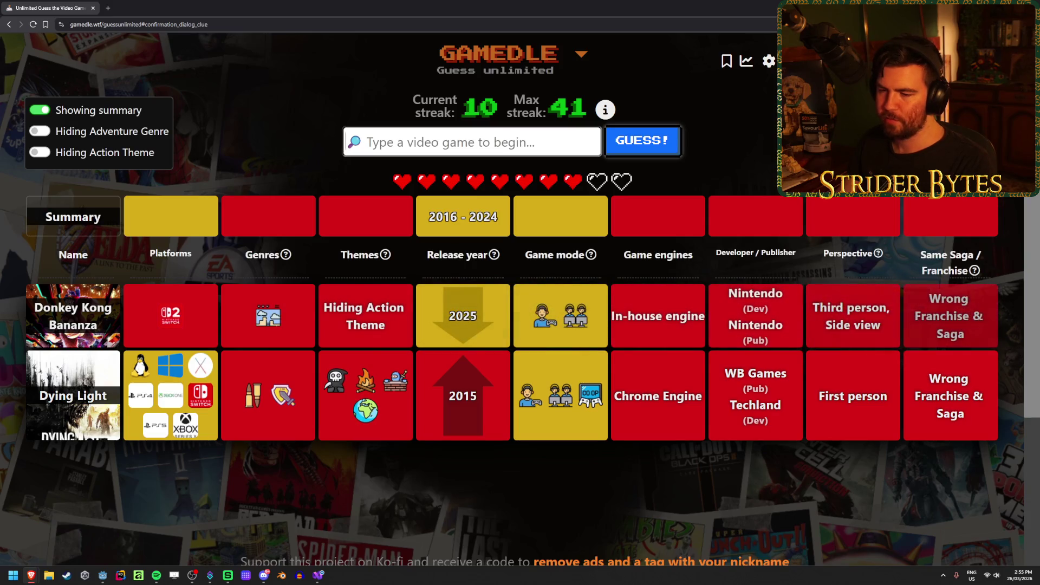
pyautogui.moveTo(179, 328)
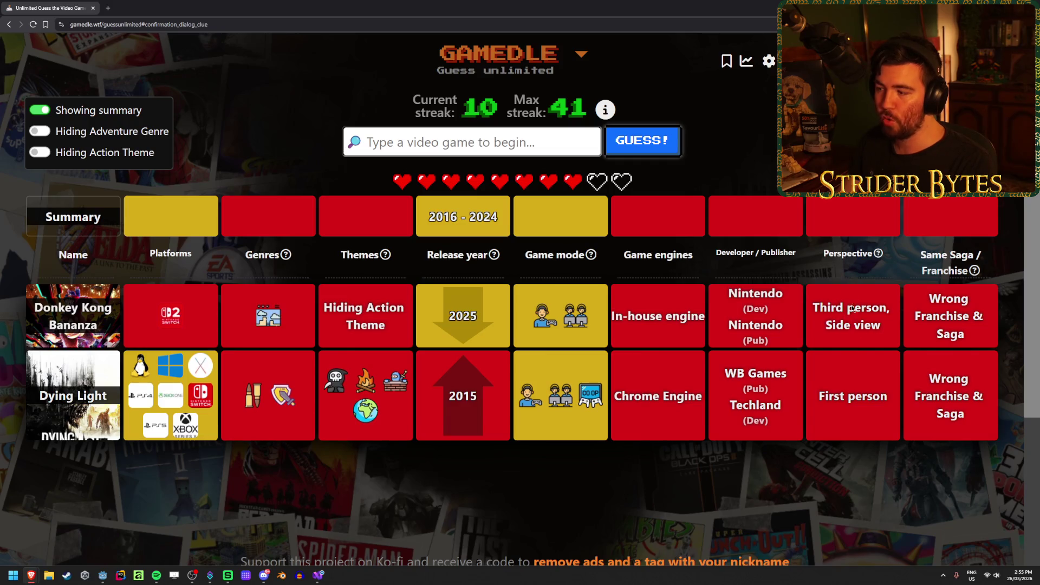
pyautogui.moveTo(884, 265)
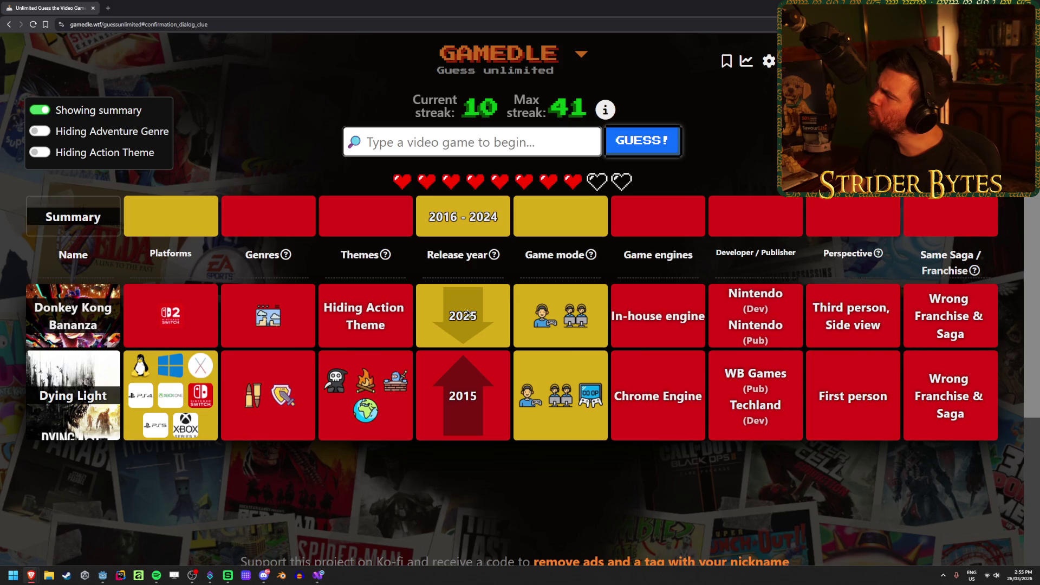
# Guess RimWorld, then search 'bind' and choose The Binding of Isaac: Rebirth
pyautogui.click(442, 143)
pyautogui.write('rimworld')
pyautogui.click(462, 168)
pyautogui.click(637, 147)
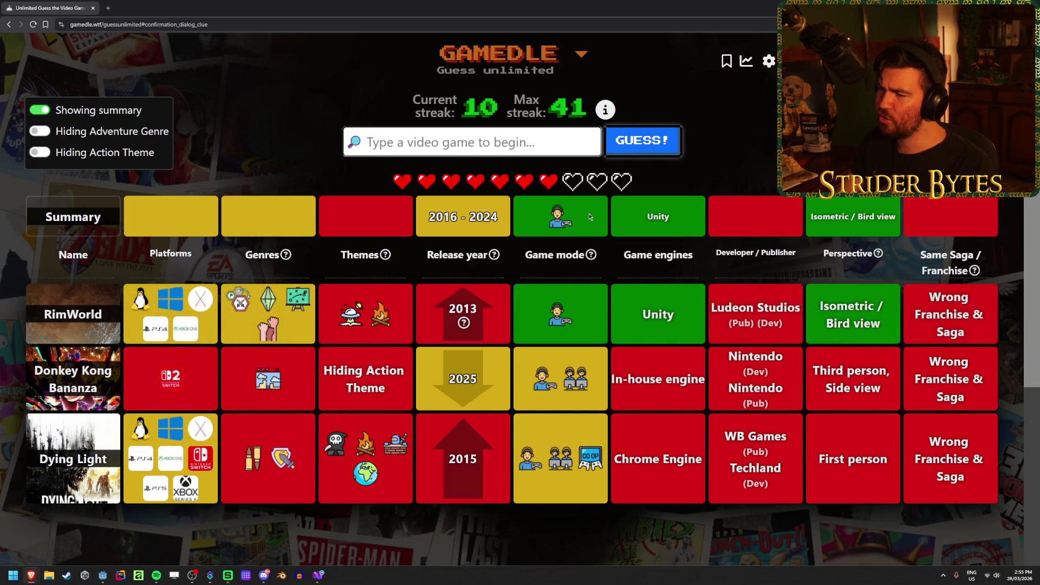
pyautogui.moveTo(463, 323)
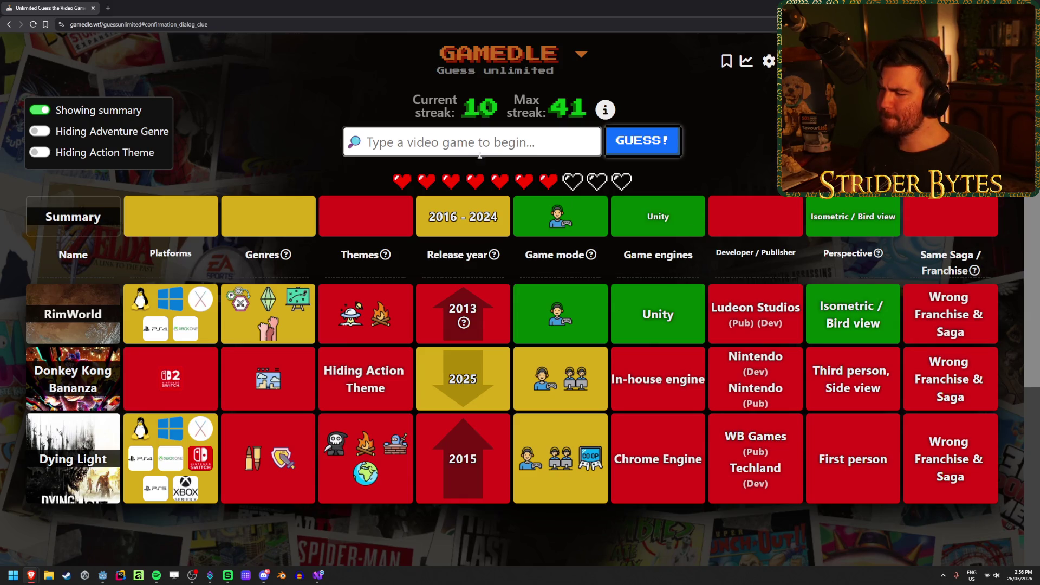
pyautogui.write('binding o')
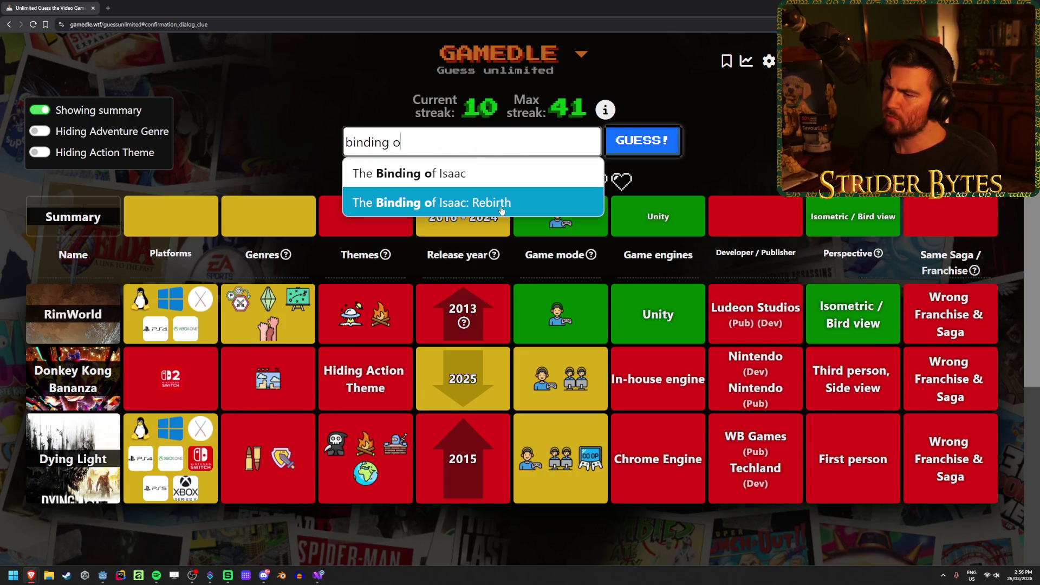
pyautogui.click(501, 204)
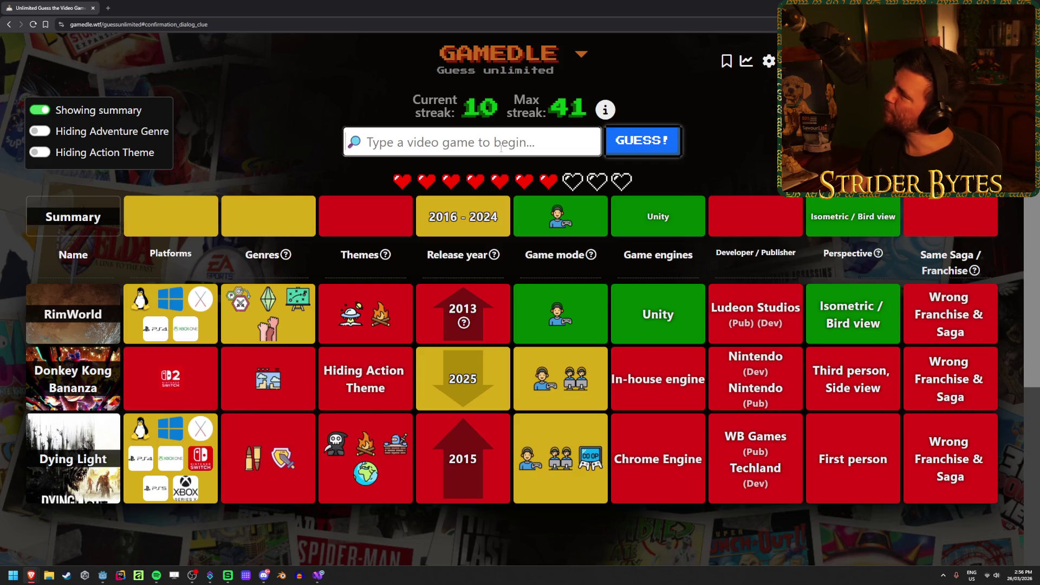
# Clear the stray 'tu' text and guess Baba Is You from the 'baba' search
pyautogui.write('tu')
pyautogui.press('BackSpace')
pyautogui.press('BackSpace')
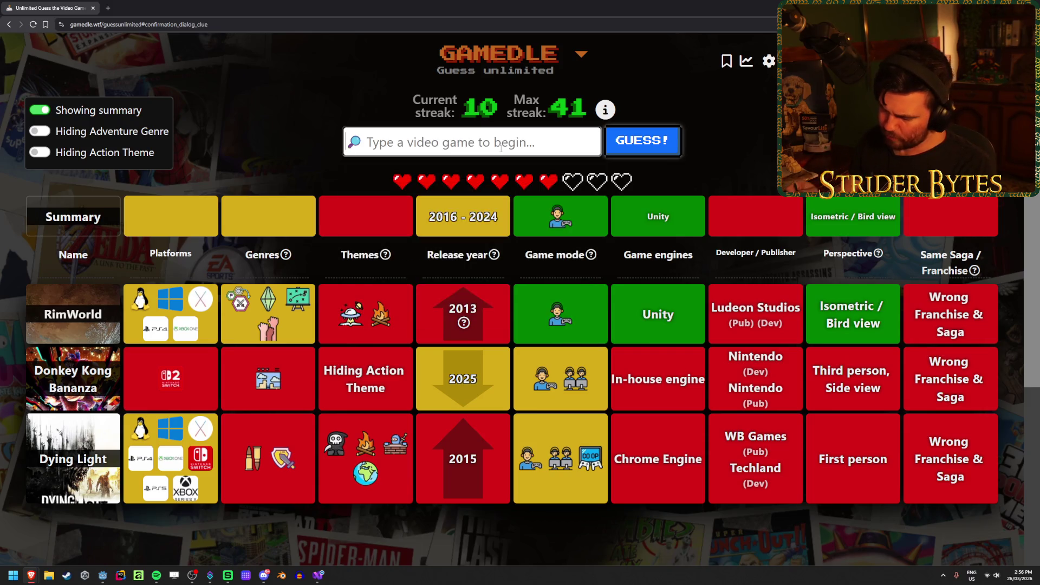
pyautogui.write('baba')
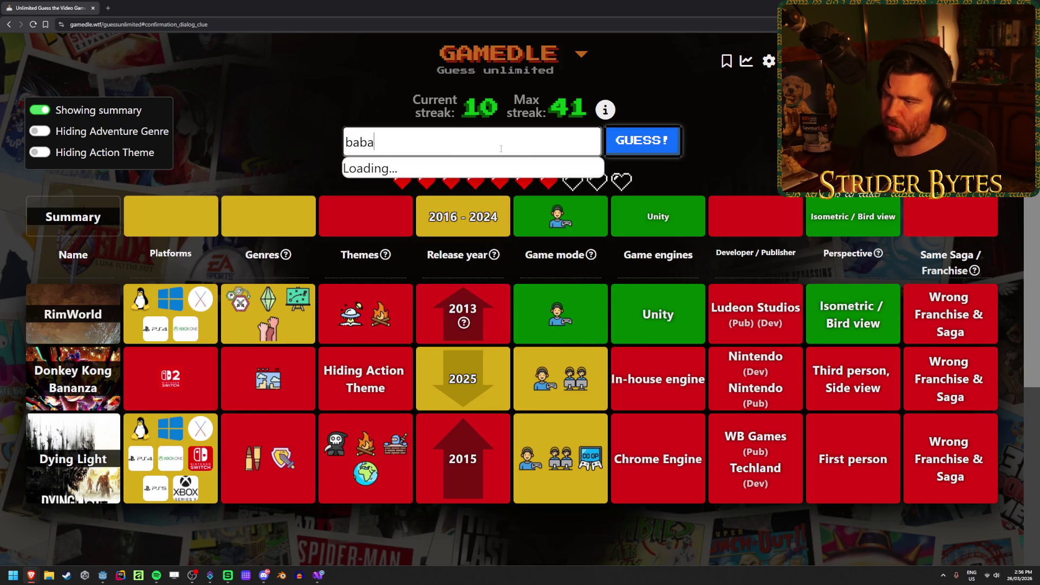
pyautogui.press('Return')
pyautogui.click(674, 149)
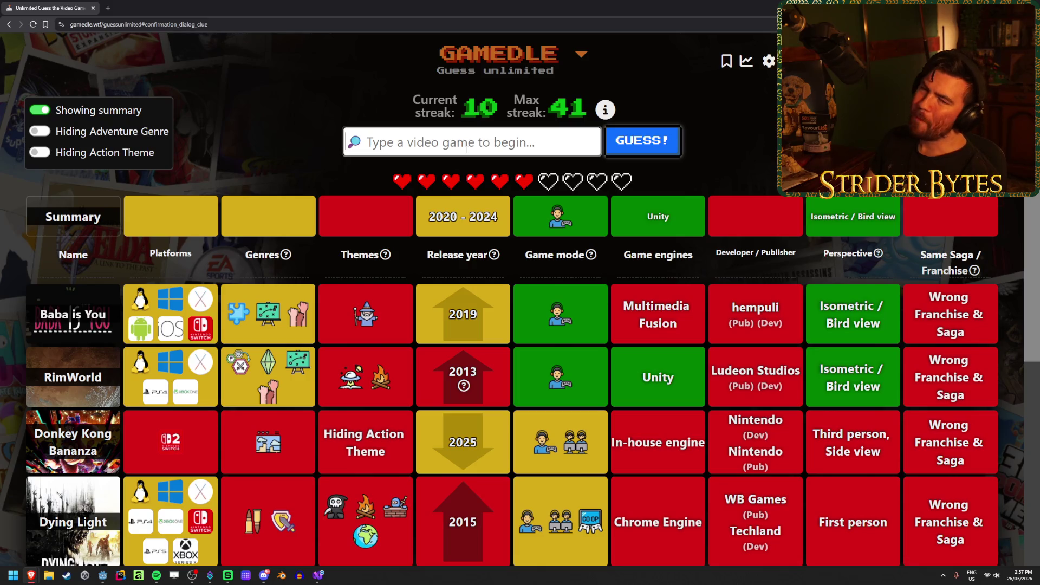
# Guess Chants of Sennaar from 'chants' and scroll through the updated results
pyautogui.write('chants')
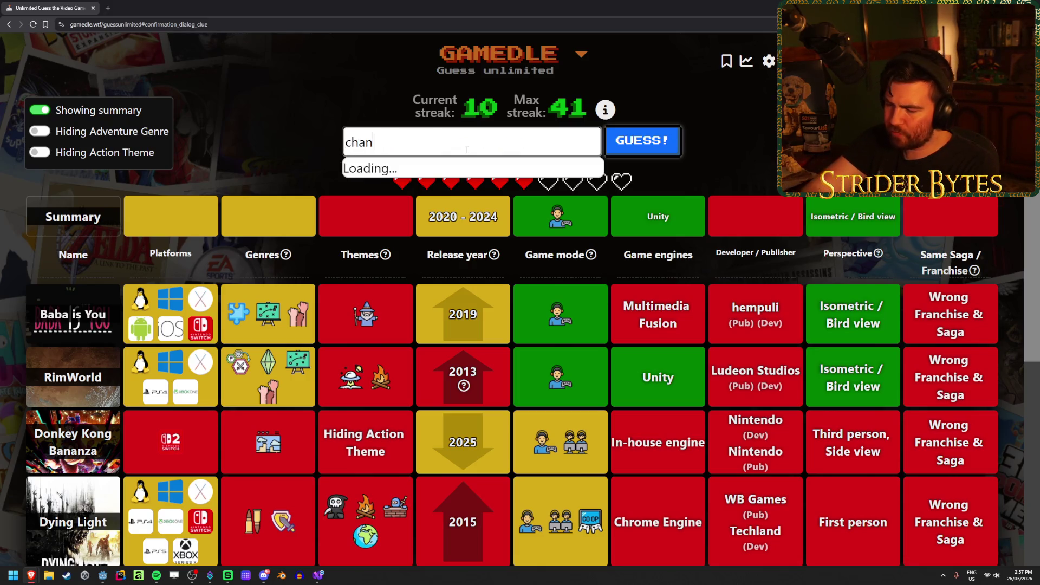
pyautogui.press('Return')
pyautogui.press('Return')
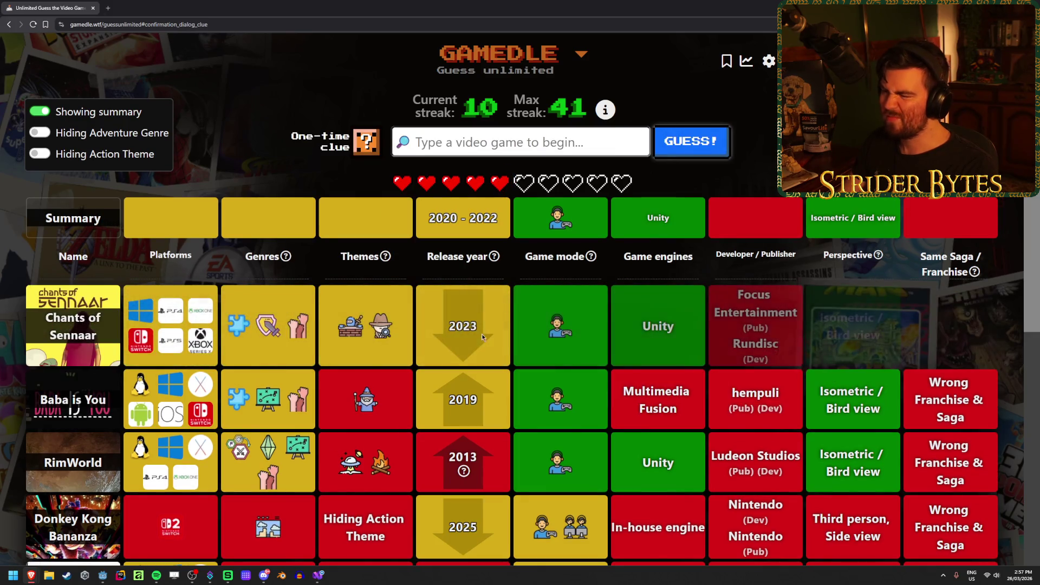
pyautogui.scroll(-1, 398, 272)
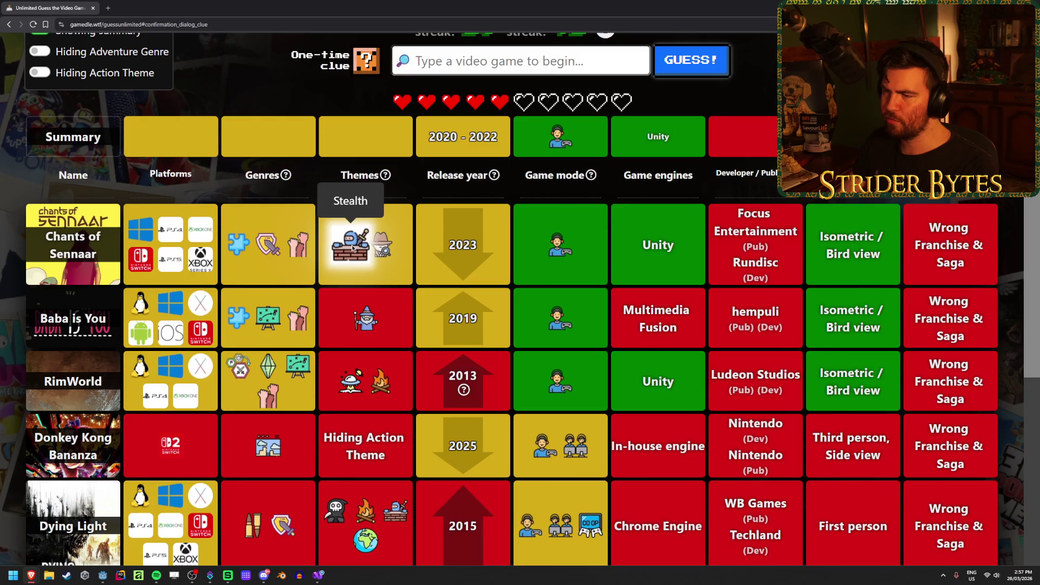
pyautogui.scroll(1, 421, 313)
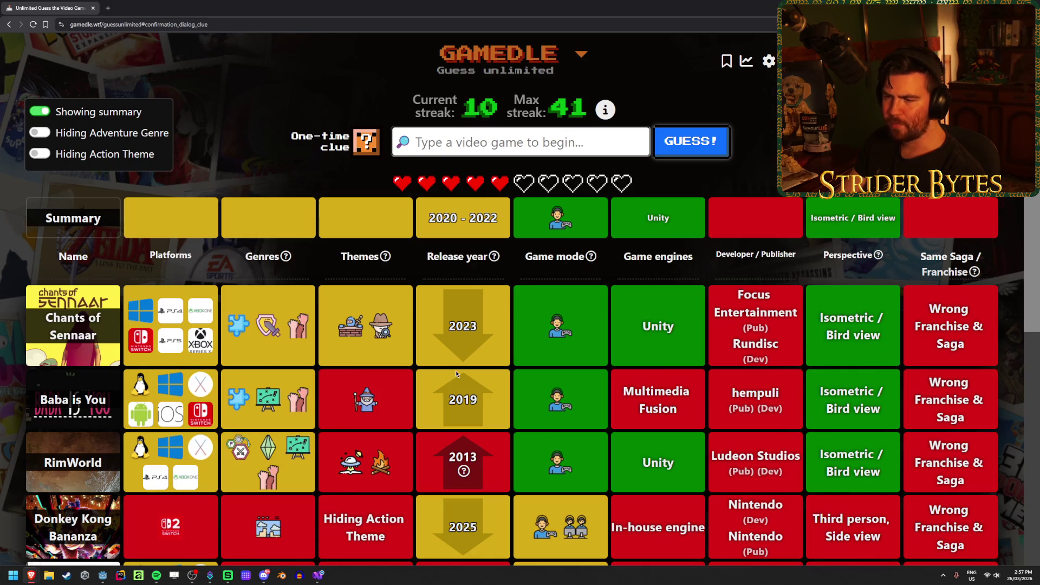
pyautogui.moveTo(245, 316)
pyautogui.scroll(-4, 256, 362)
pyautogui.scroll(2, 294, 362)
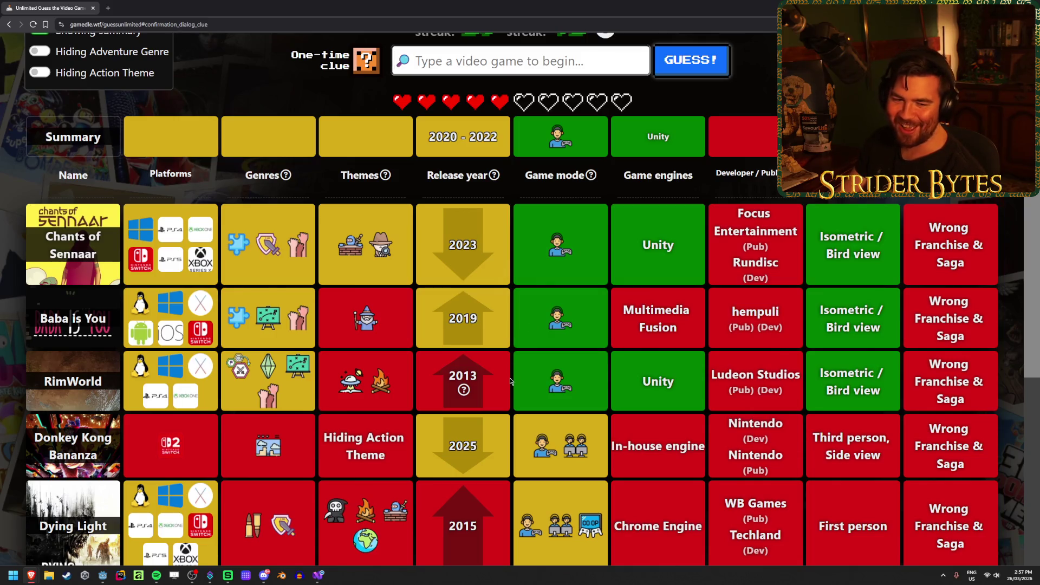
pyautogui.scroll(2, 510, 380)
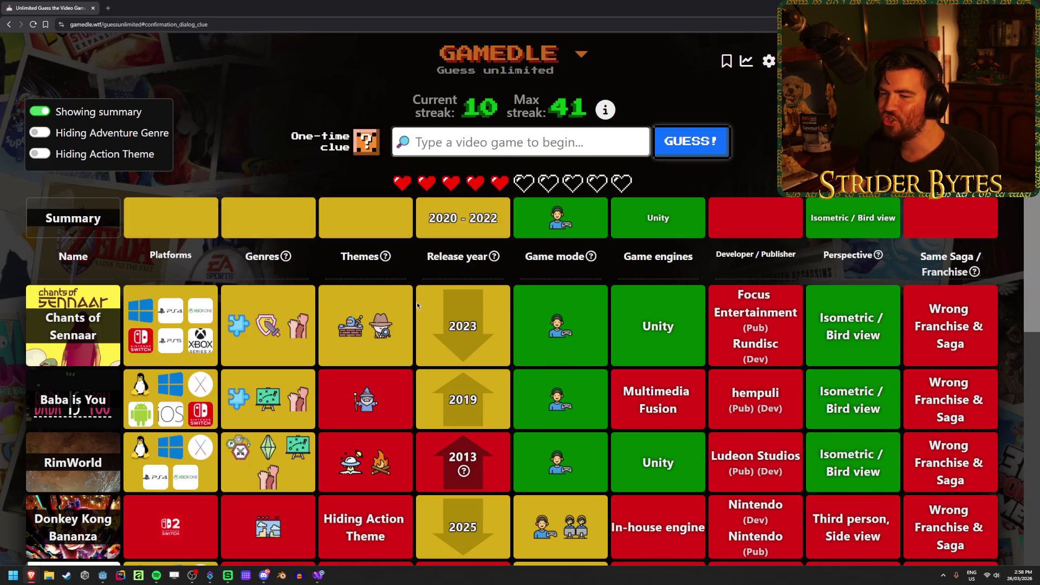
pyautogui.moveTo(349, 327)
pyautogui.scroll(-2, 349, 328)
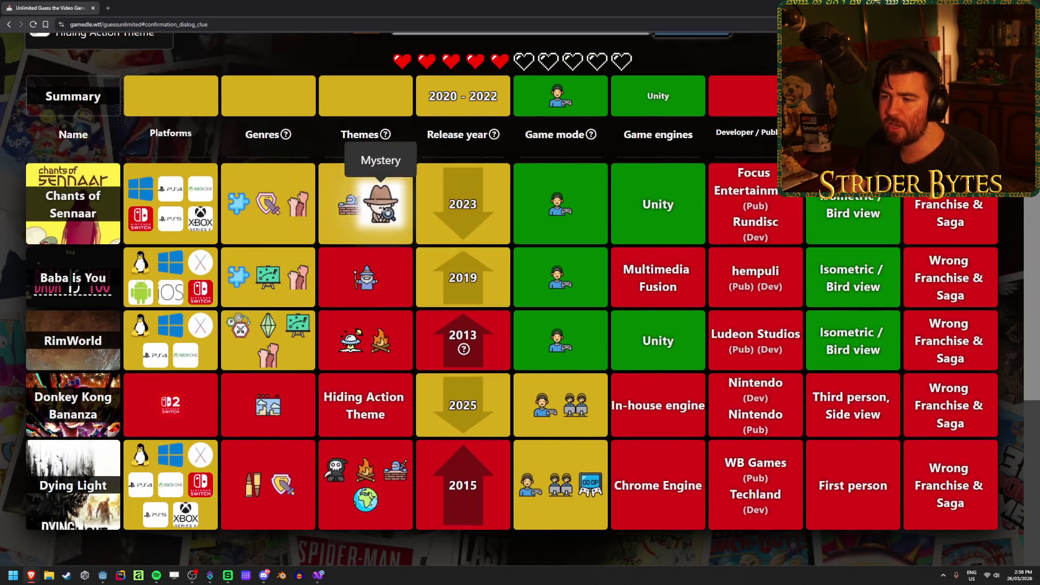
pyautogui.scroll(2, 381, 206)
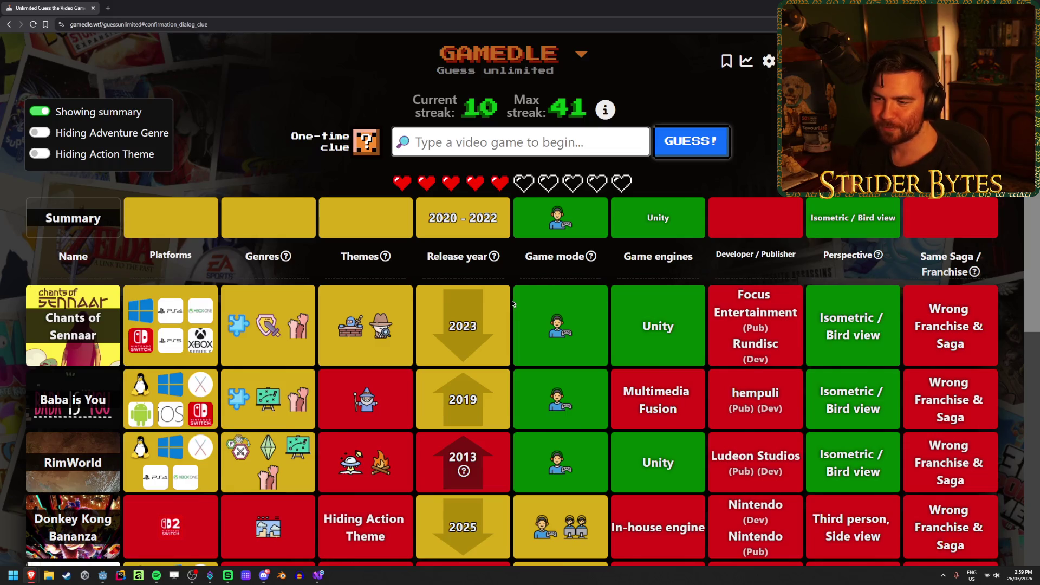
pyautogui.scroll(-1, 513, 305)
pyautogui.scroll(1, 513, 304)
pyautogui.scroll(-1, 513, 304)
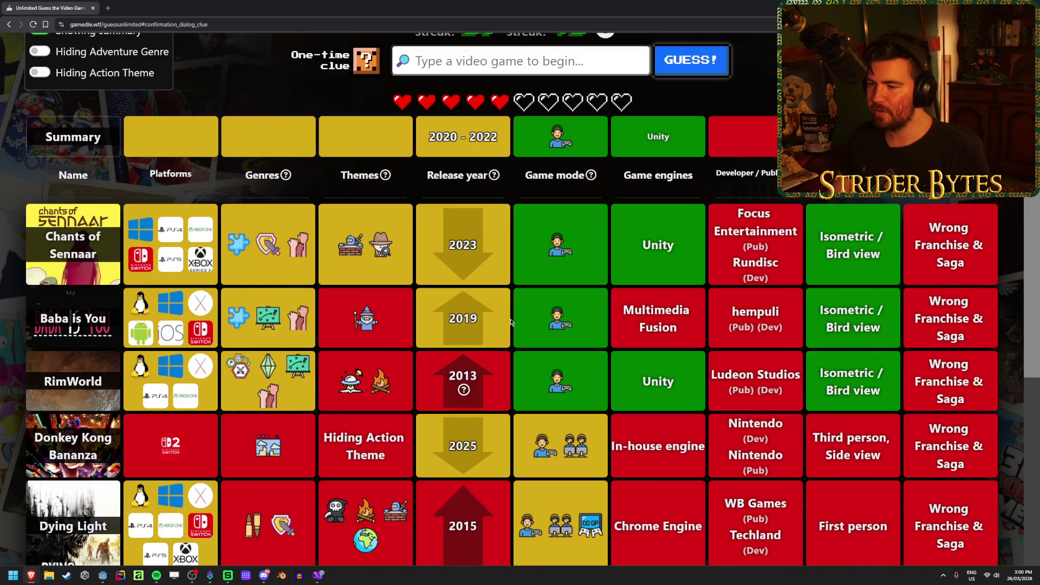
pyautogui.scroll(2, 508, 310)
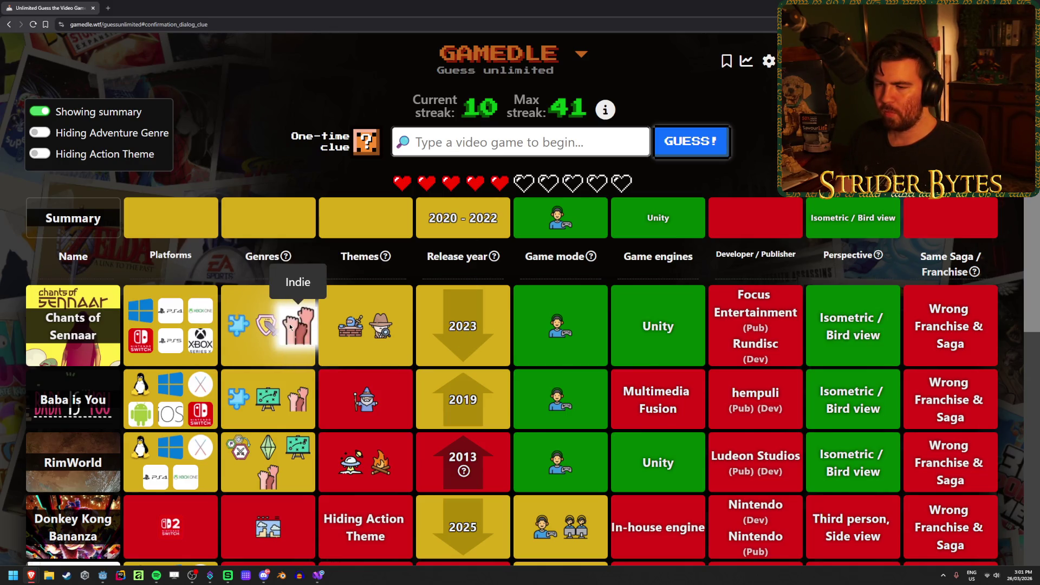
pyautogui.scroll(-1, 503, 316)
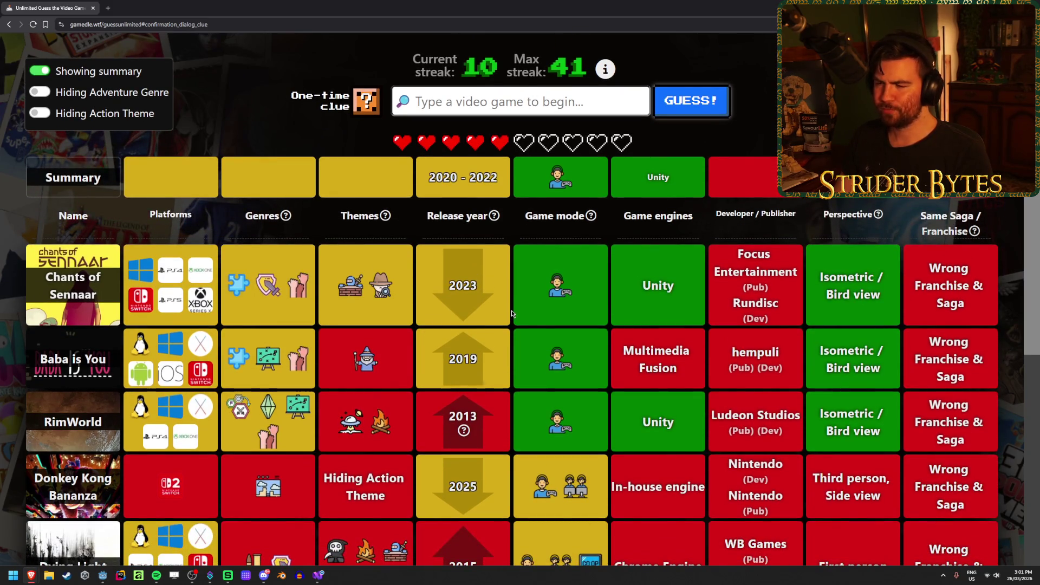
pyautogui.scroll(-3, 511, 313)
pyautogui.scroll(2, 512, 313)
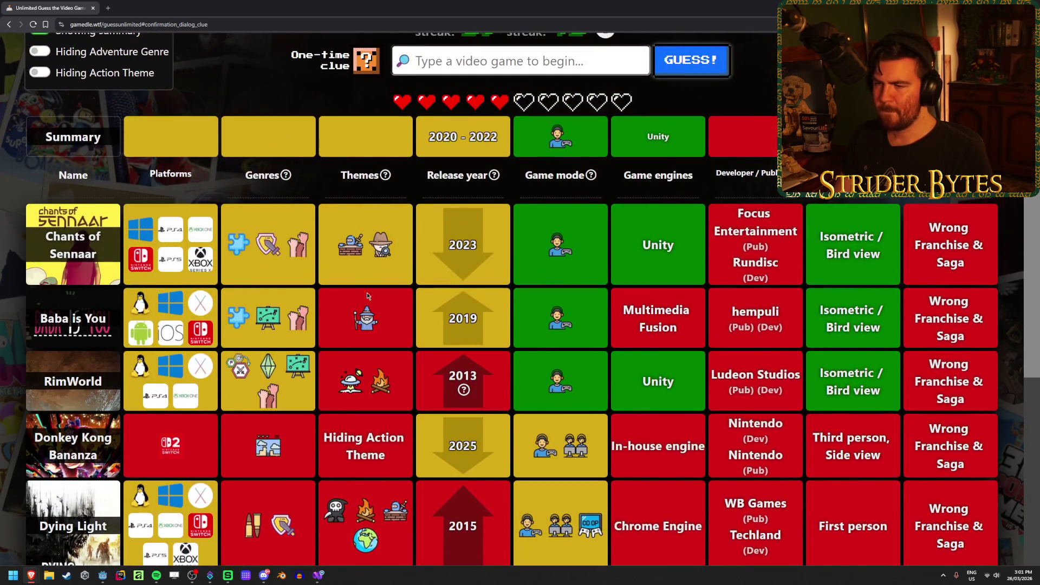
pyautogui.scroll(2, 382, 249)
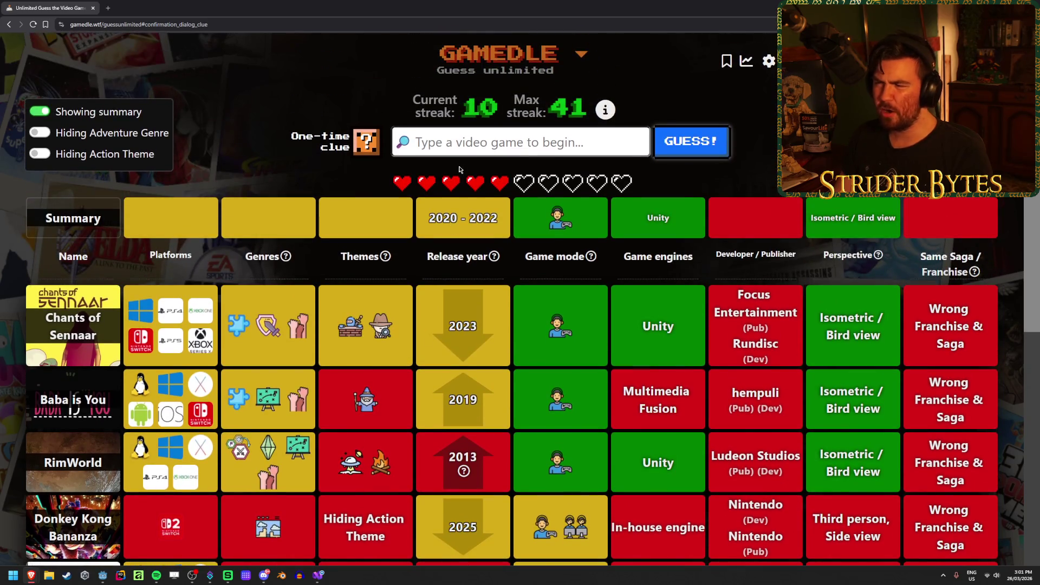
pyautogui.moveTo(429, 217); pyautogui.dragTo(498, 218)
pyautogui.click(463, 219)
pyautogui.moveTo(429, 218); pyautogui.dragTo(499, 218)
pyautogui.click(463, 219)
pyautogui.click(276, 226)
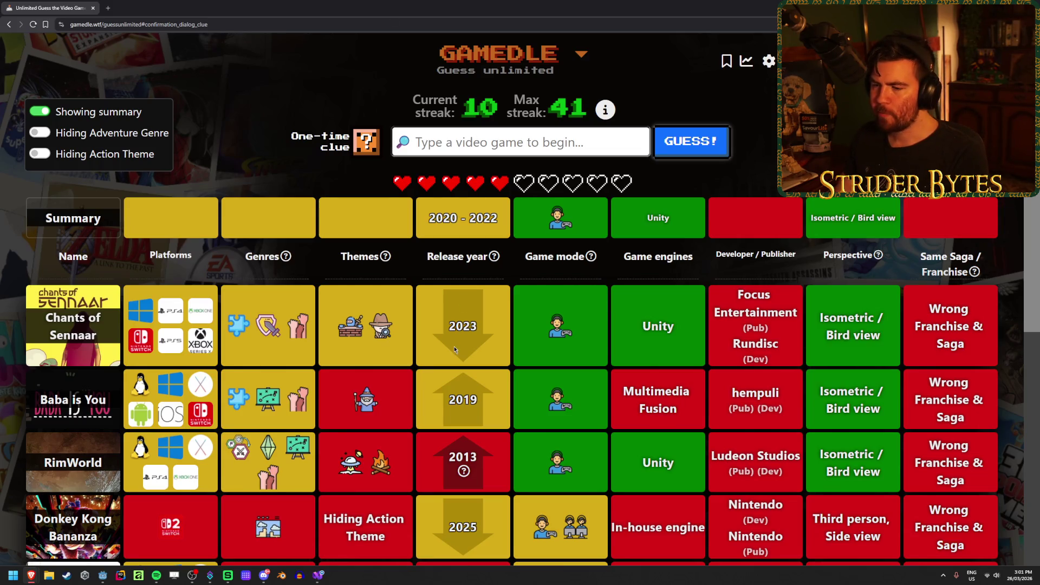
pyautogui.scroll(-2, 454, 347)
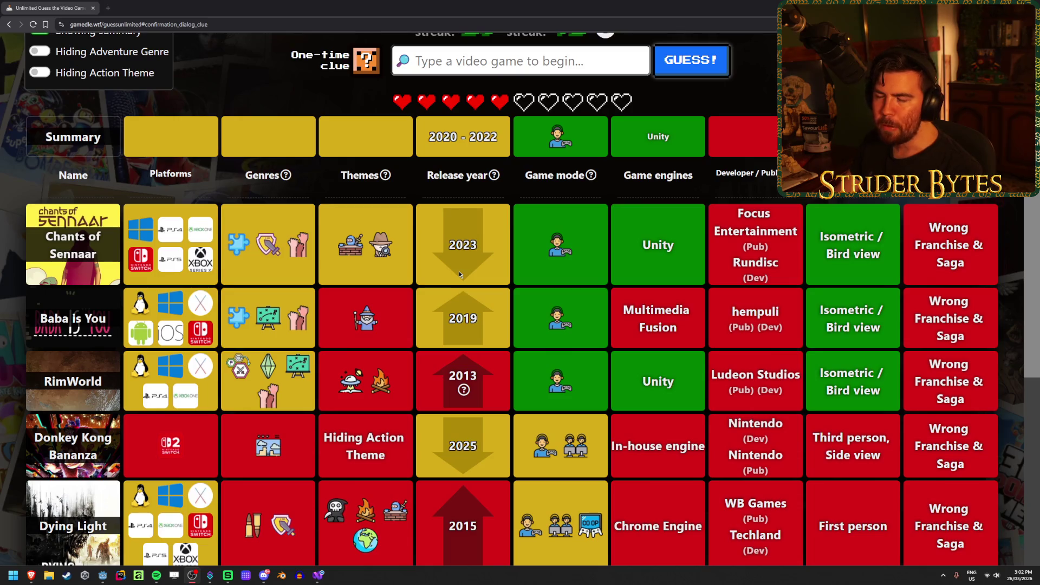
pyautogui.scroll(2, 460, 274)
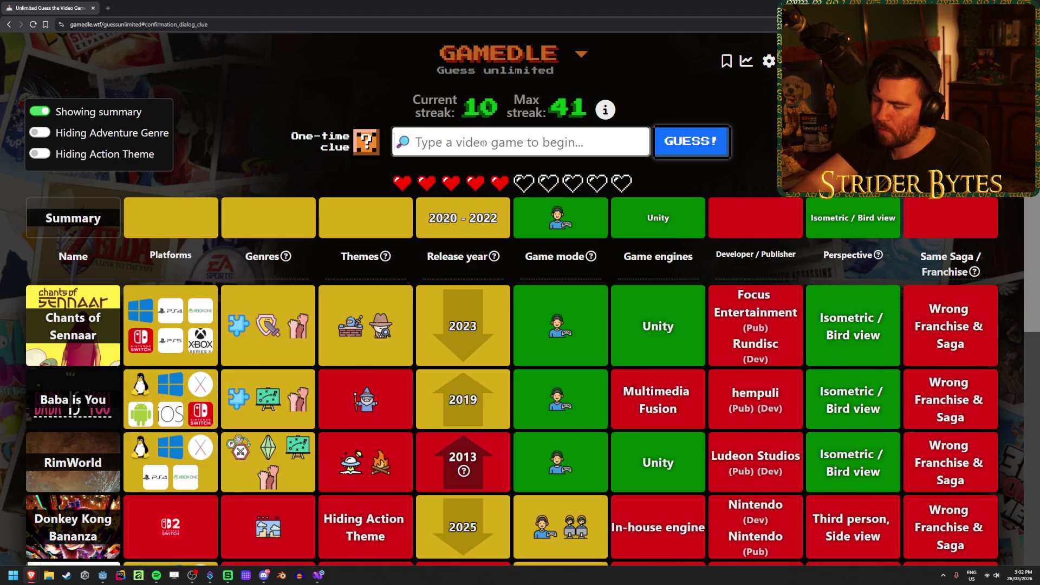
# Guess The Case of the Golden Idol from 'case' and inspect its genre icons
pyautogui.write('case')
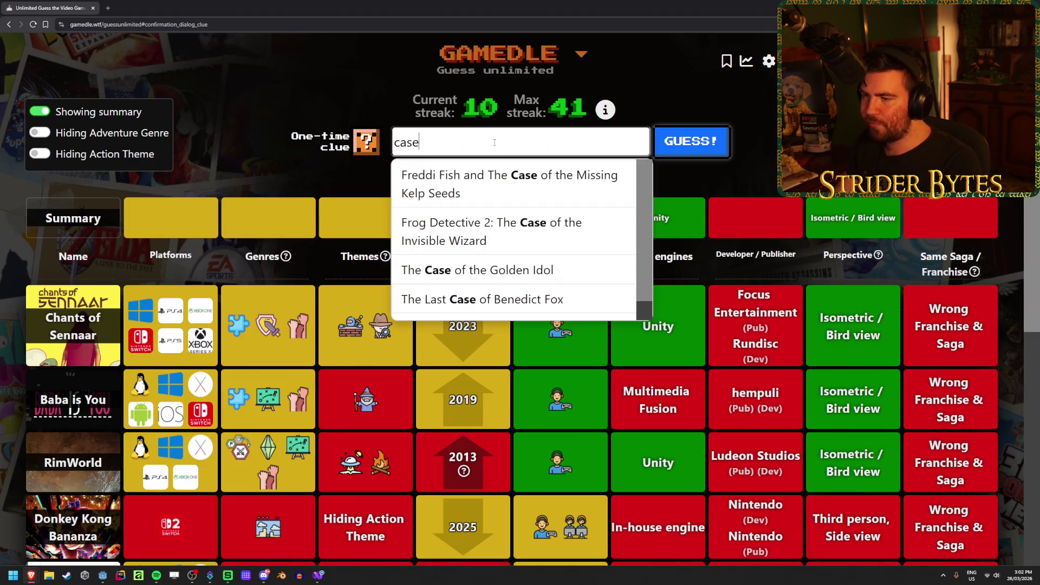
pyautogui.click(540, 270)
pyautogui.press('Return')
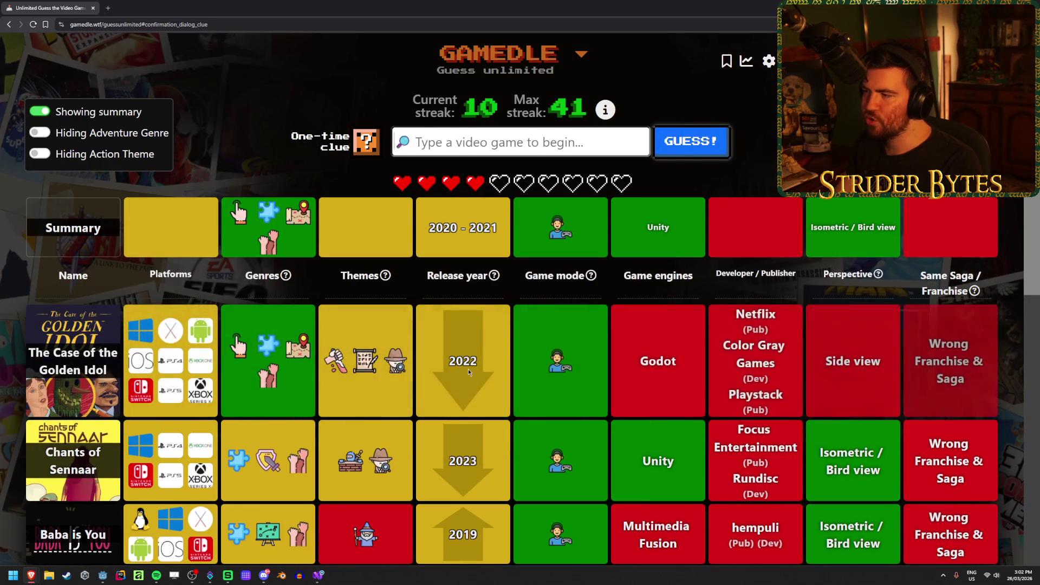
pyautogui.moveTo(243, 353)
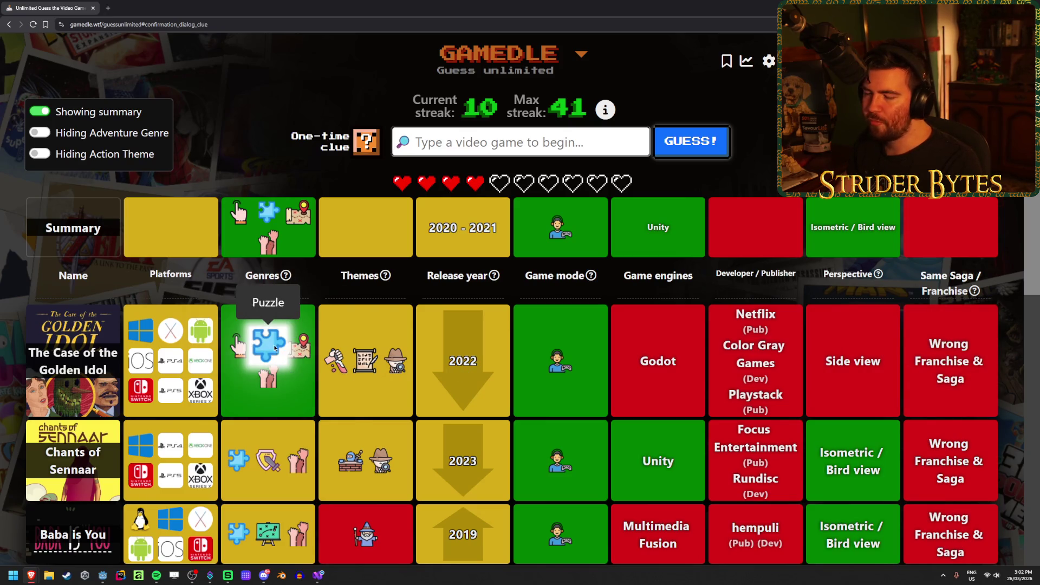
pyautogui.moveTo(267, 370)
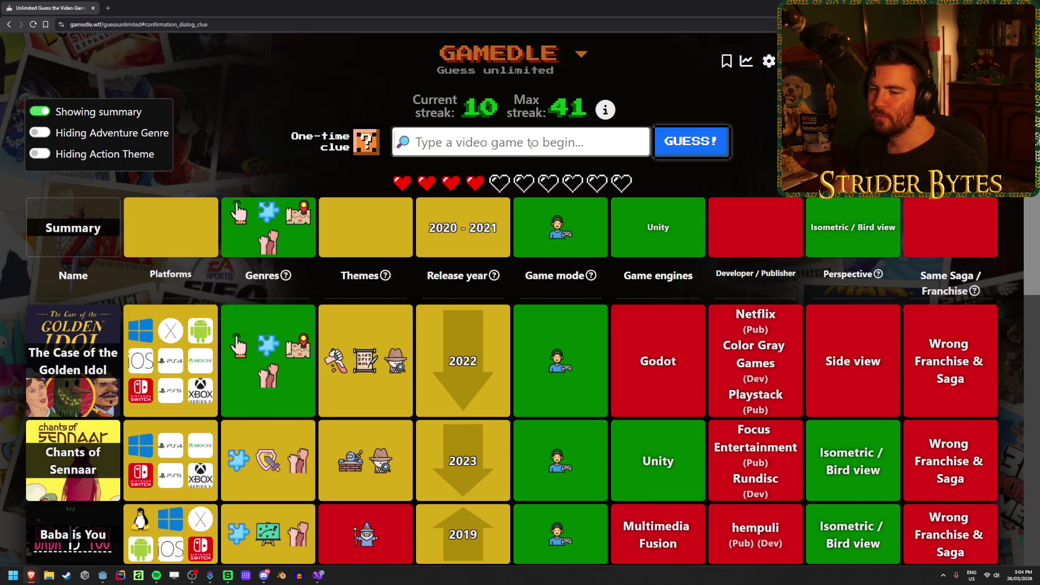
pyautogui.moveTo(245, 335)
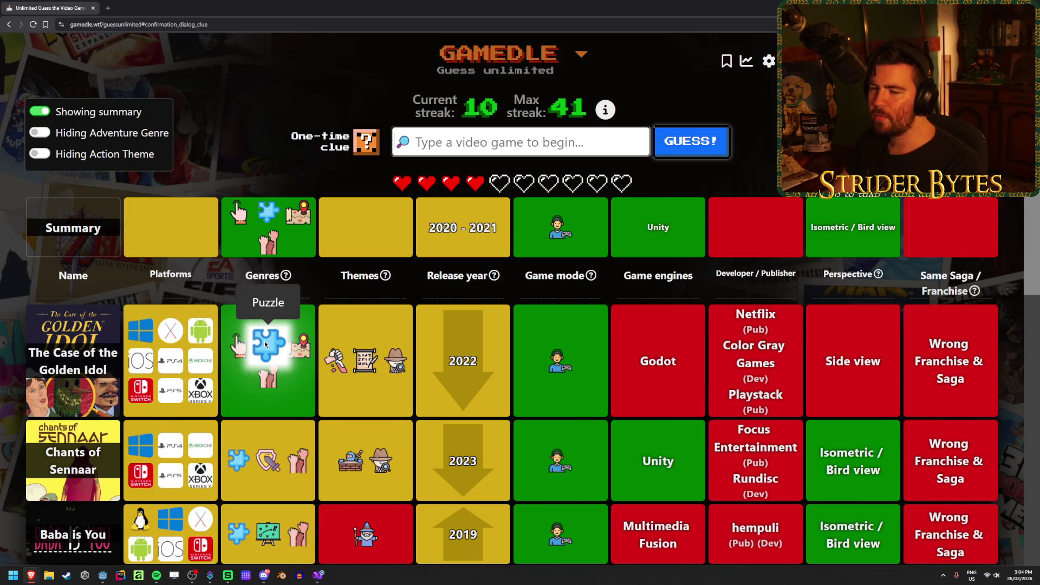
pyautogui.moveTo(268, 358)
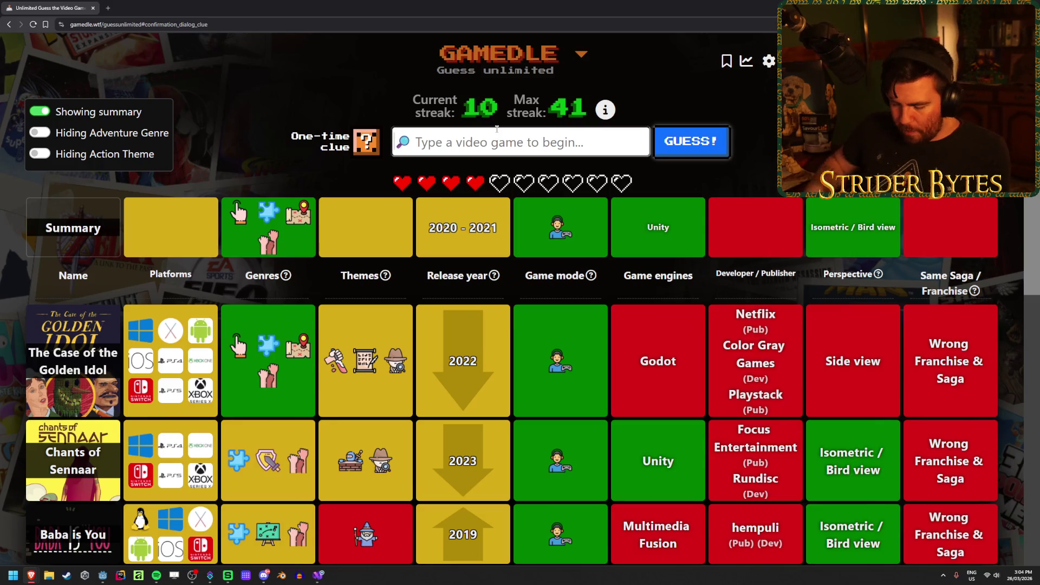
# Guess Disco Elysium by searching 'disco'
pyautogui.write('disco')
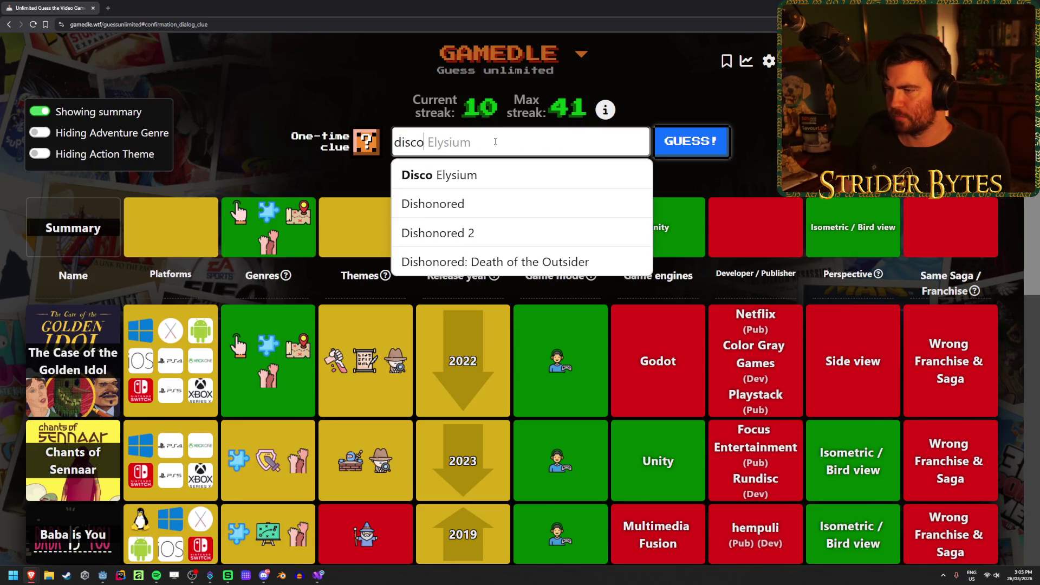
pyautogui.press('Return')
pyautogui.press('Return')
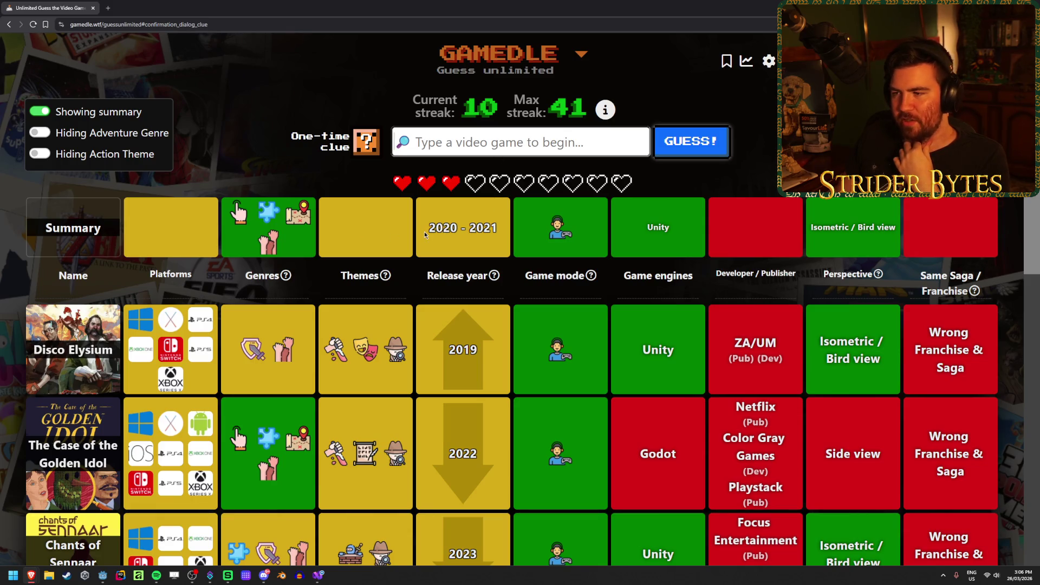
# Check the Themes info tooltip and highlight the 2020 - 2021 release range
pyautogui.scroll(-2, 529, 247)
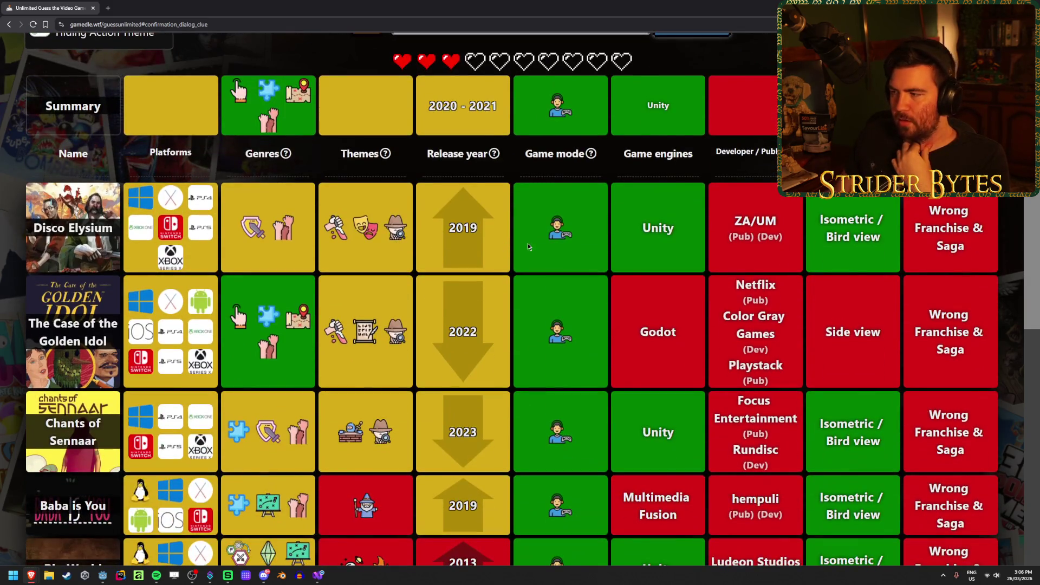
pyautogui.moveTo(384, 165)
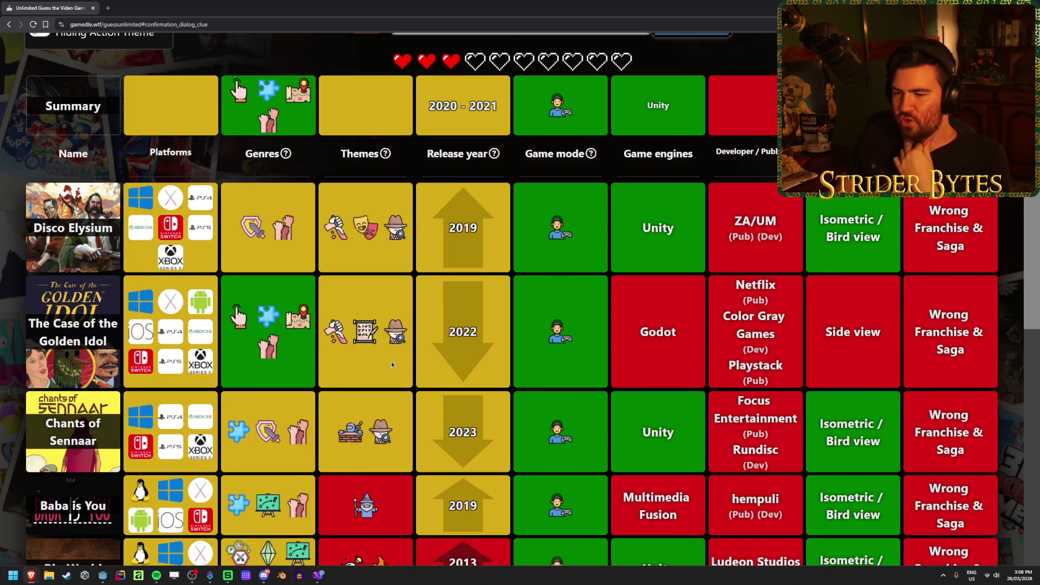
pyautogui.scroll(3, 395, 333)
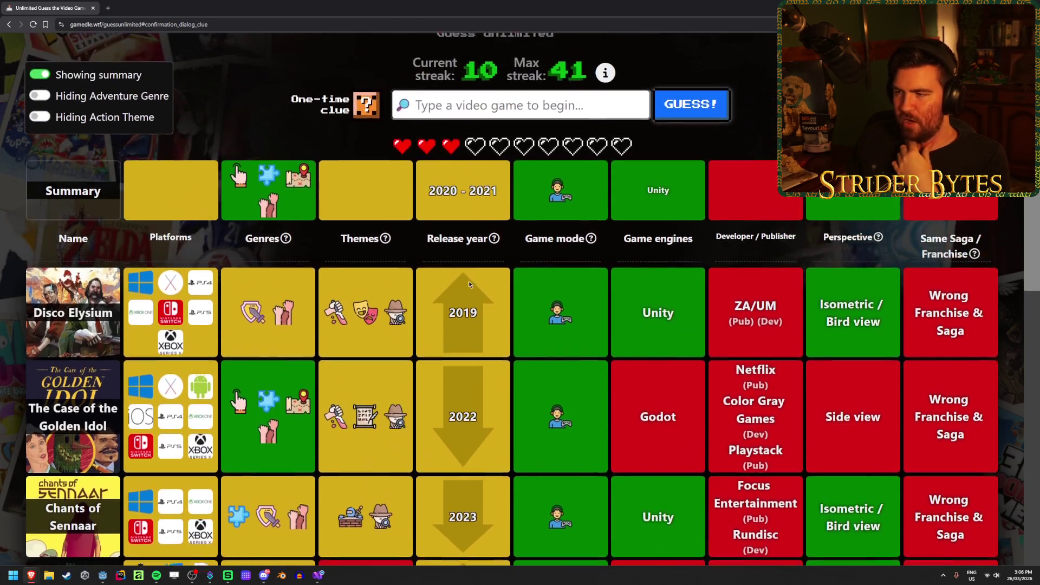
pyautogui.doubleClick(444, 228)
pyautogui.click(472, 226)
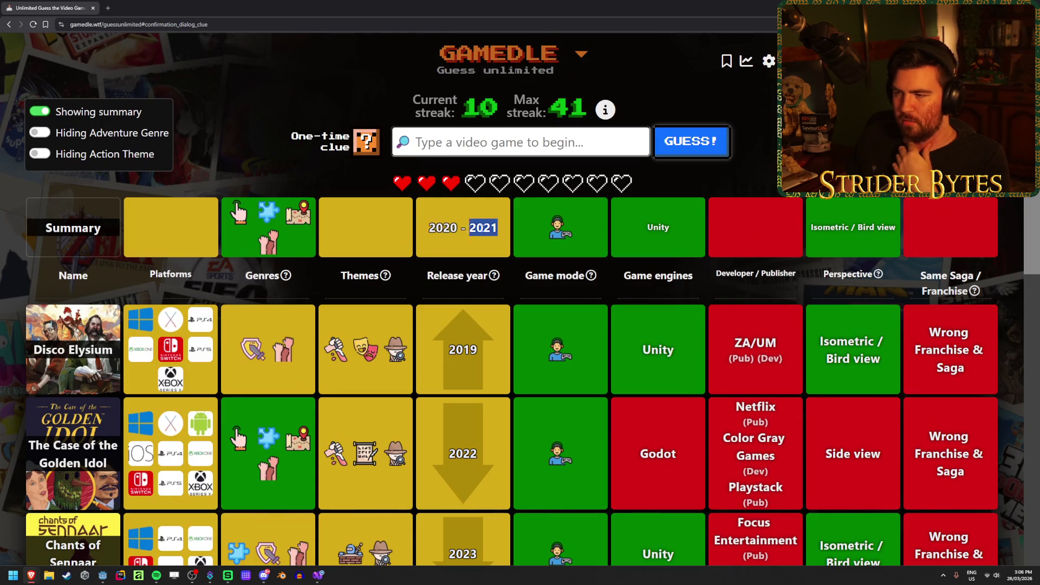
pyautogui.tripleClick(472, 226)
pyautogui.click(508, 233)
pyautogui.tripleClick(508, 233)
pyautogui.click(508, 233)
# Guess Deathloop from the 'death' suggestions
pyautogui.click(484, 143)
pyautogui.write('deathloop')
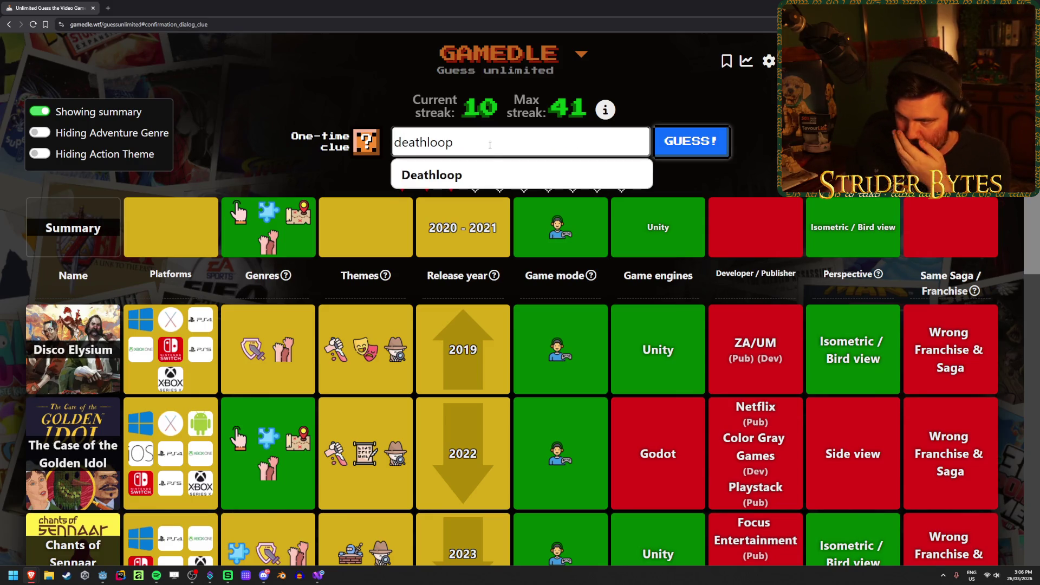
pyautogui.press('Down')
pyautogui.press('Return')
pyautogui.press('Return')
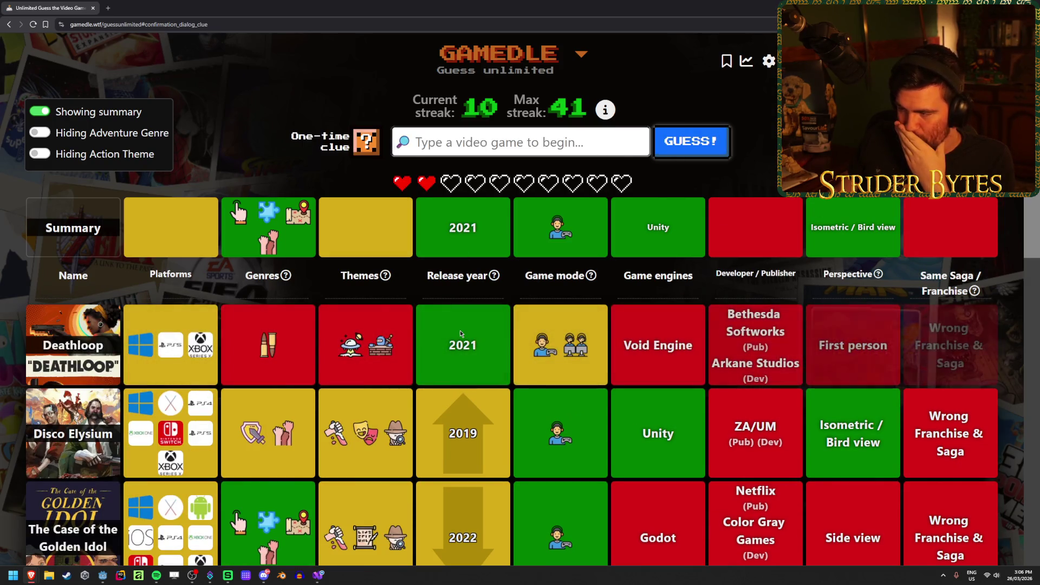
# Spend the one-time clue on Themes, then type '12tes' for the next guess
pyautogui.click(370, 149)
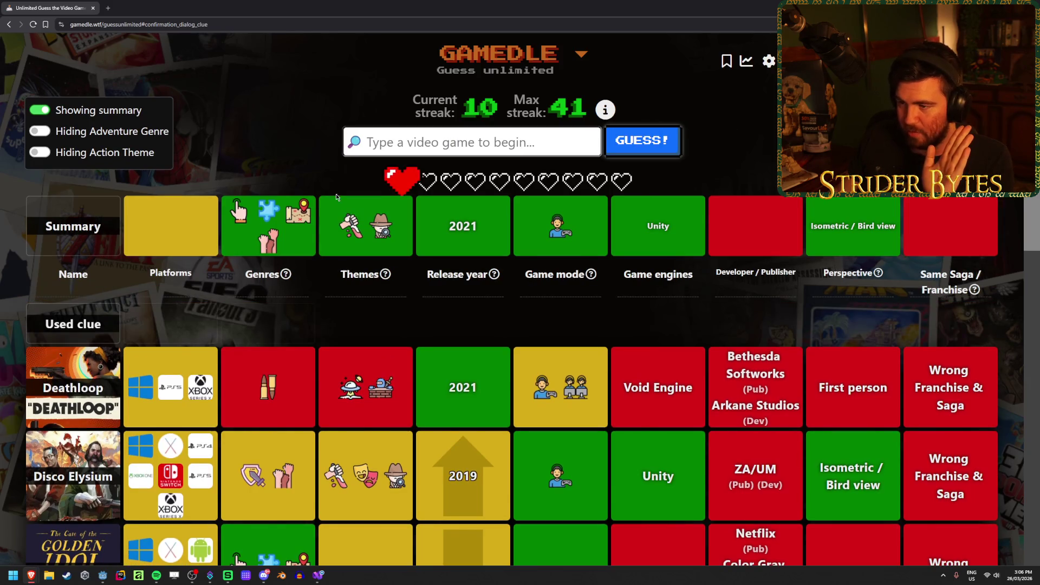
pyautogui.click(357, 226)
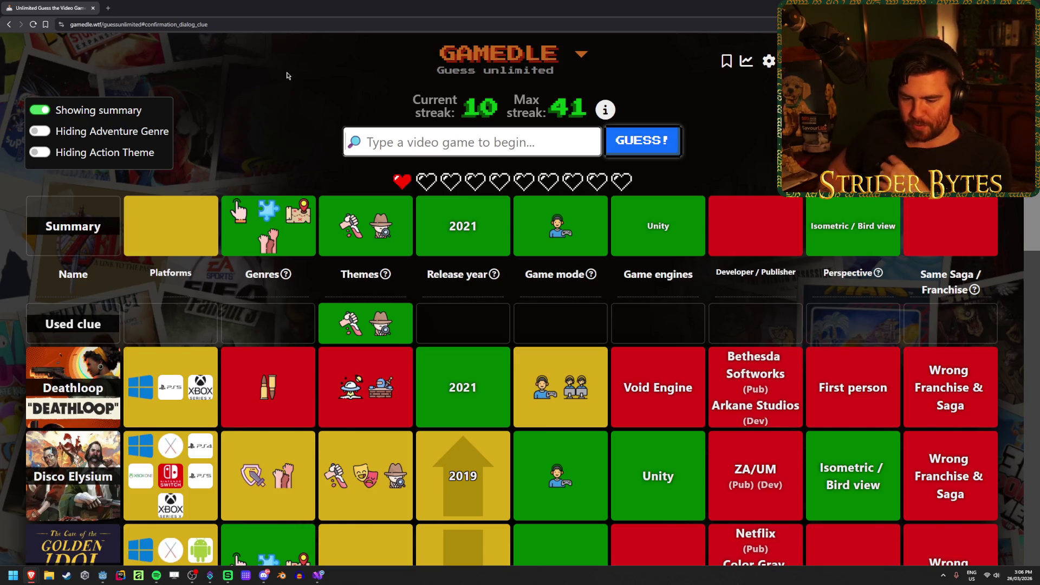
pyautogui.write('12')
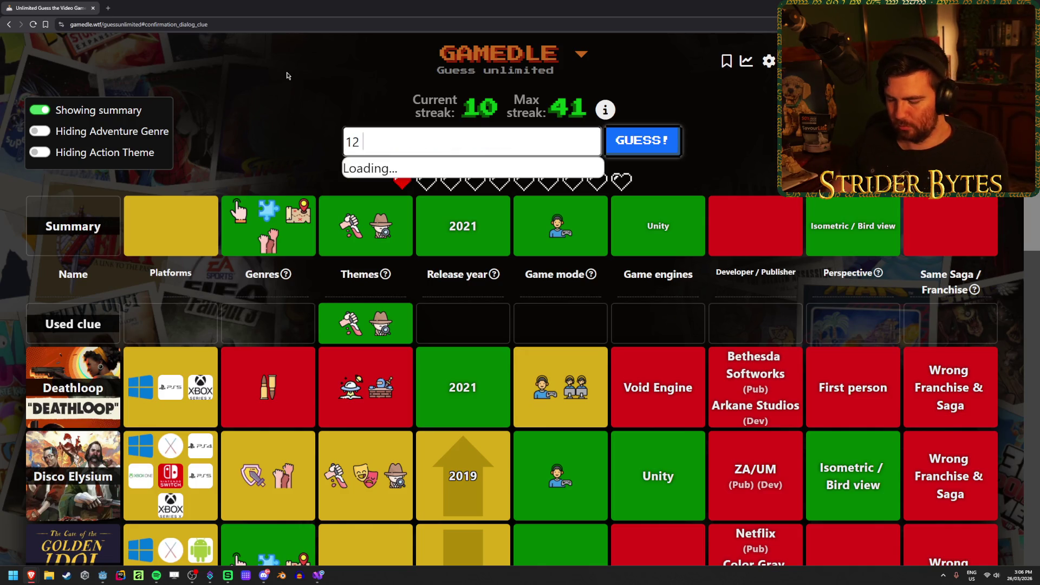
pyautogui.write('tes')
# Search for 'twelve' and submit Twelve Minutes as the guess
pyautogui.hotkey('ctrl', 'a')
pyautogui.write('t')
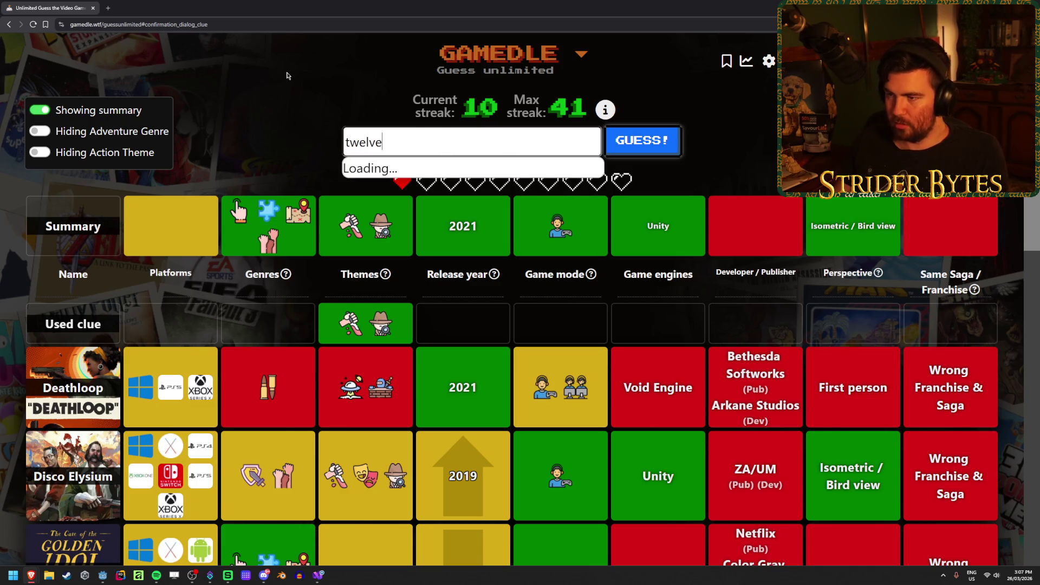
pyautogui.press('Return')
pyautogui.click(642, 141)
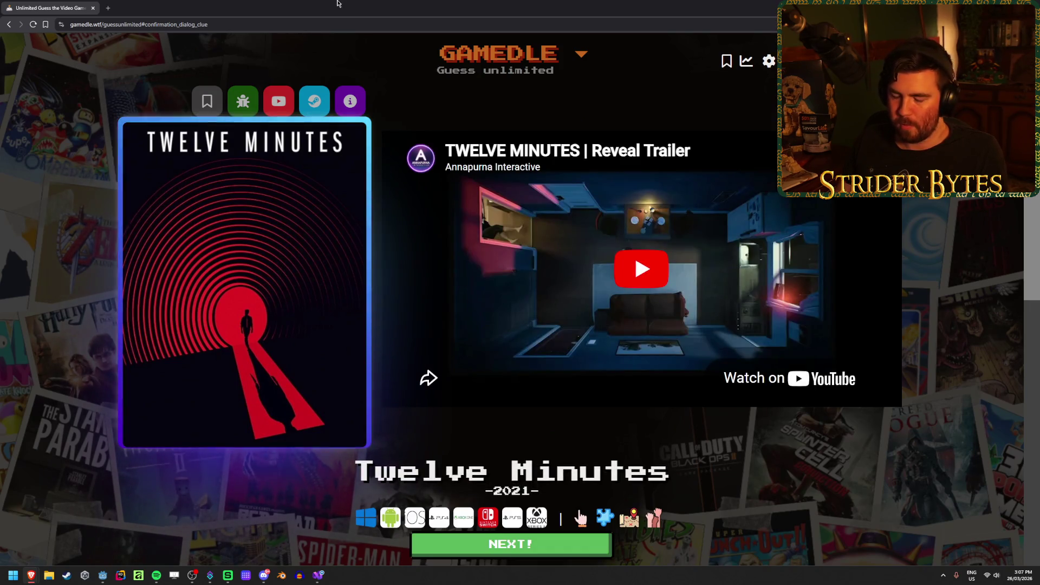
# Review the all-green Twelve Minutes result and the current streak of 11
pyautogui.scroll(-3, 209, 336)
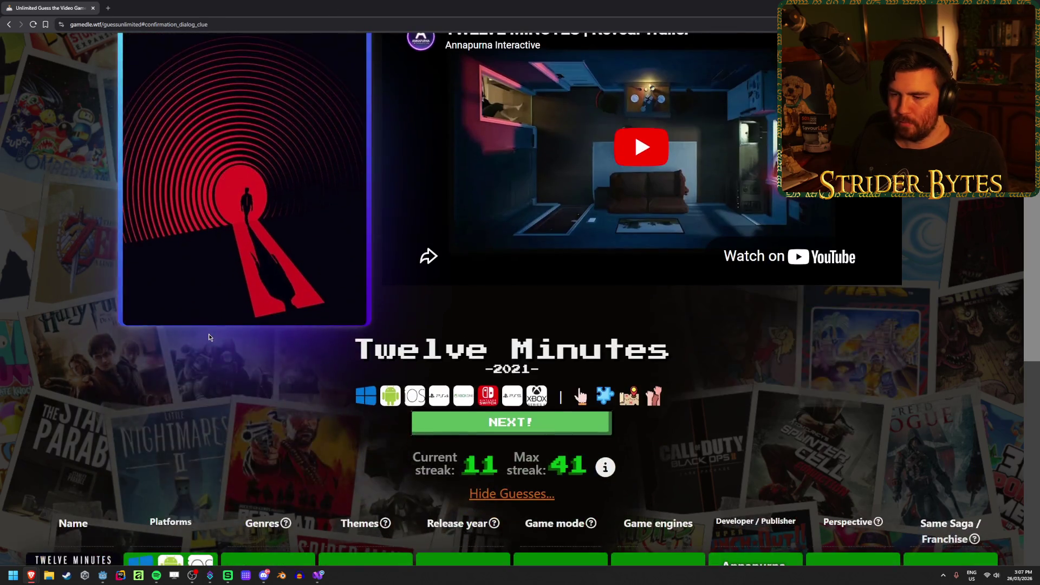
pyautogui.scroll(-3, 209, 336)
pyautogui.scroll(6, 209, 336)
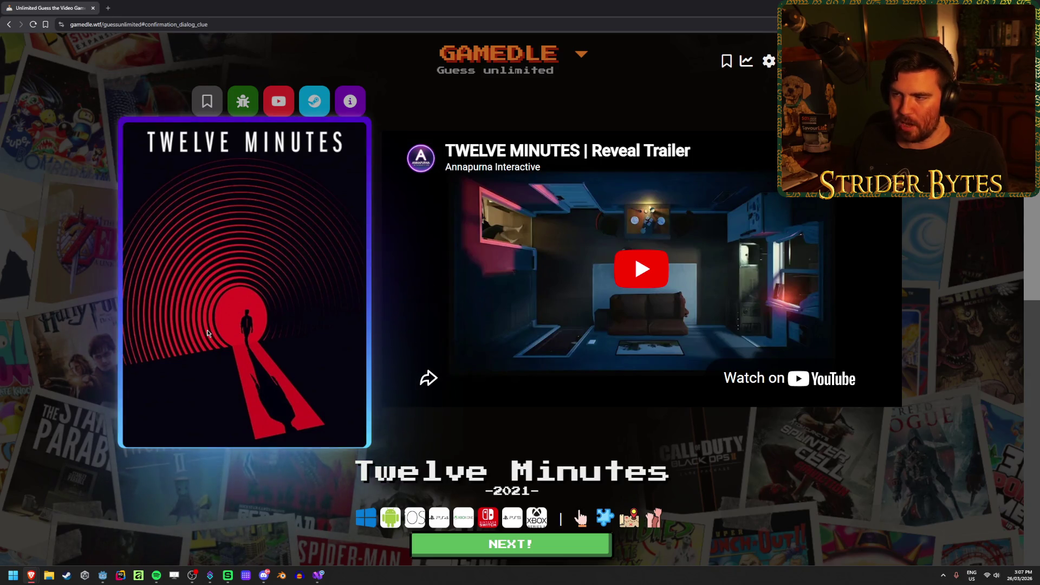
pyautogui.scroll(-5, 211, 336)
pyautogui.scroll(-1, 247, 362)
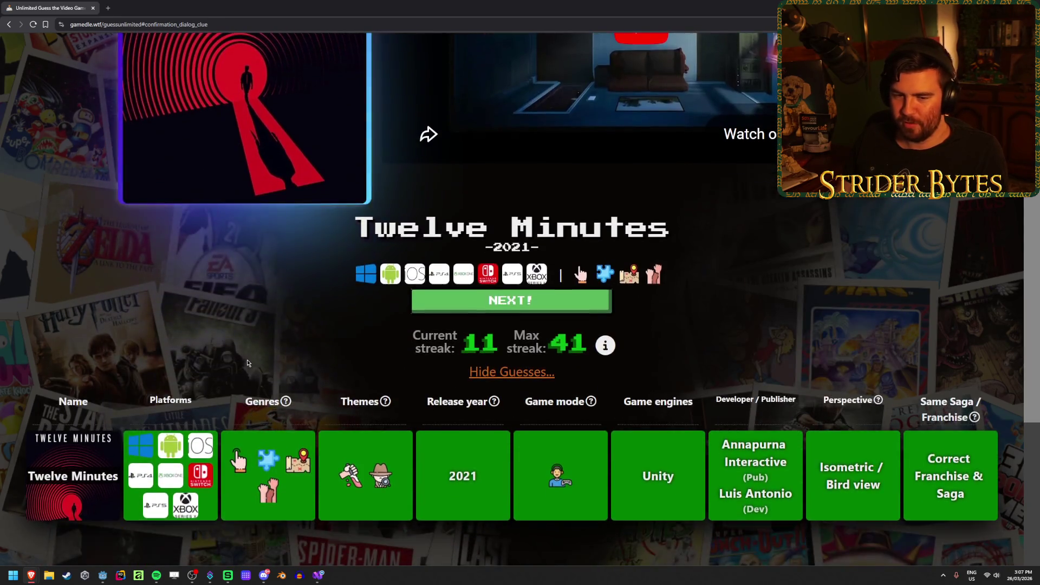
pyautogui.scroll(5, 247, 363)
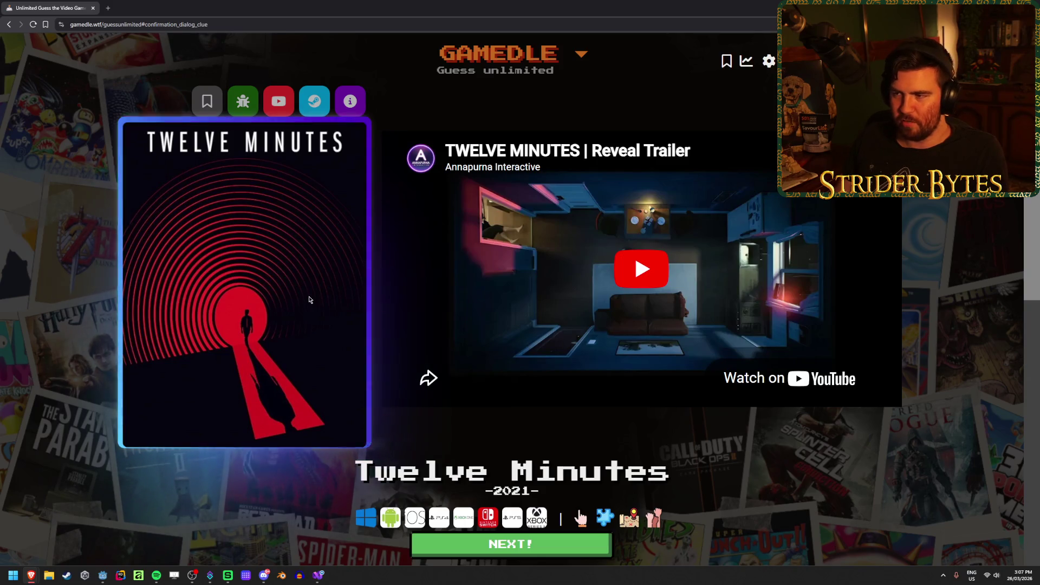
pyautogui.scroll(-3, 309, 299)
pyautogui.scroll(3, 308, 299)
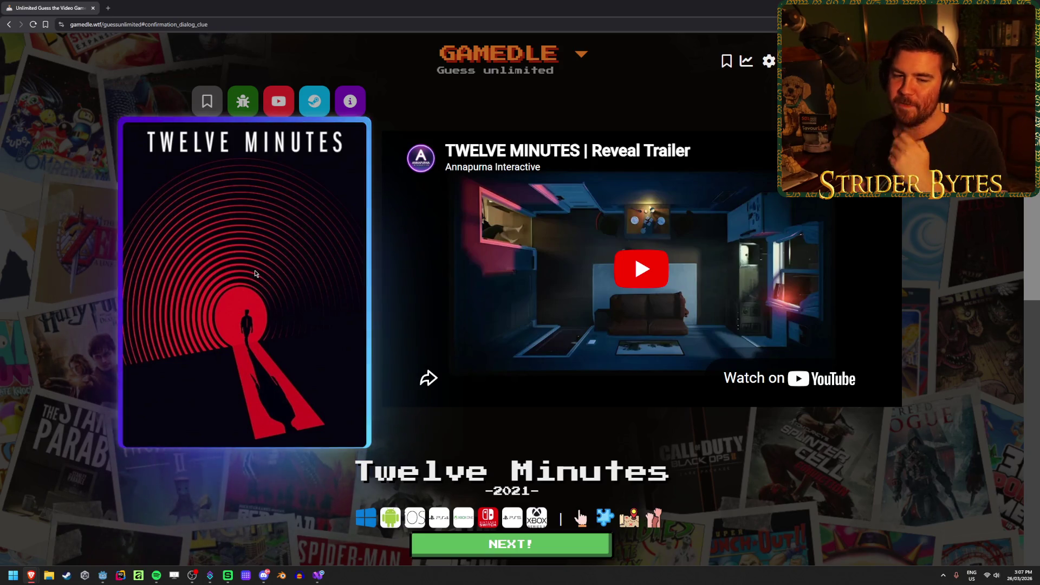
pyautogui.hotkey('alt', 'Tab')
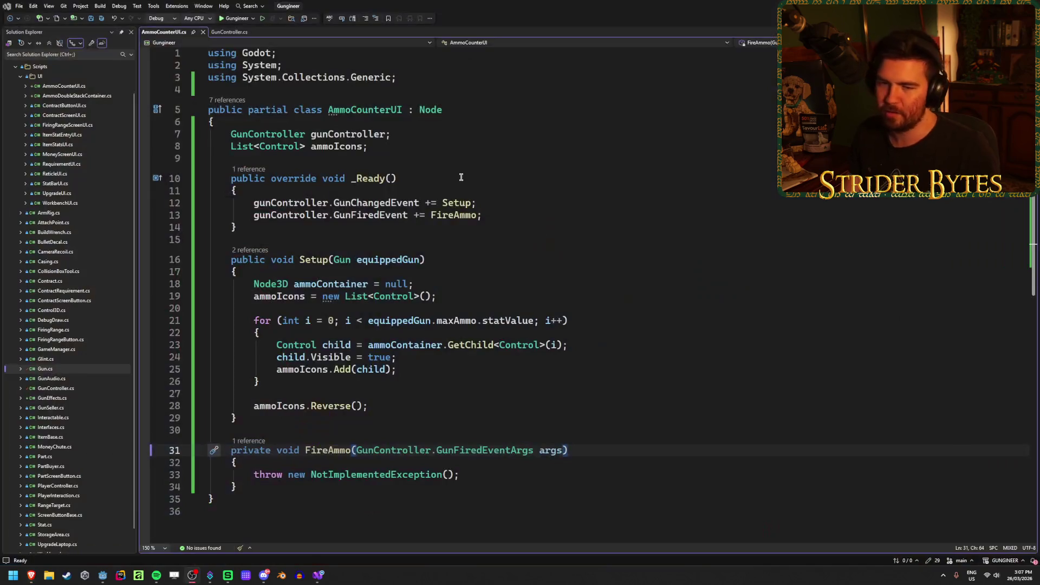
pyautogui.click(603, 296)
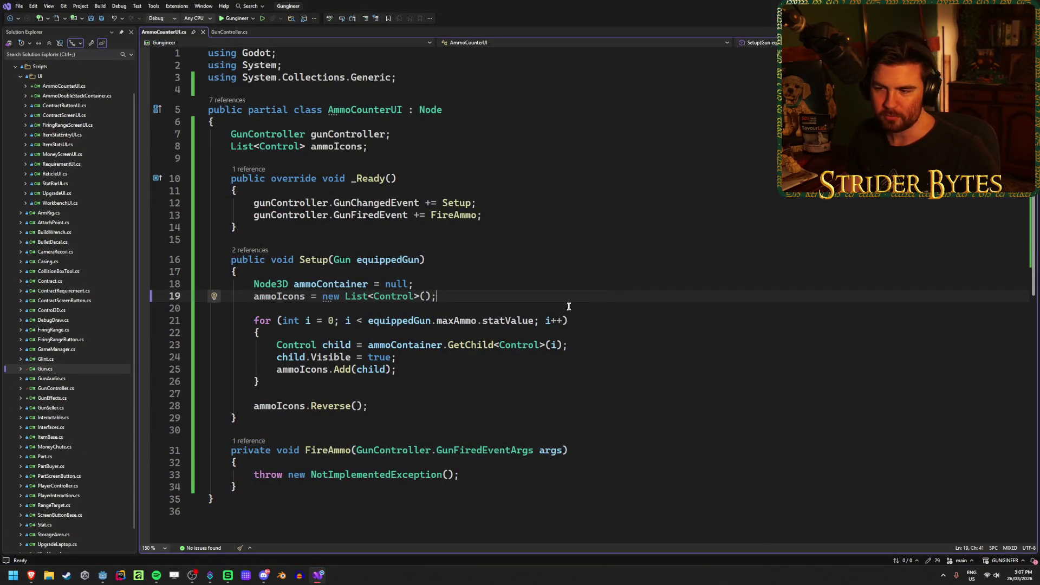
pyautogui.click(614, 320)
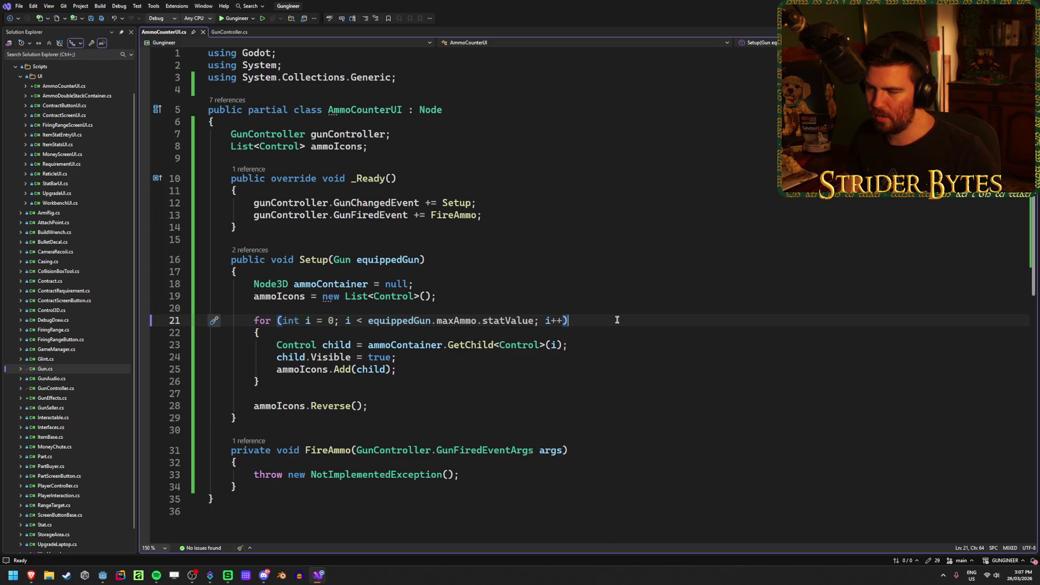
pyautogui.click(586, 345)
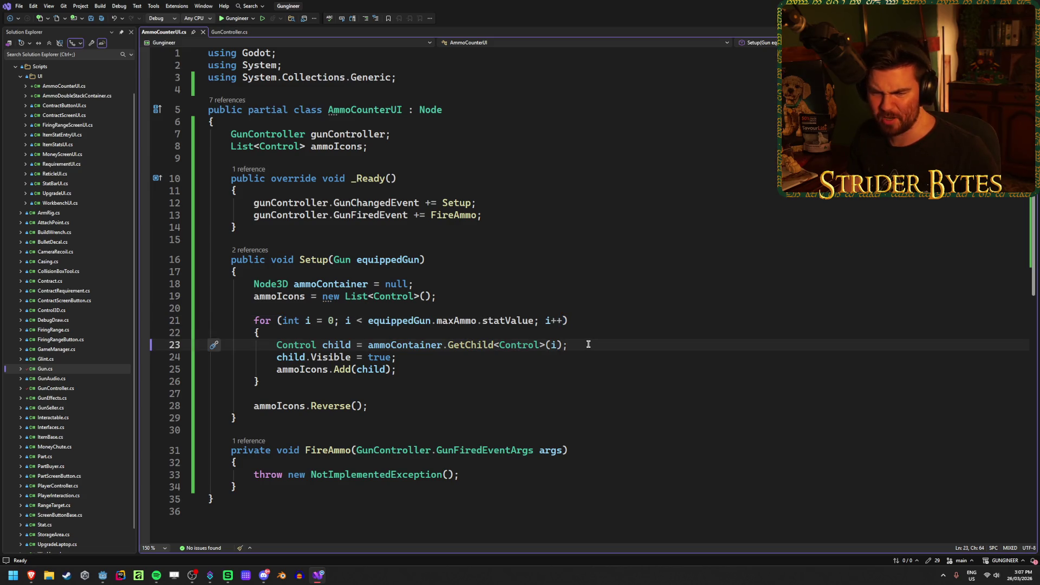
pyautogui.click(585, 321)
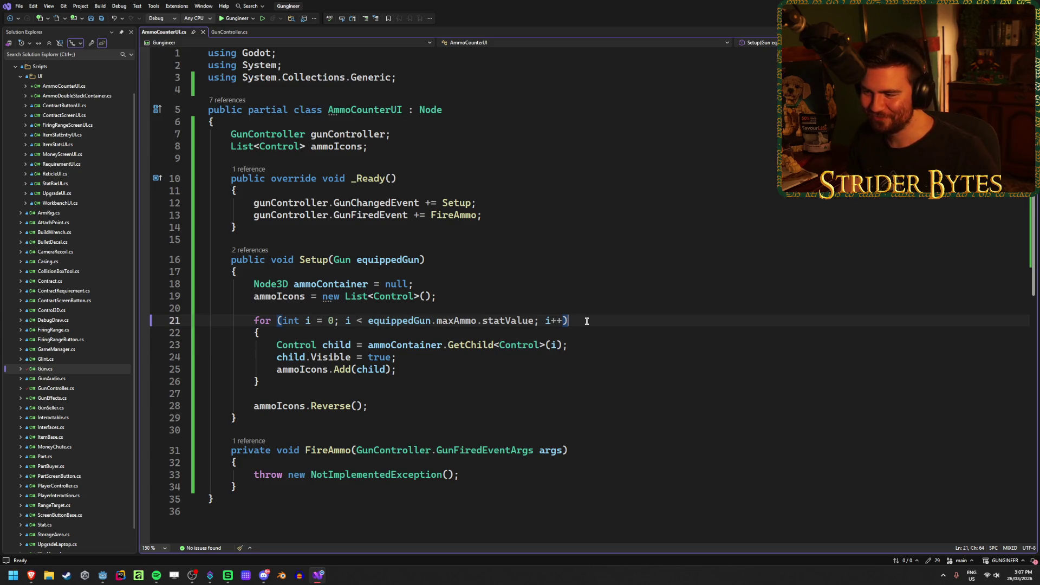
pyautogui.click(580, 345)
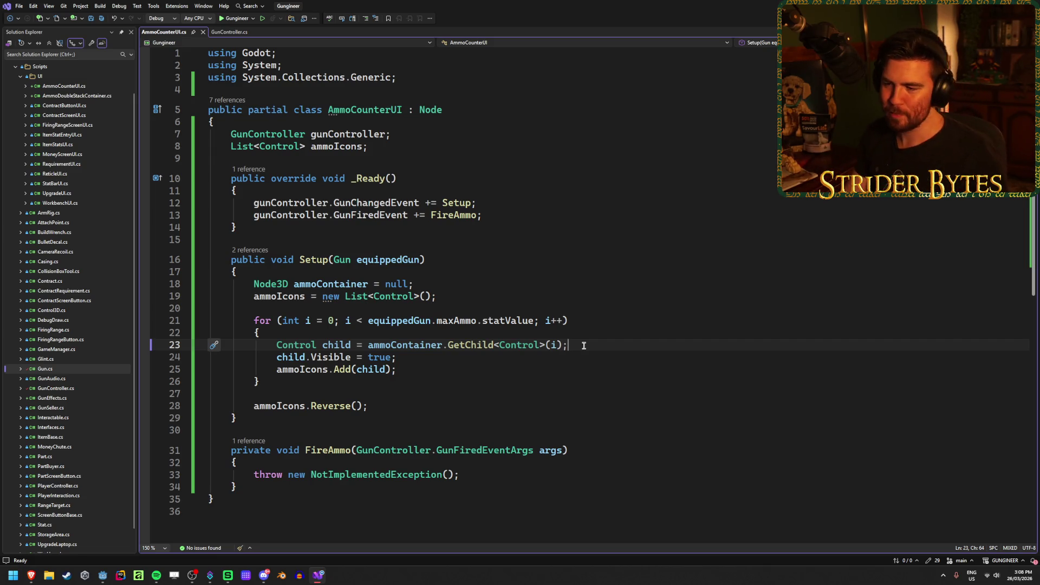
pyautogui.click(460, 359)
pyautogui.click(459, 370)
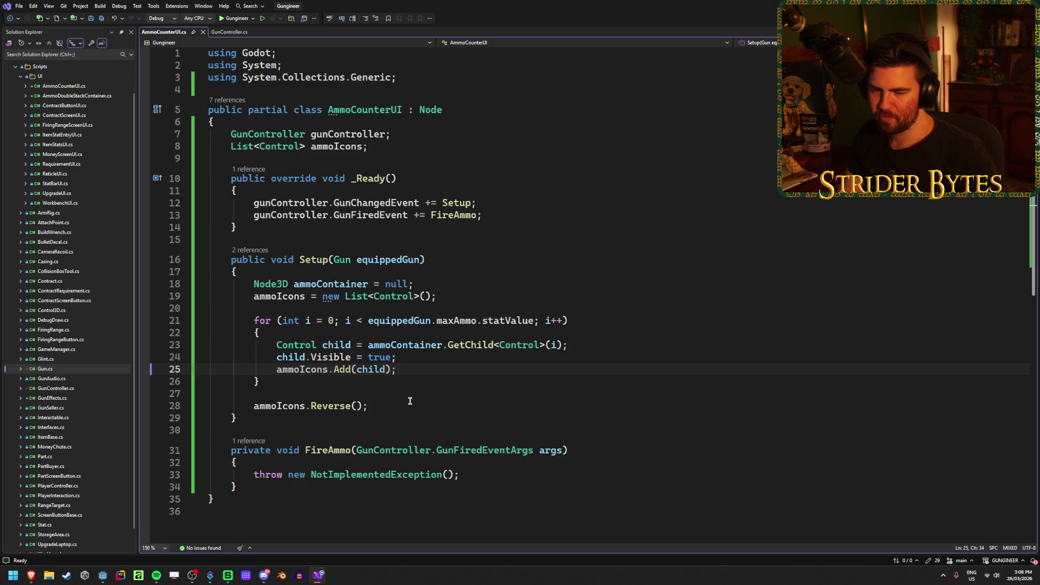
pyautogui.click(383, 407)
pyautogui.click(410, 369)
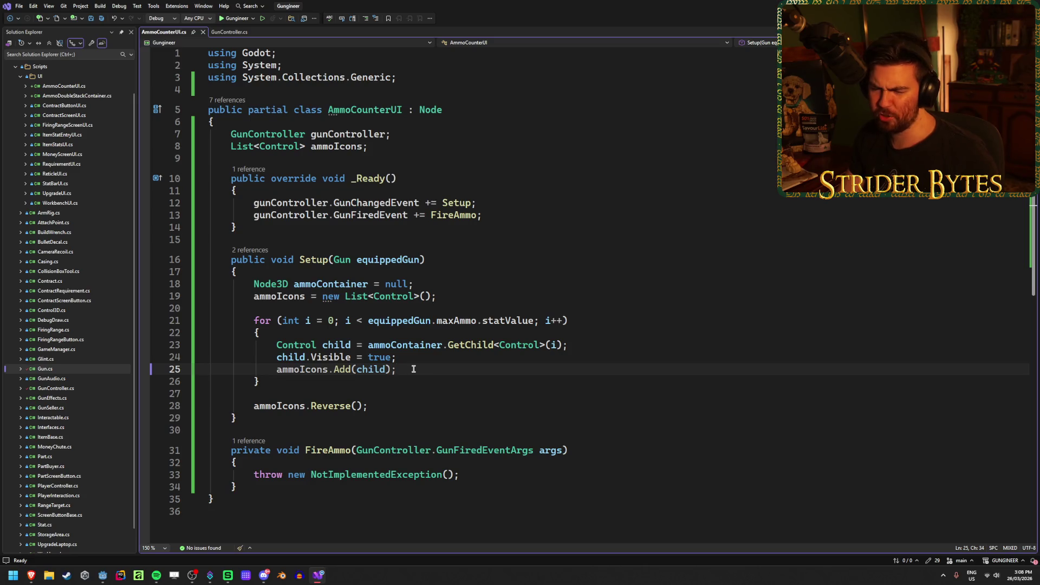
pyautogui.click(416, 357)
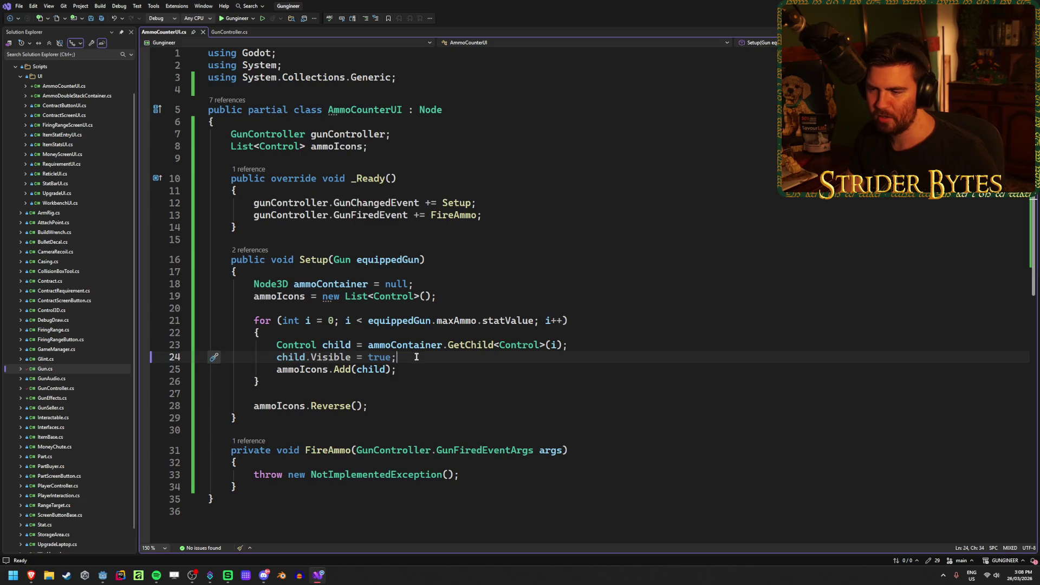
pyautogui.click(413, 369)
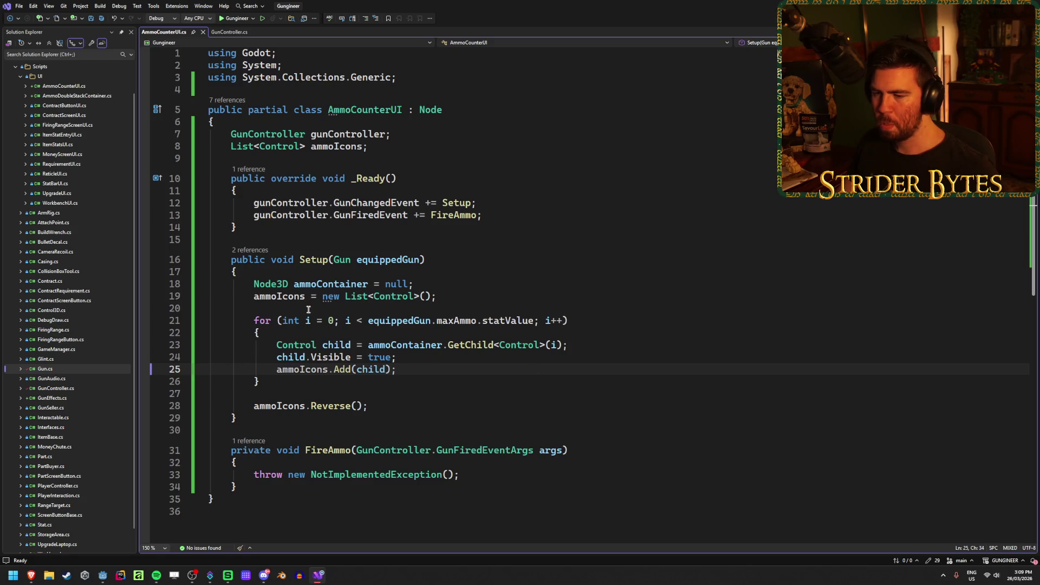
pyautogui.click(478, 473)
# Delete FireAmmo's throw statement, declare 'int index;' below the ammoIcons field, and save
pyautogui.hotkey('shift', 'Home')
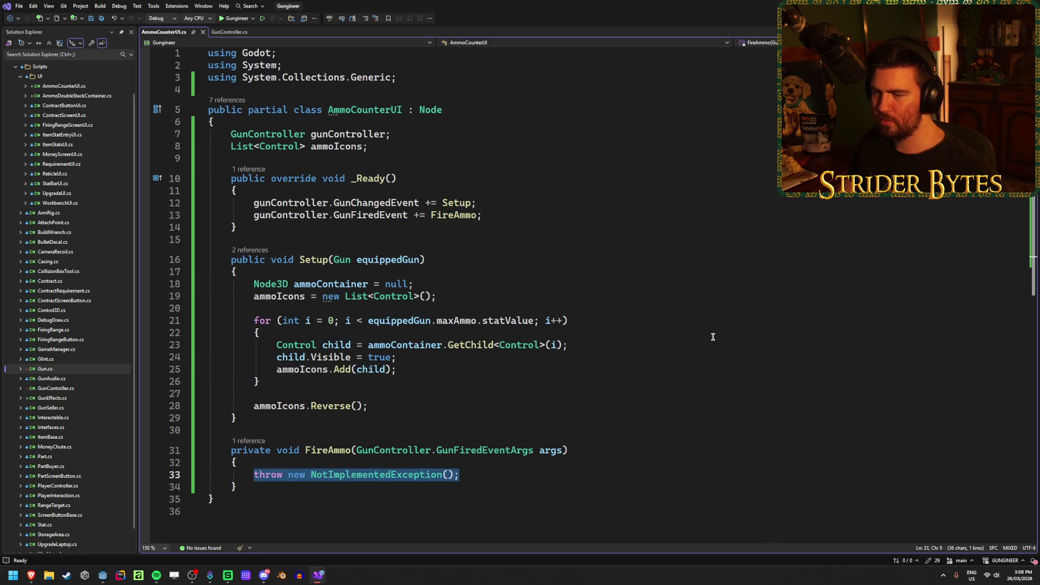
pyautogui.press('BackSpace')
pyautogui.click(712, 149)
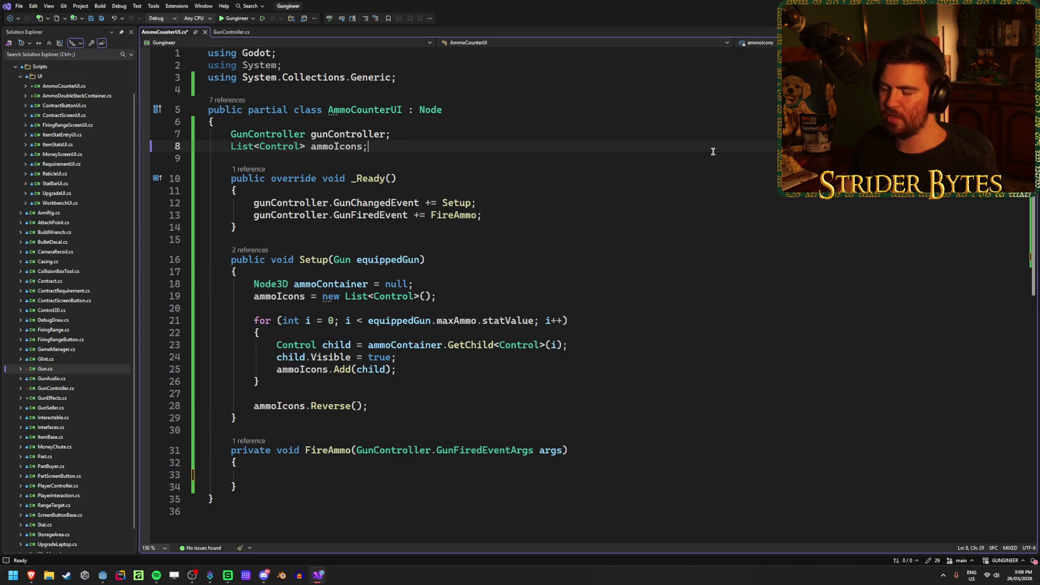
pyautogui.press('Return')
pyautogui.write('int in')
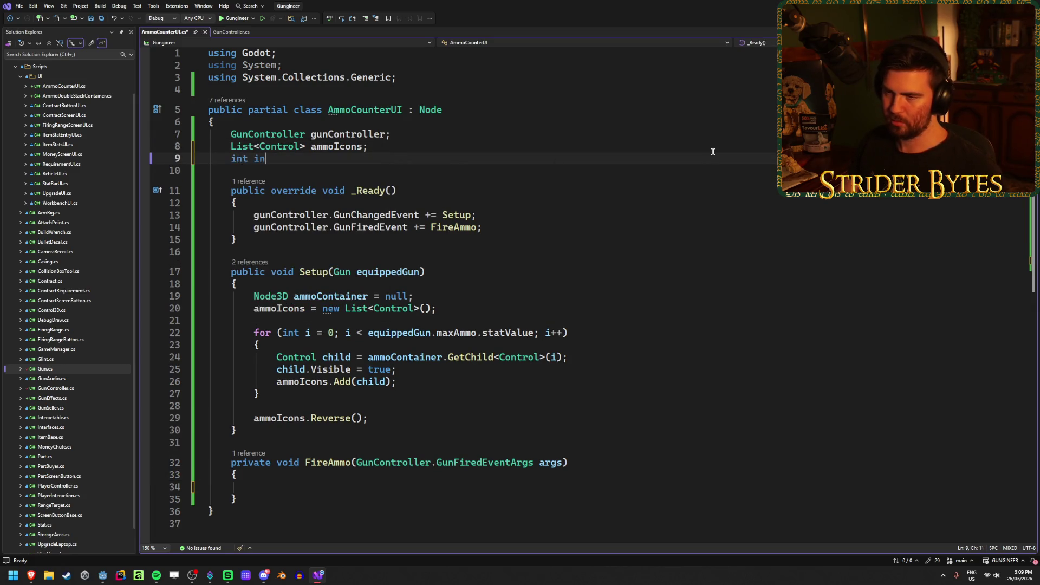
pyautogui.write('dex;')
pyautogui.hotkey('ctrl', 's')
pyautogui.scroll(-3, 712, 151)
pyautogui.scroll(1, 713, 151)
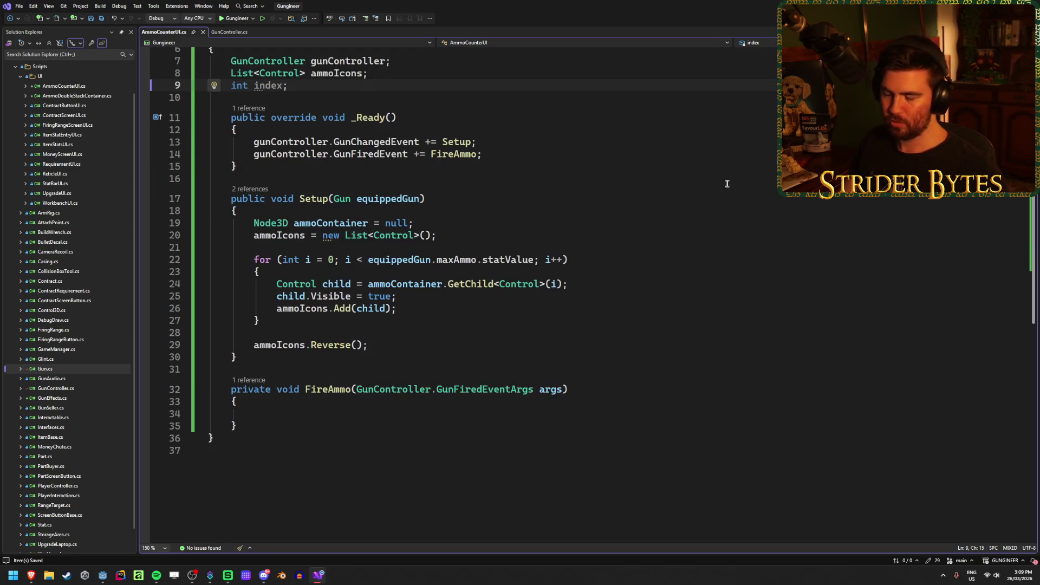
pyautogui.hotkey('alt', 'Tab')
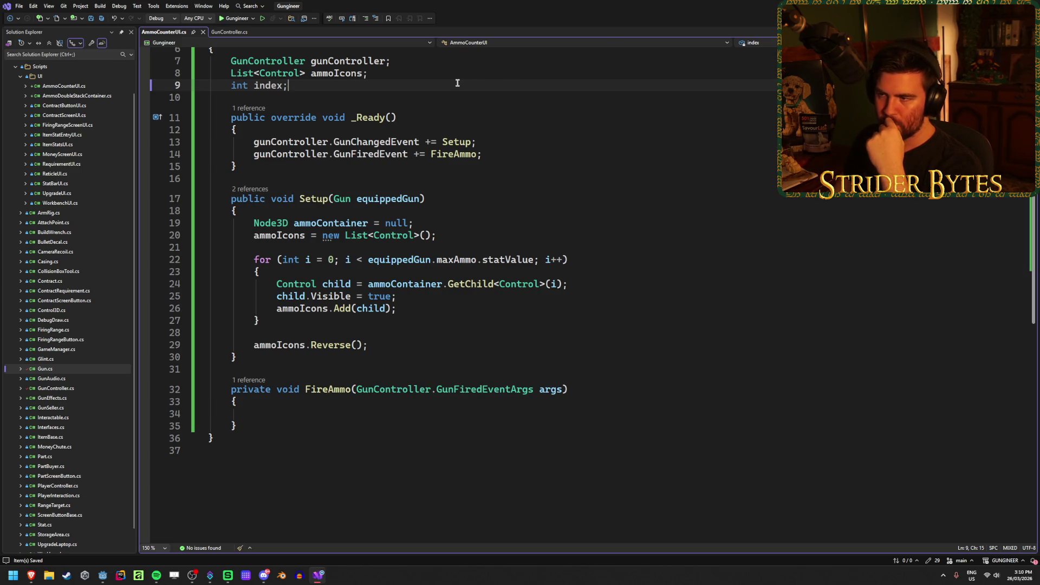
pyautogui.click(309, 413)
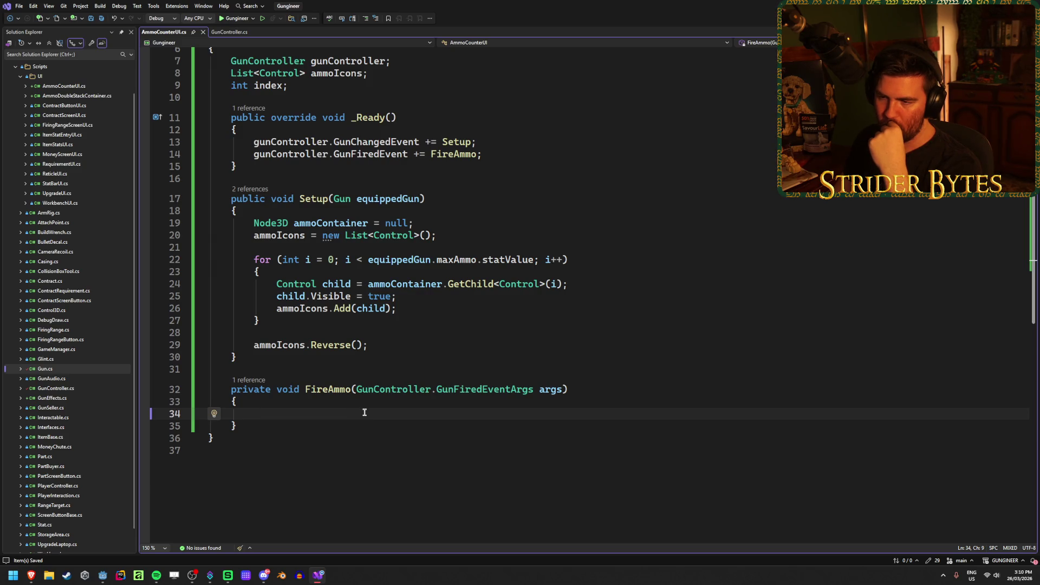
pyautogui.scroll(1, 364, 412)
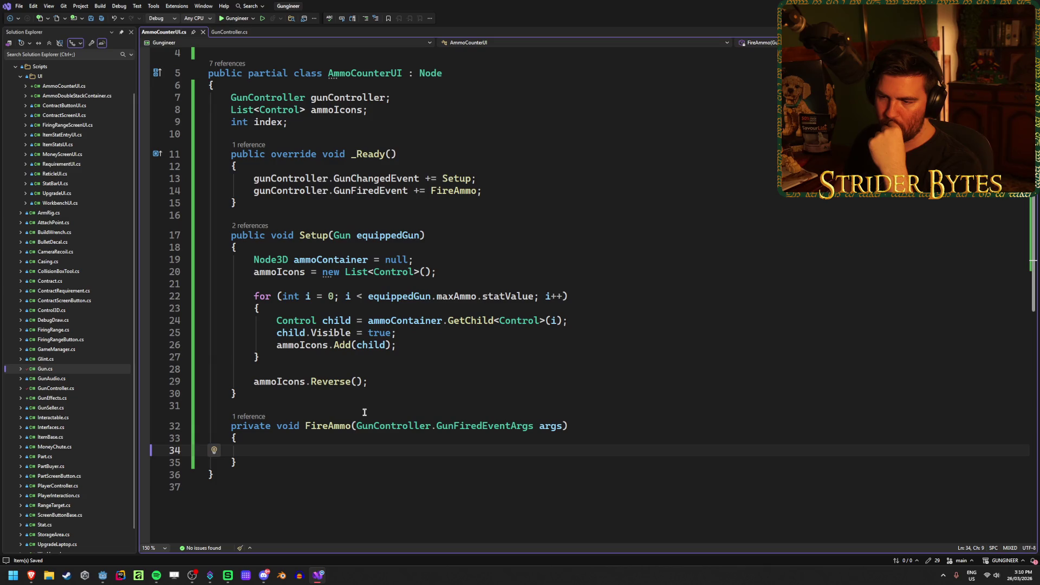
pyautogui.click(464, 268)
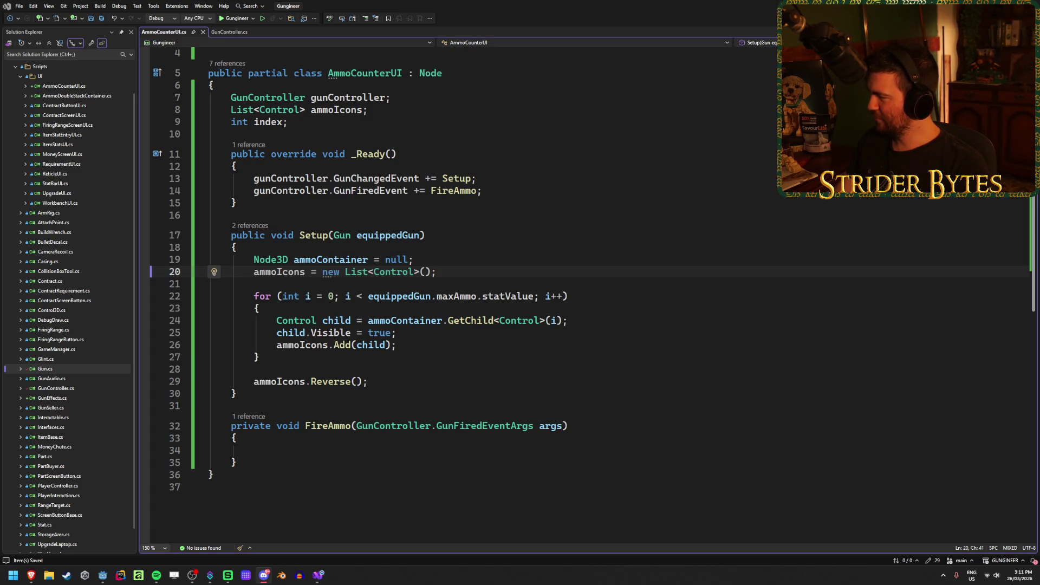
pyautogui.click(314, 452)
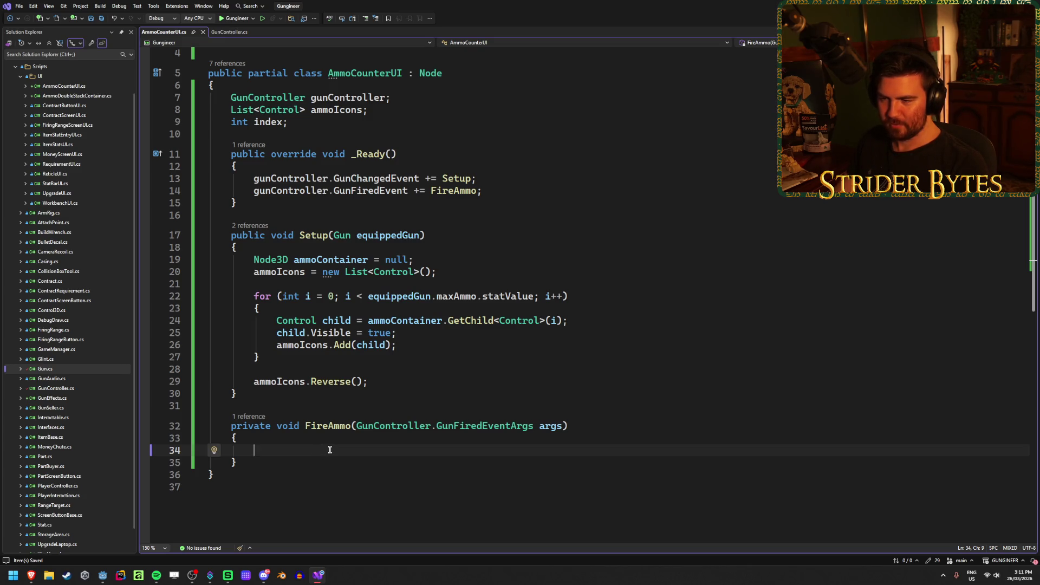
# Add 'index = 0;' after the ammoIcons list creation in Setup and save
pyautogui.click(457, 274)
pyautogui.press('Return')
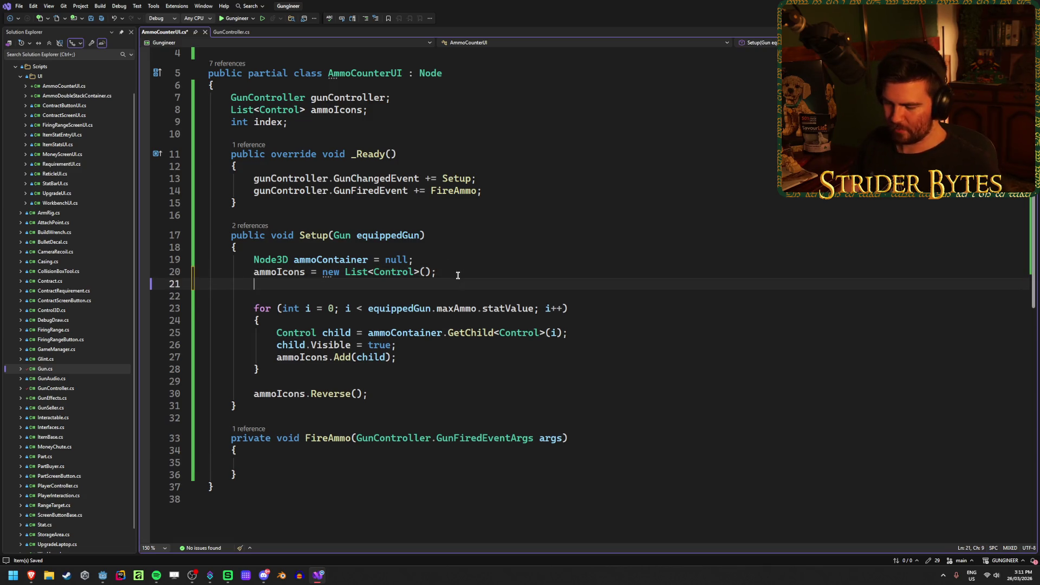
pyautogui.write('index = 0;')
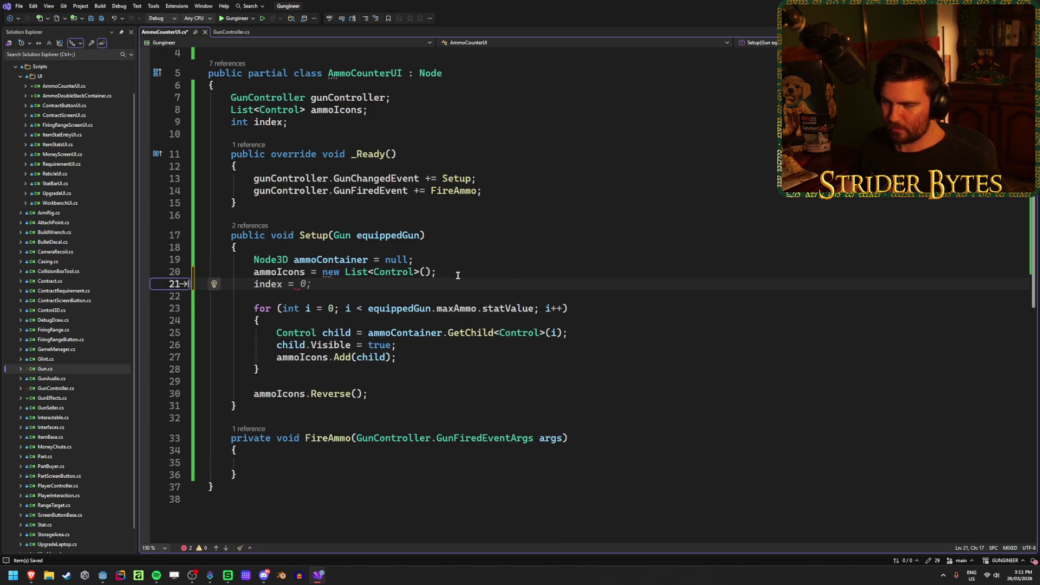
pyautogui.hotkey('ctrl', 's')
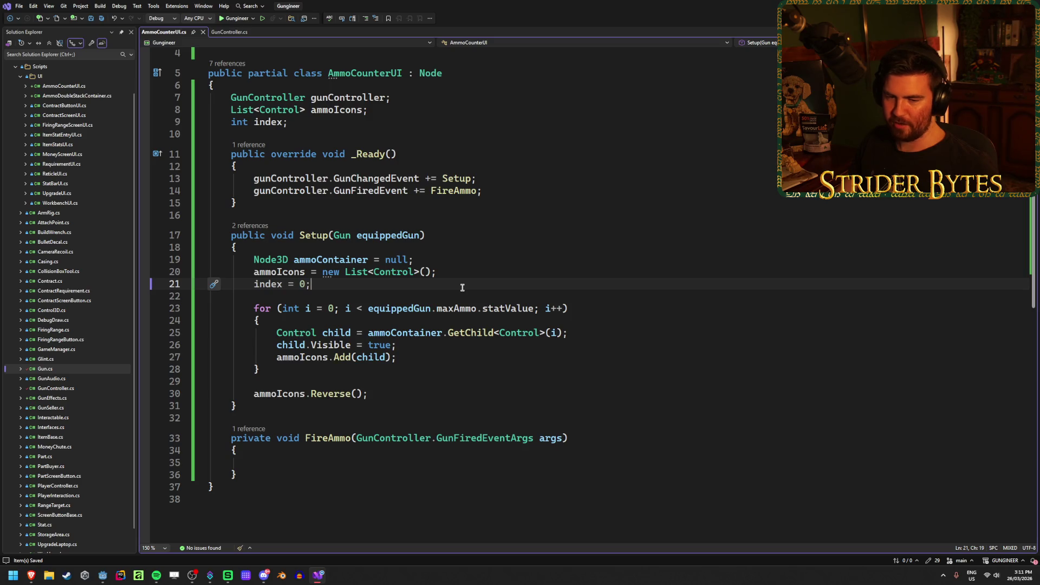
# Look over the Reverse call in Setup and the empty FireAmmo body
pyautogui.click(379, 393)
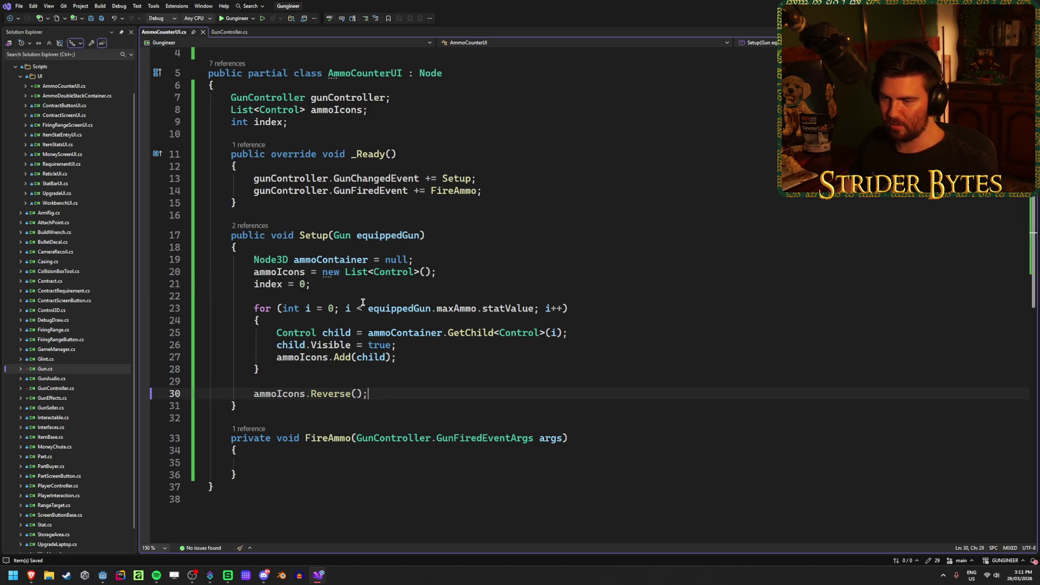
pyautogui.click(356, 285)
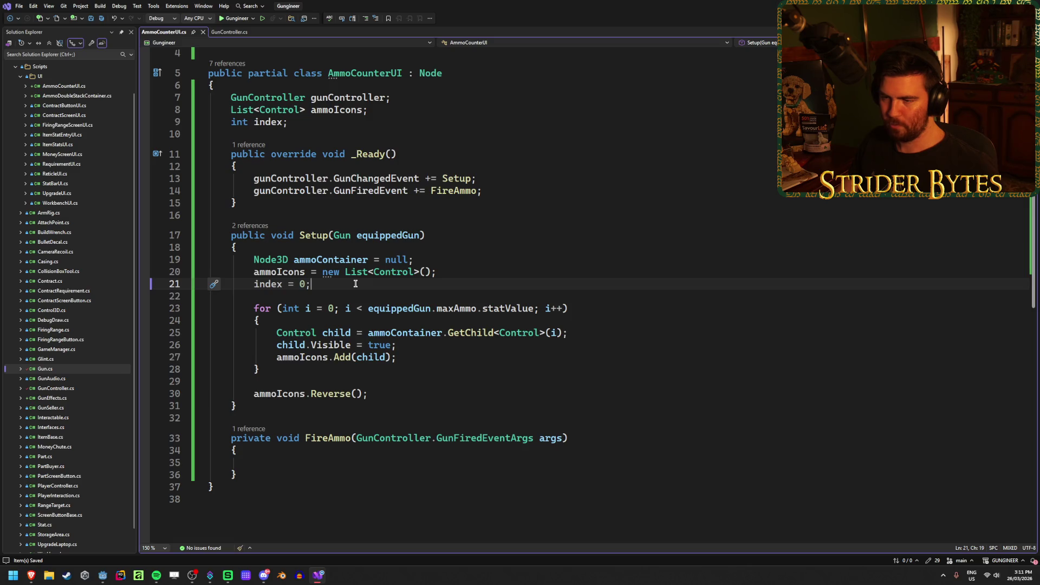
pyautogui.click(355, 394)
pyautogui.click(310, 462)
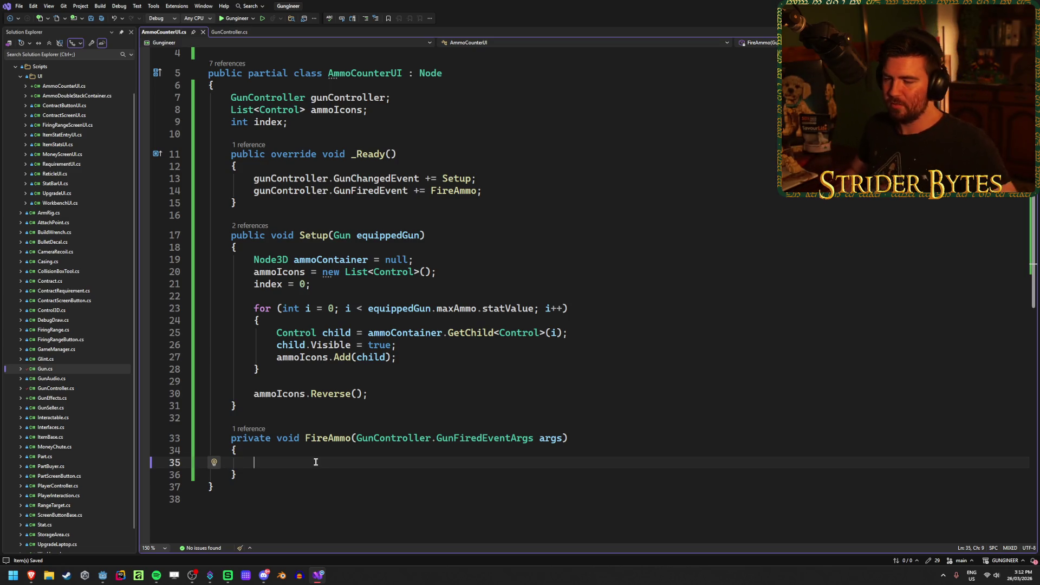
pyautogui.hotkey('shift', 'Right')
pyautogui.click(336, 458)
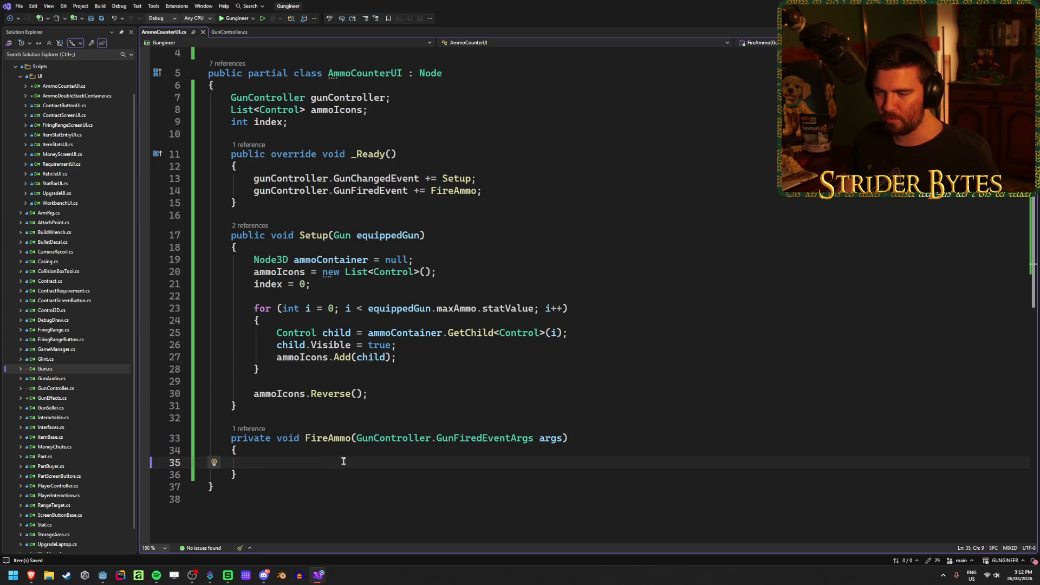
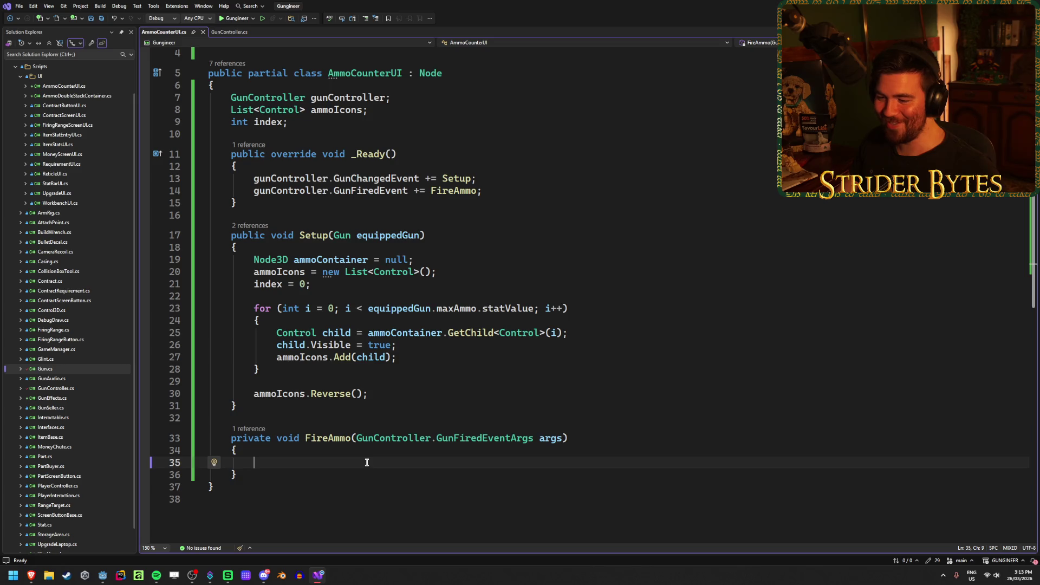
# In the empty FireAmmo body, write ammoIcons[index]; using square brackets instead of parentheses
pyautogui.click(590, 438)
pyautogui.press('Down')
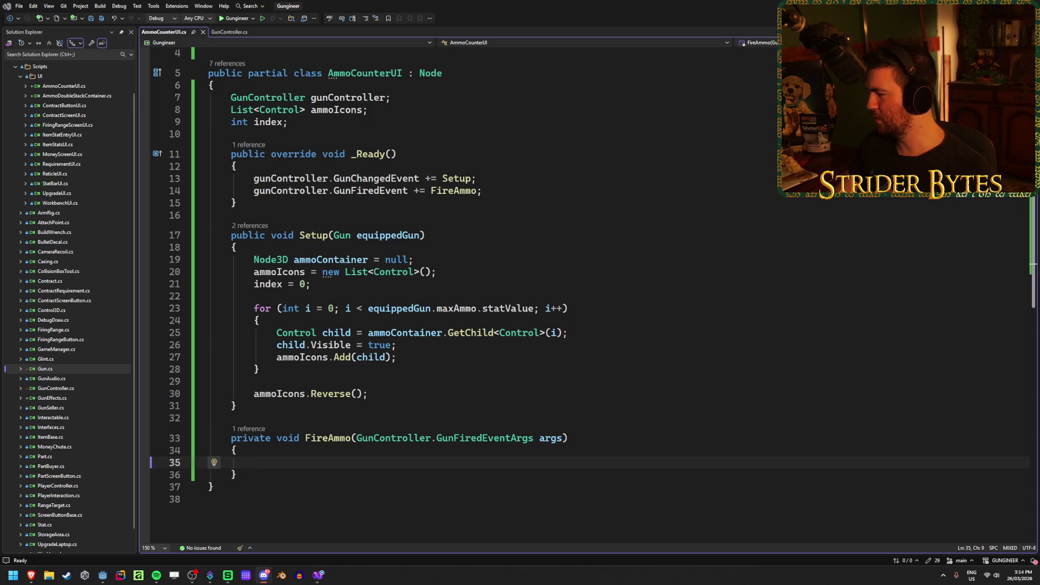
pyautogui.click(444, 463)
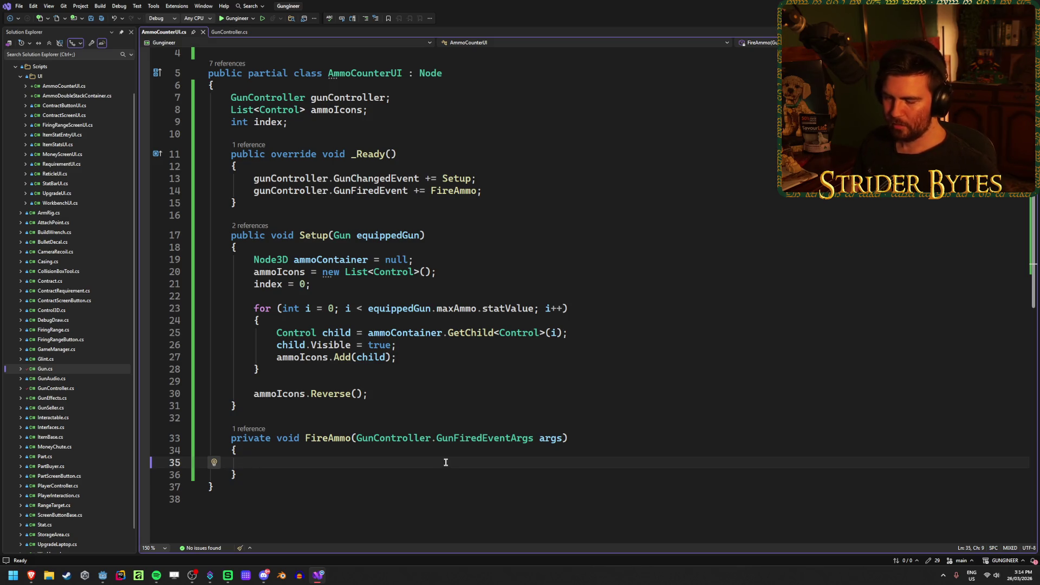
pyautogui.write('ammo')
pyautogui.press('Tab')
pyautogui.write('(index')
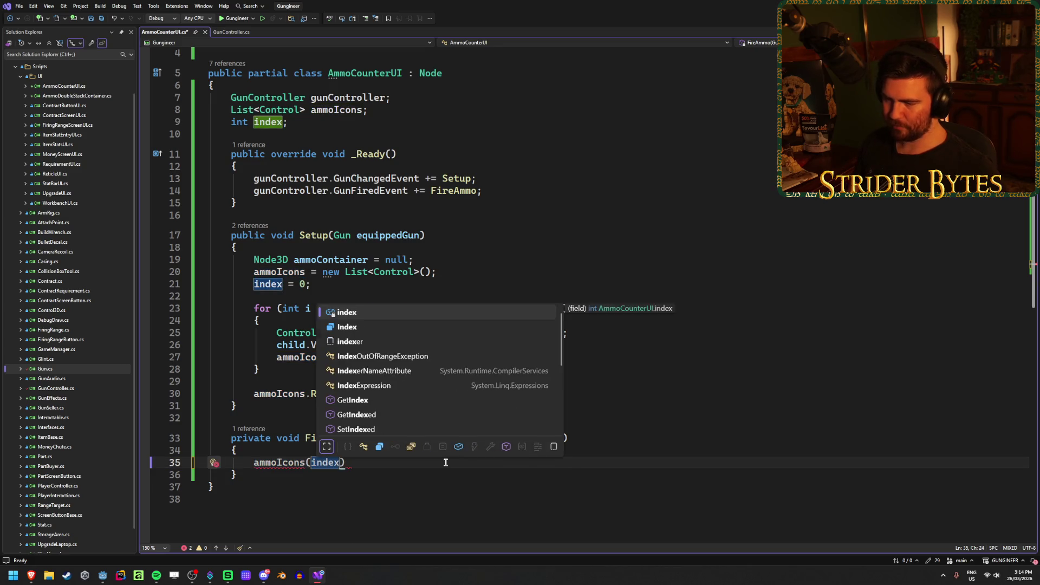
pyautogui.write(')')
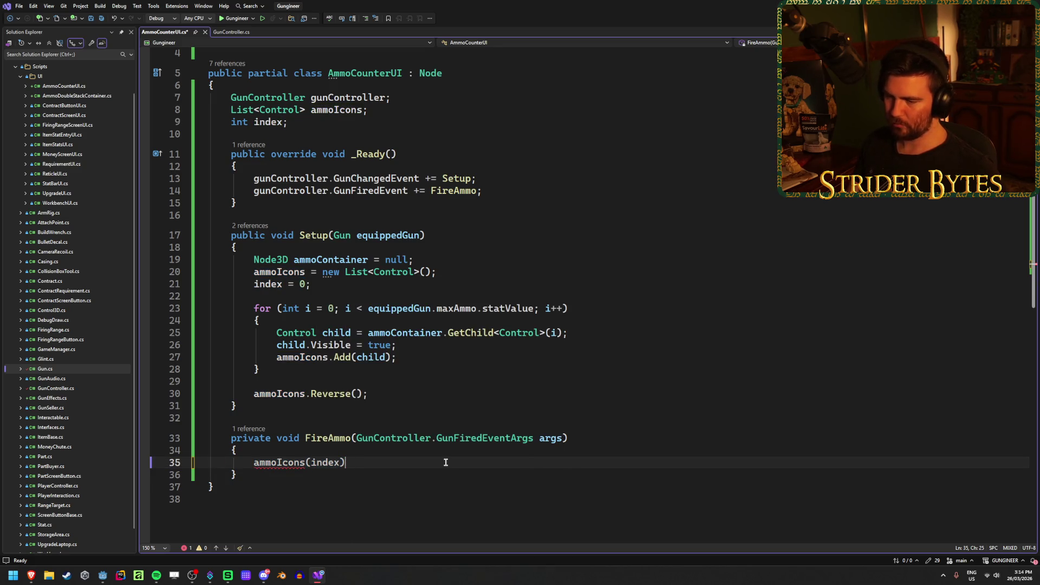
pyautogui.press('BackSpace')
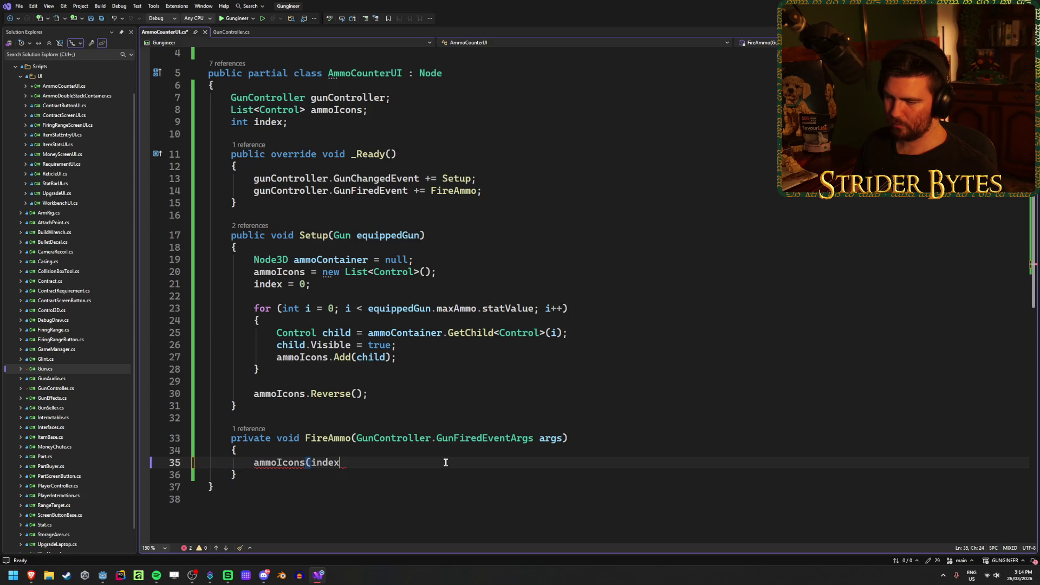
pyautogui.hotkey('ctrl', 'Left')
pyautogui.press('BackSpace')
pyautogui.write('[')
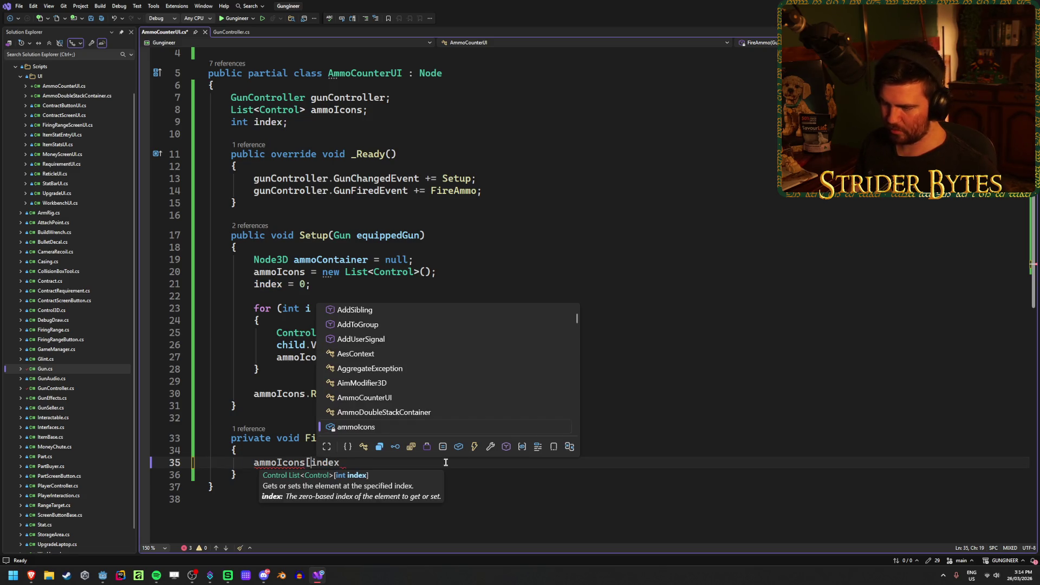
pyautogui.press('End')
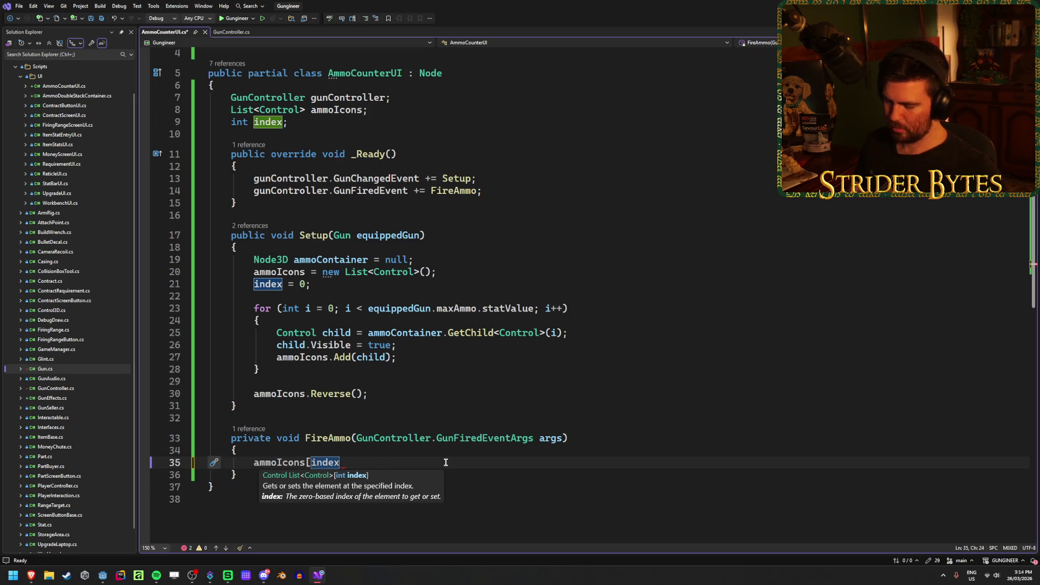
pyautogui.write('];')
# Save the file and insert a dot before the semicolon to access an icon member
pyautogui.hotkey('ctrl', 's')
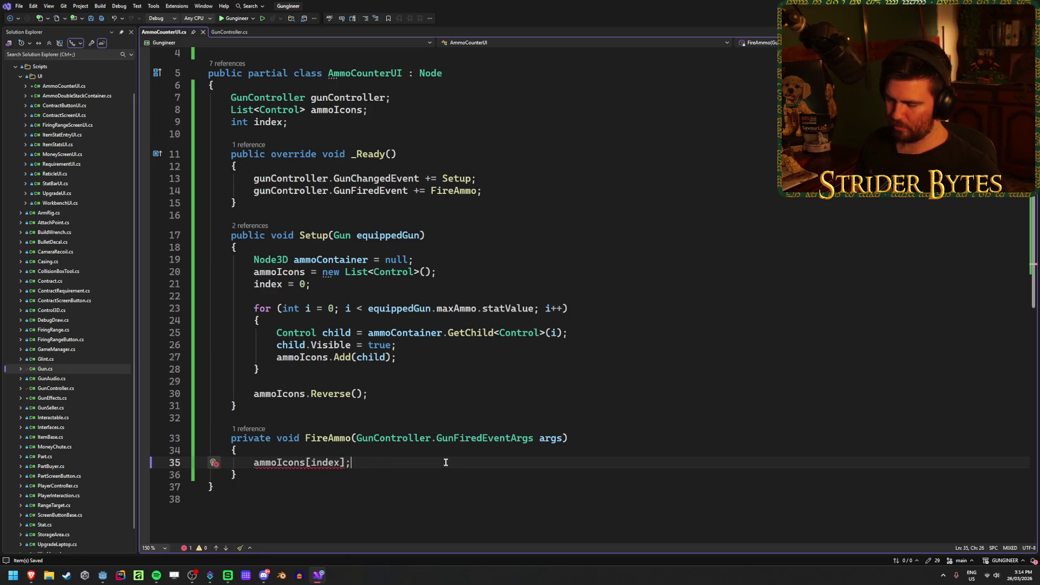
pyautogui.press('Left')
pyautogui.write('.')
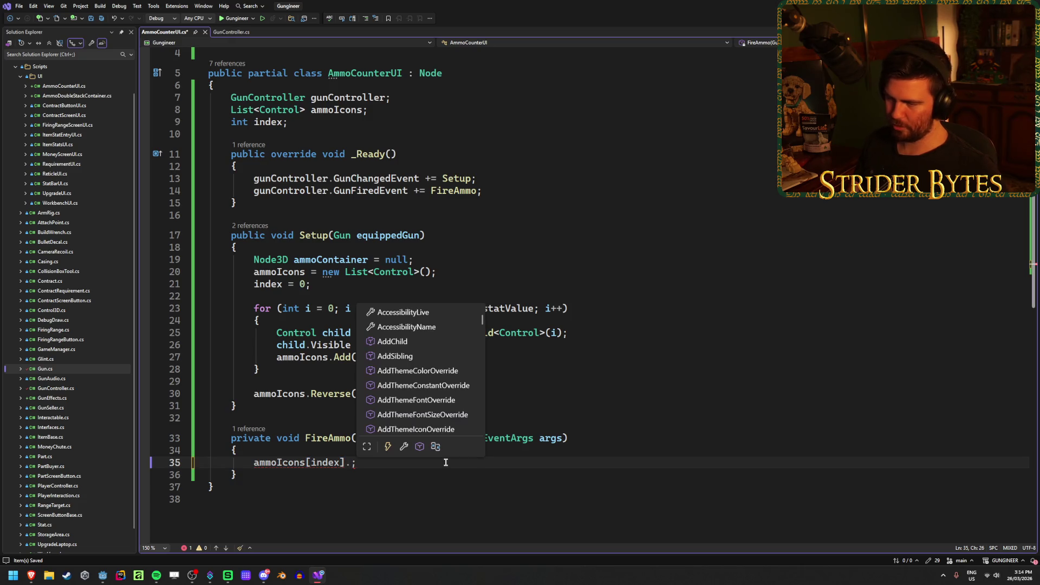
pyautogui.press('BackSpace')
pyautogui.write('.')
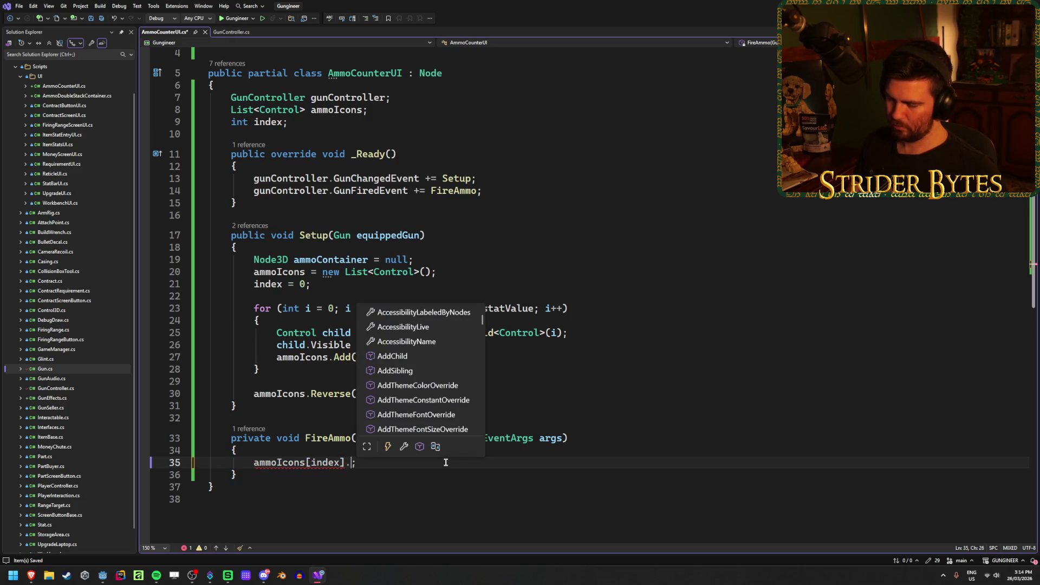
pyautogui.press('Escape')
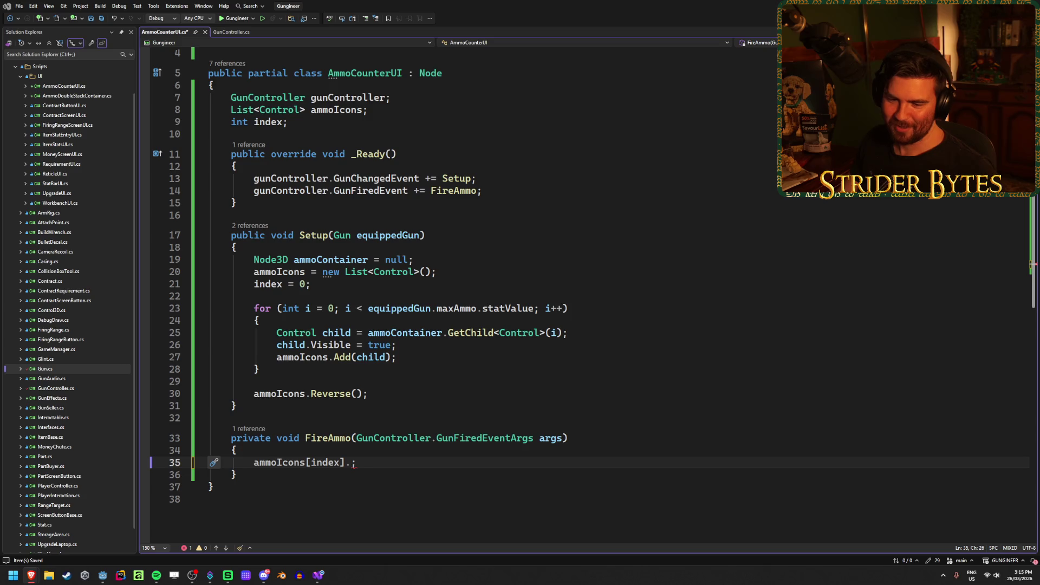
pyautogui.click(371, 467)
pyautogui.press('Left')
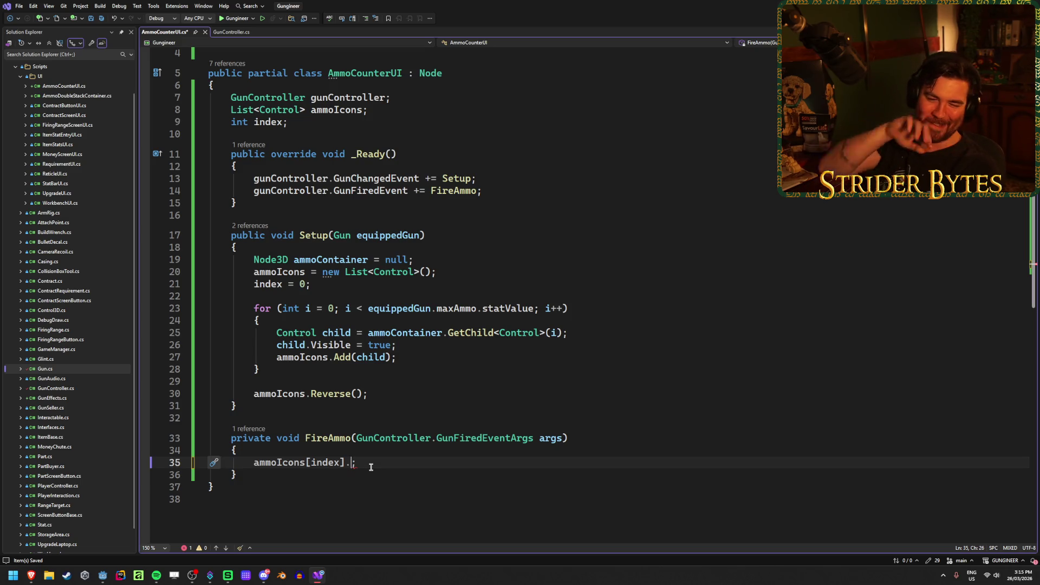
pyautogui.click(374, 464)
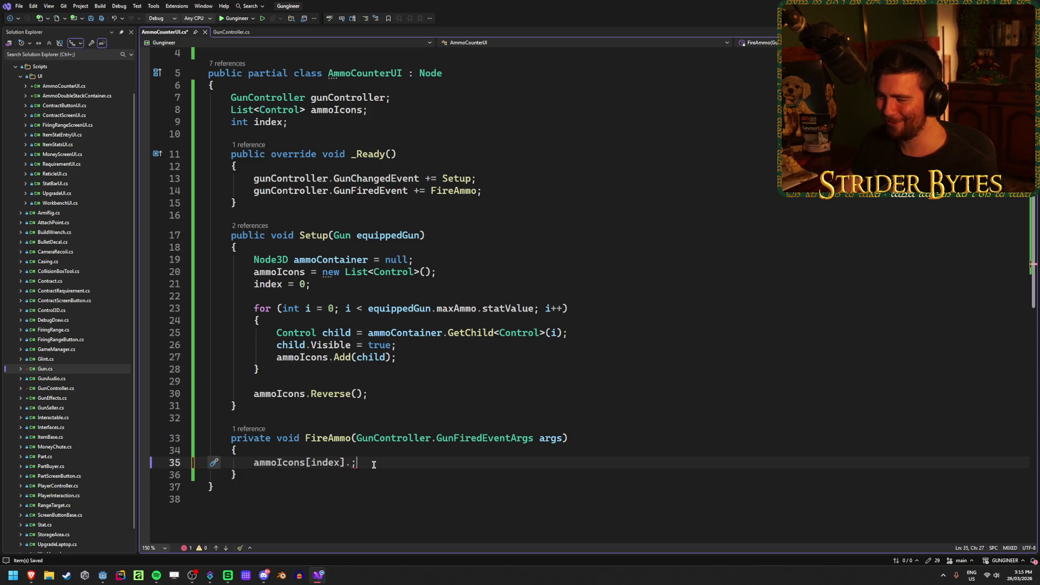
pyautogui.press('Left')
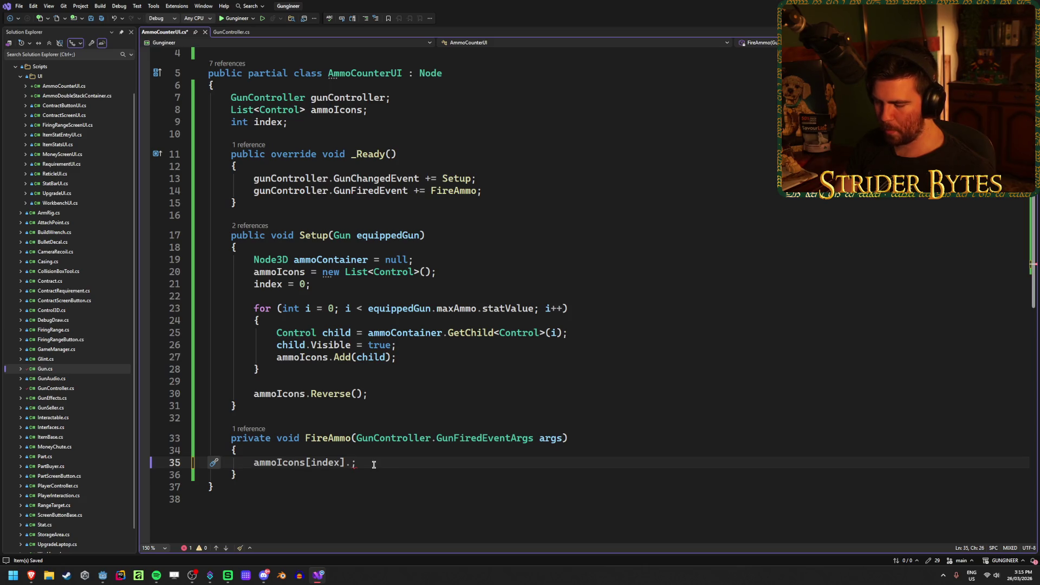
# Append Modulate with Colors.DarkGray as its argument to the ammoIcons[index] statement, then save
pyautogui.write('Mod')
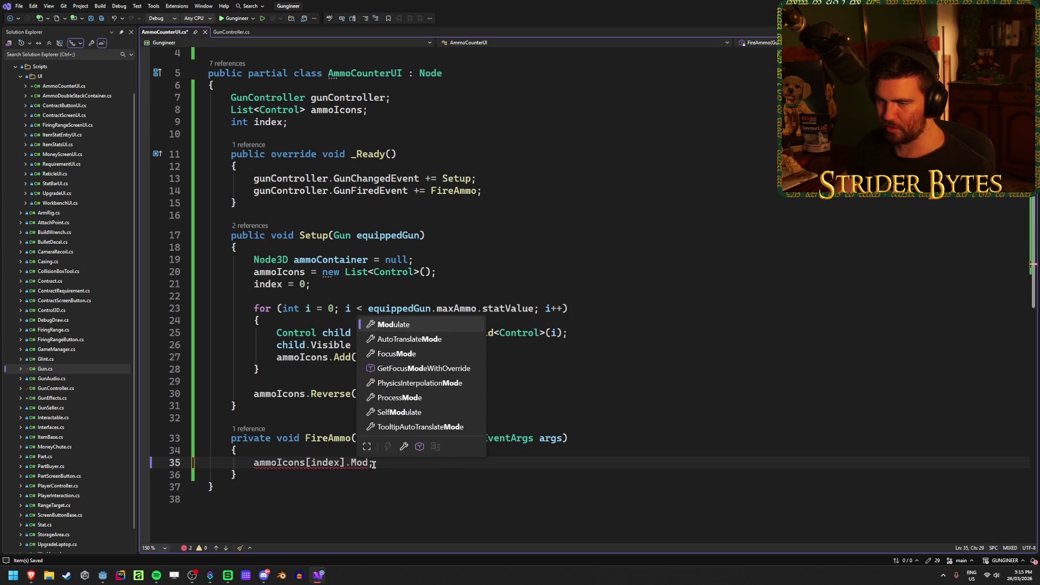
pyautogui.press('Tab')
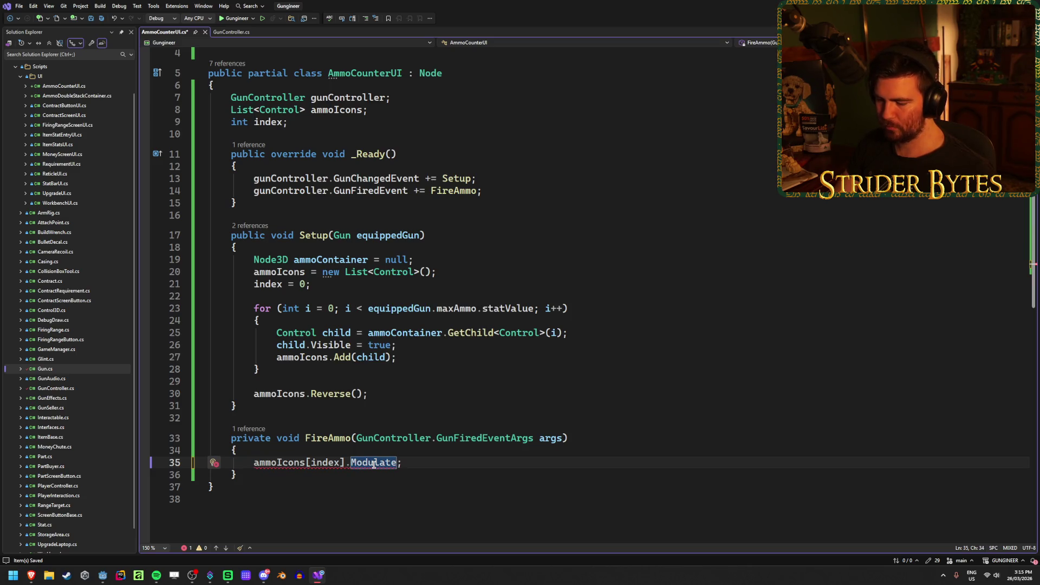
pyautogui.write('(')
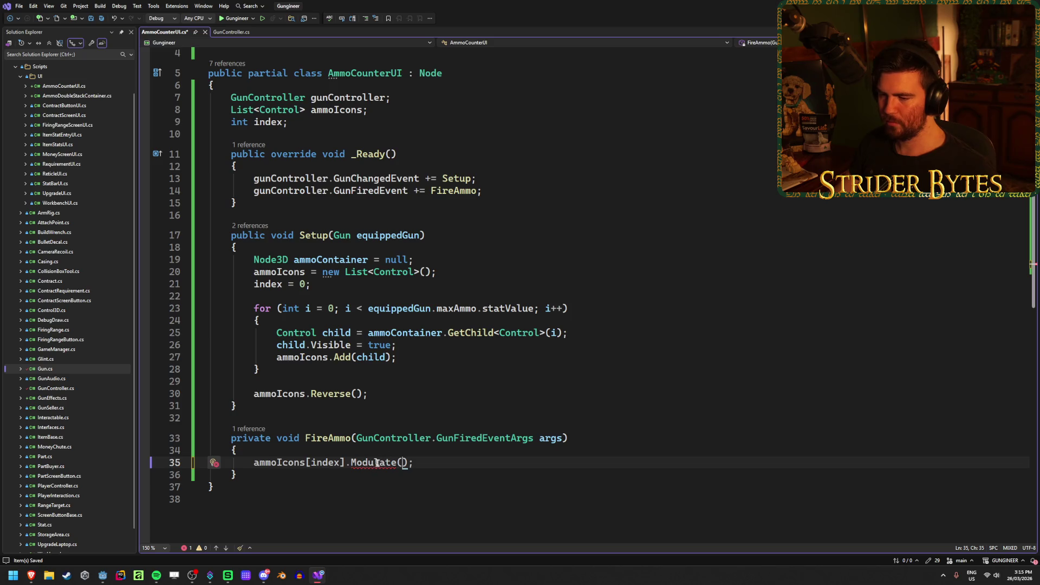
pyautogui.moveTo(378, 461)
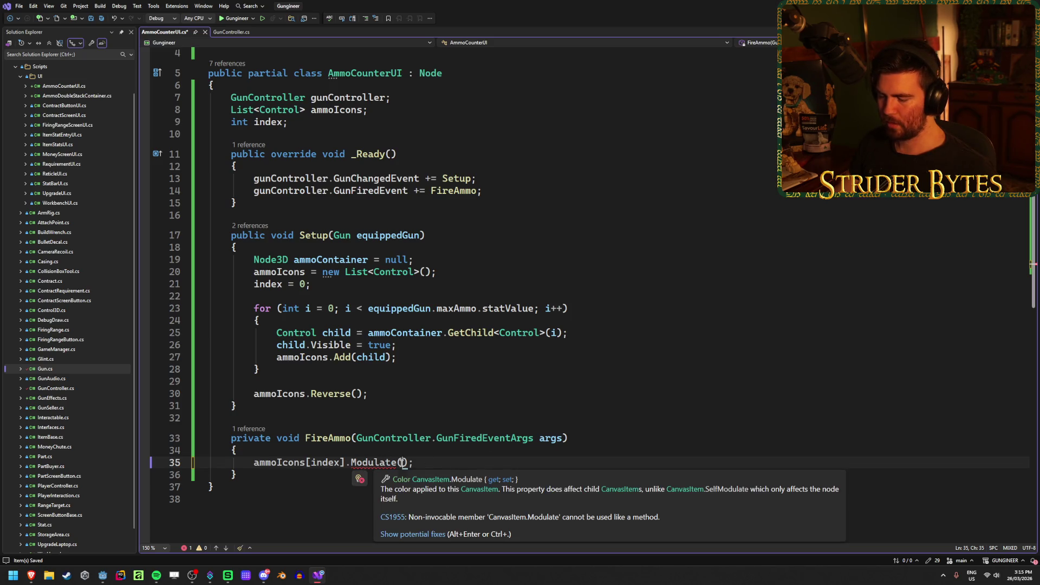
pyautogui.write('Colo')
pyautogui.write('rs.gre')
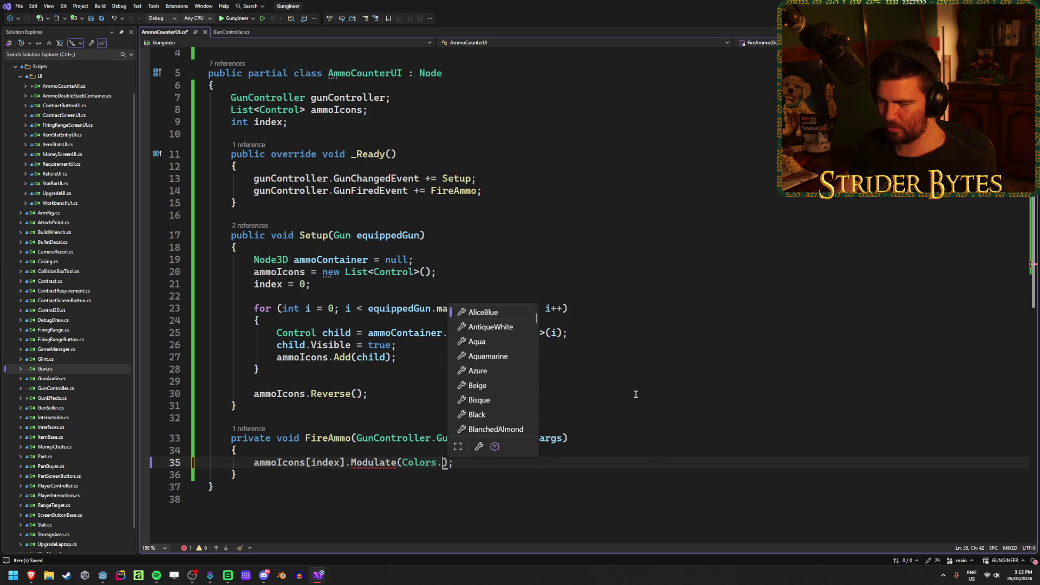
pyautogui.press('BackSpace')
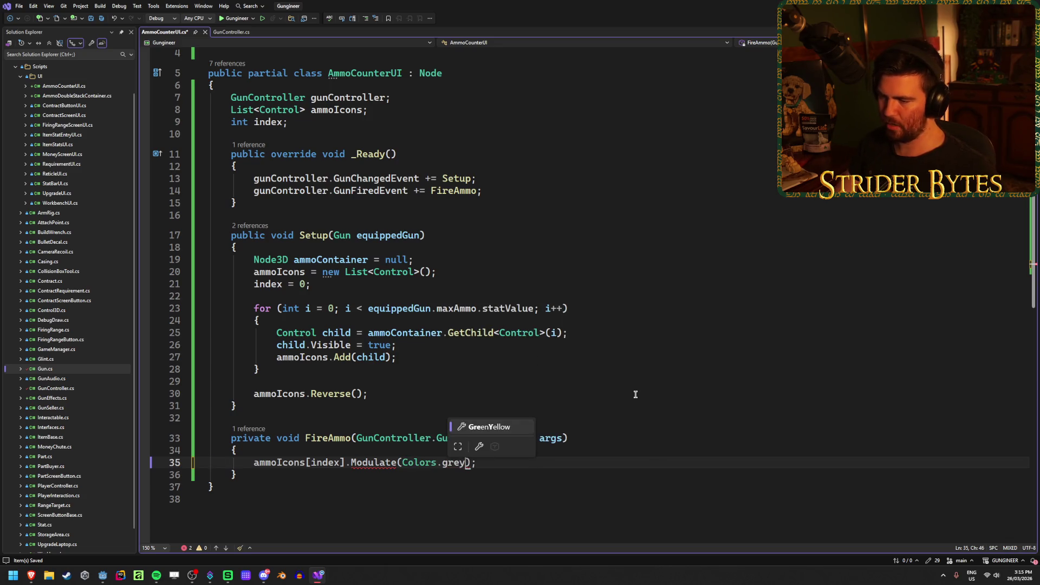
pyautogui.write('a')
pyautogui.press('Down')
pyautogui.press('Tab')
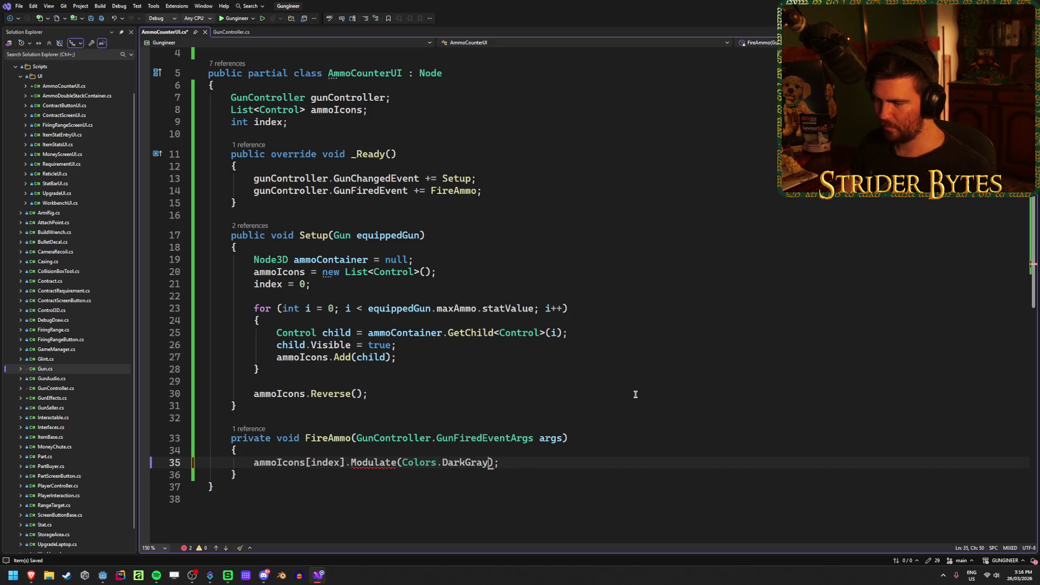
pyautogui.hotkey('ctrl', 's')
pyautogui.click(516, 462)
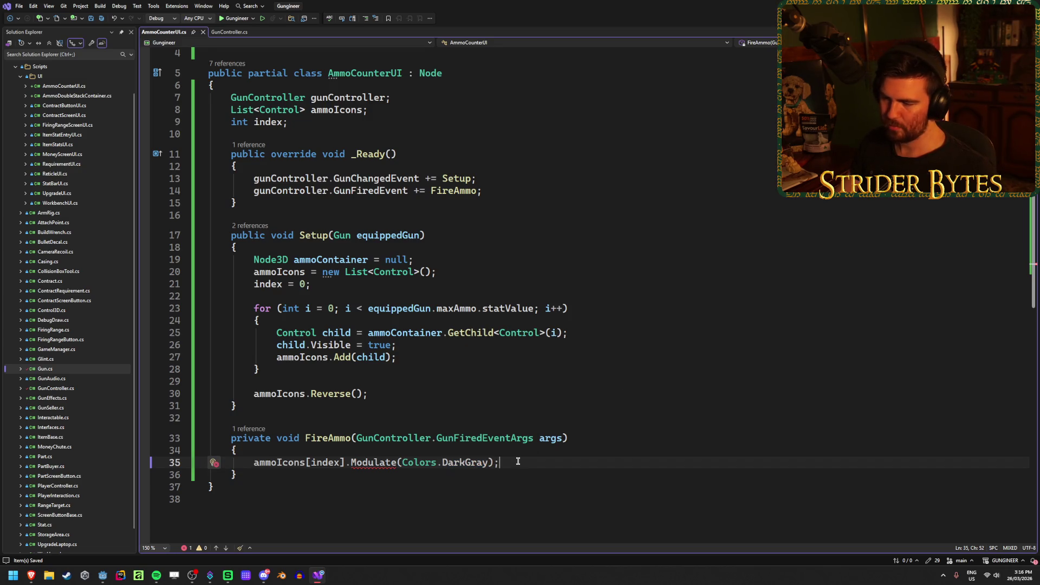